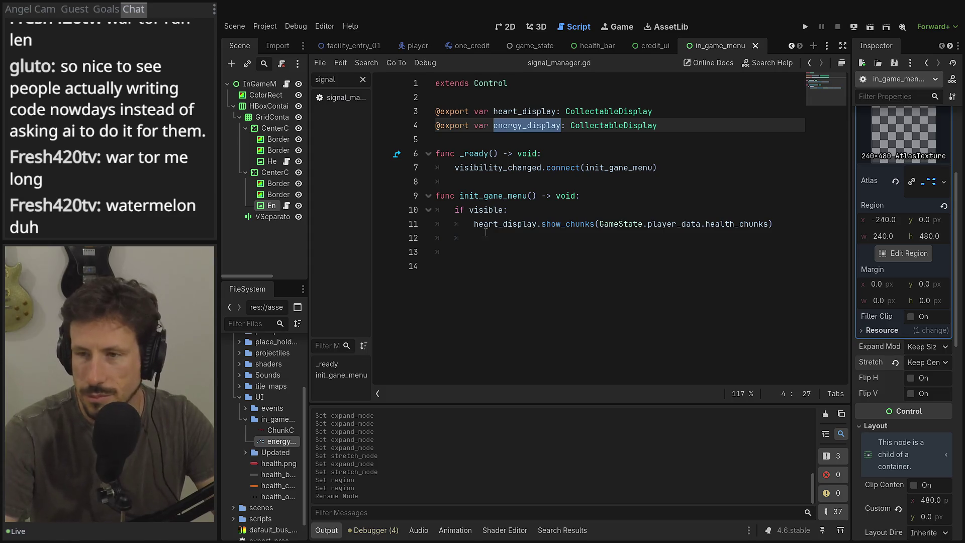
- Widen the Scene dock and Inspector to show full node names and the 240×480 region settings
{"action": "double_click", "coordinate": [521, 125]}
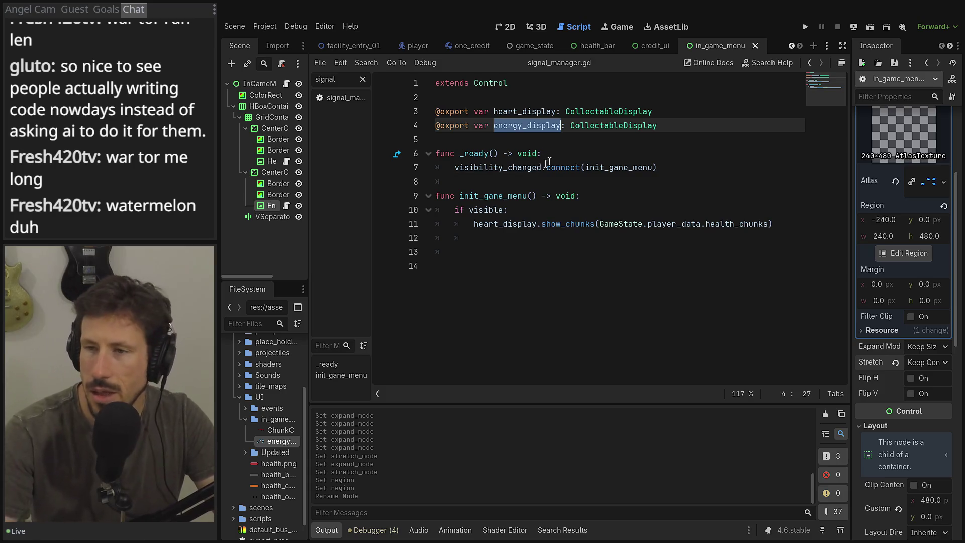
{"action": "left_click_drag", "start_coordinate": [309, 113], "coordinate": [337, 113]}
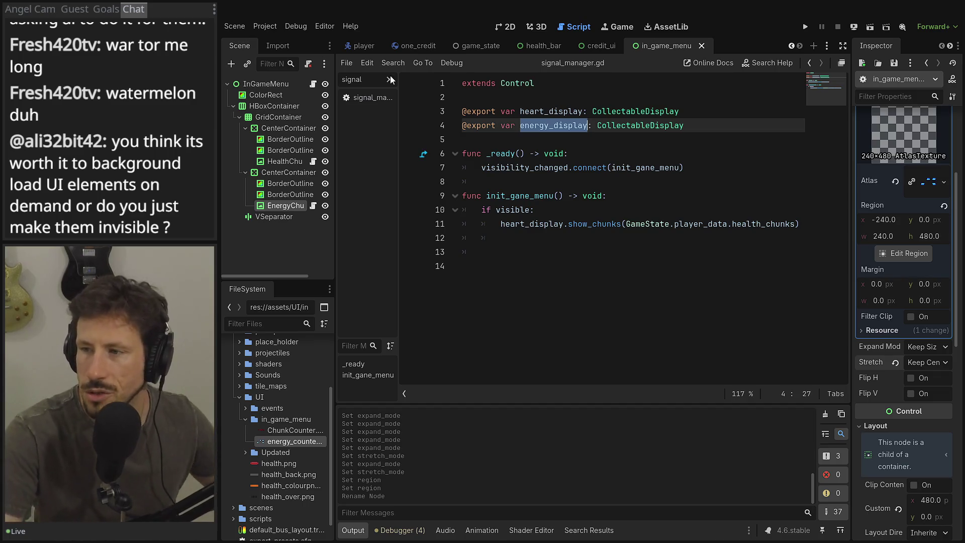
{"action": "left_click_drag", "start_coordinate": [853, 153], "coordinate": [795, 155]}
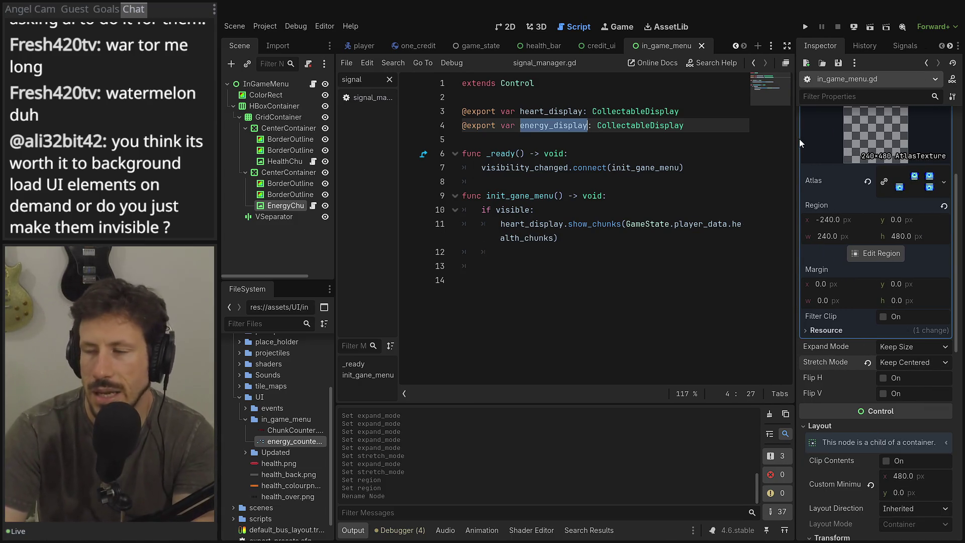
{"action": "left_click_drag", "start_coordinate": [791, 159], "coordinate": [708, 161]}
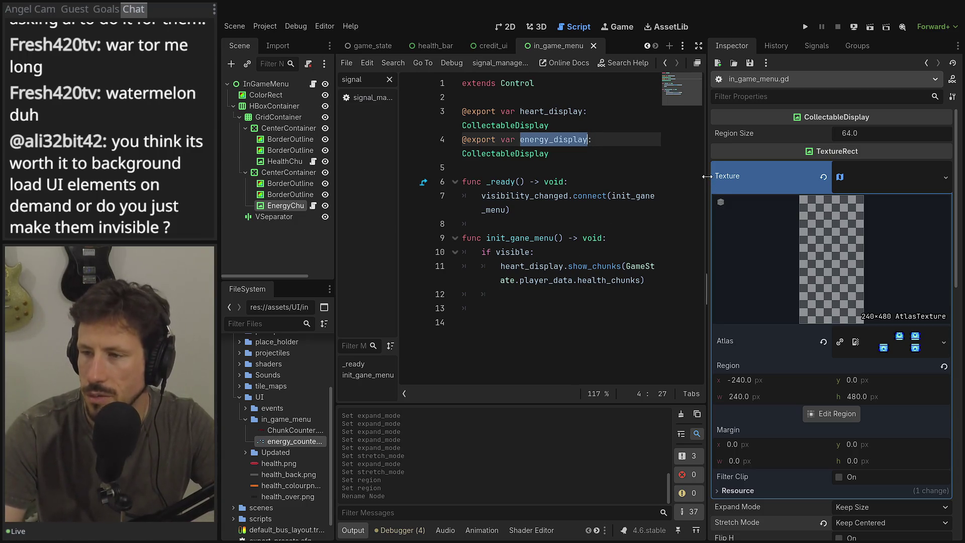
{"action": "left_click_drag", "start_coordinate": [707, 177], "coordinate": [815, 174]}
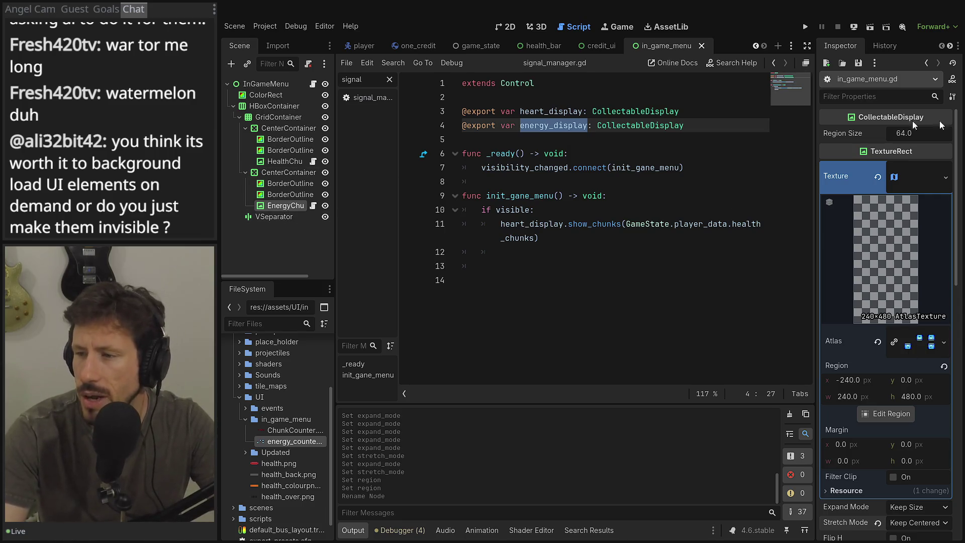
- Set the energy display's AtlasTexture Region x to 0 and its Region Size to 240
{"action": "left_click", "coordinate": [857, 381]}
{"action": "type", "text": "0"}
{"action": "key", "text": "Tab"}
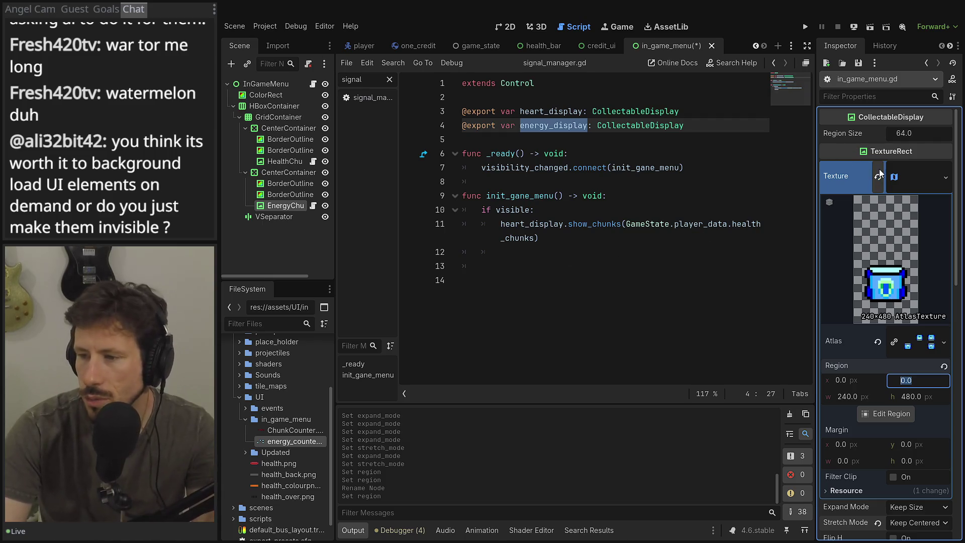
{"action": "left_click", "coordinate": [917, 136]}
{"action": "type", "text": "240"}
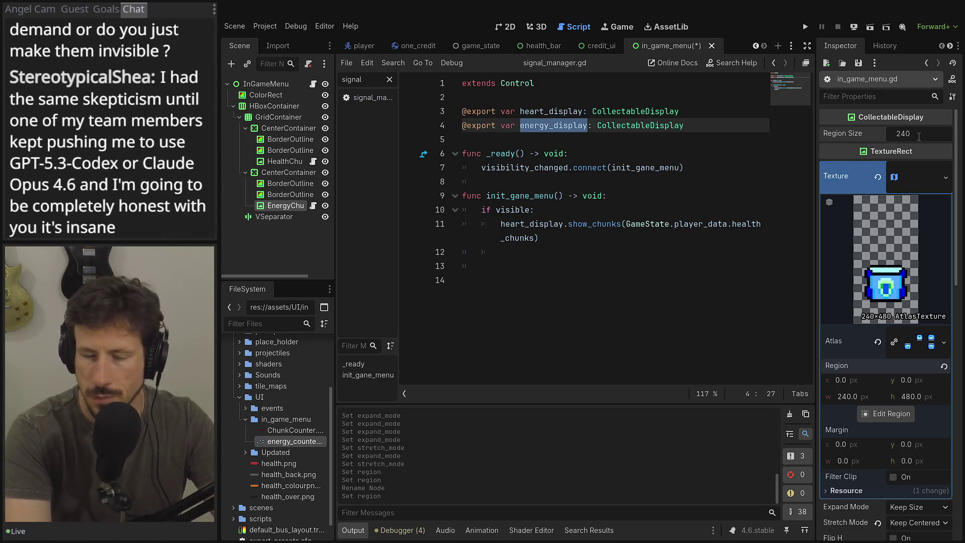
{"action": "key", "text": "Tab"}
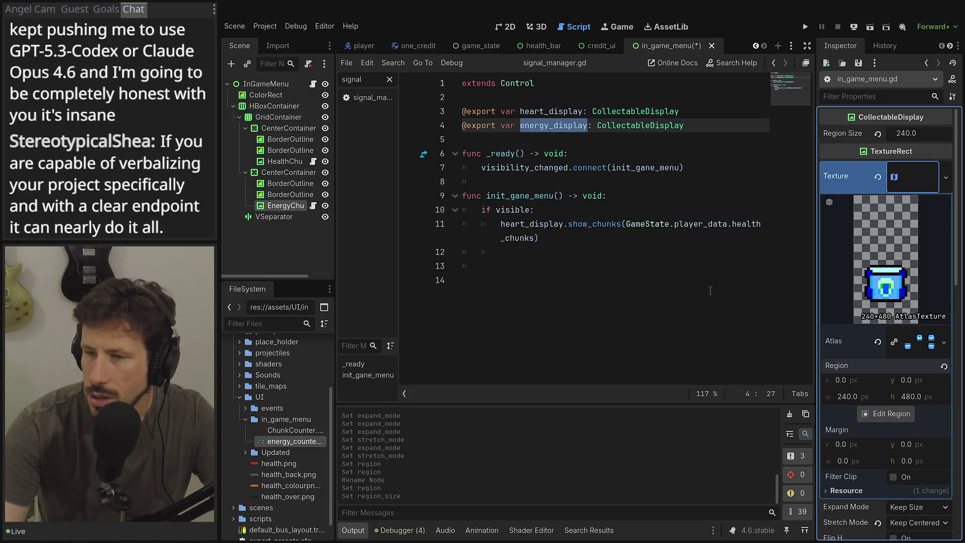
{"action": "left_click", "coordinate": [570, 251]}
- Delete the blank lines after line 11 of in_game_menu.gd
{"action": "left_click_drag", "start_coordinate": [506, 277], "coordinate": [430, 255]}
{"action": "key", "text": "BackSpace"}
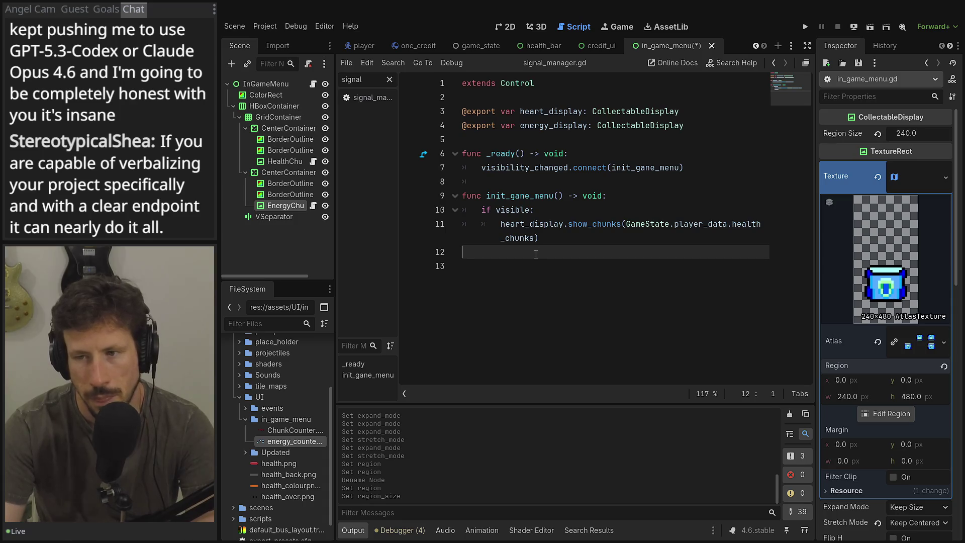
{"action": "key", "text": "BackSpace"}
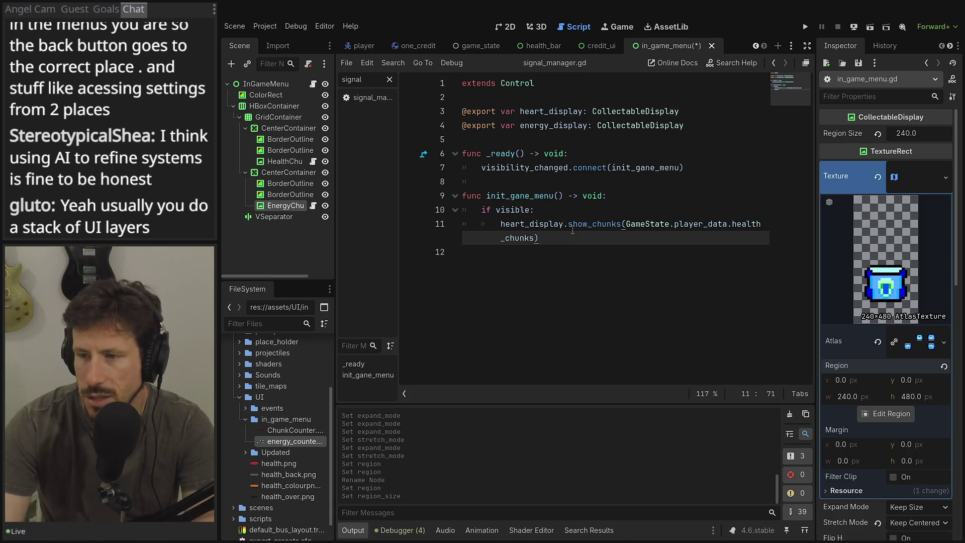
- Add line 12 energy_display.show_chunks(GameState.player_data.energy_bits) to init_game_menu
{"action": "key", "text": "Return"}
{"action": "type", "text": "energy_display.sho"}
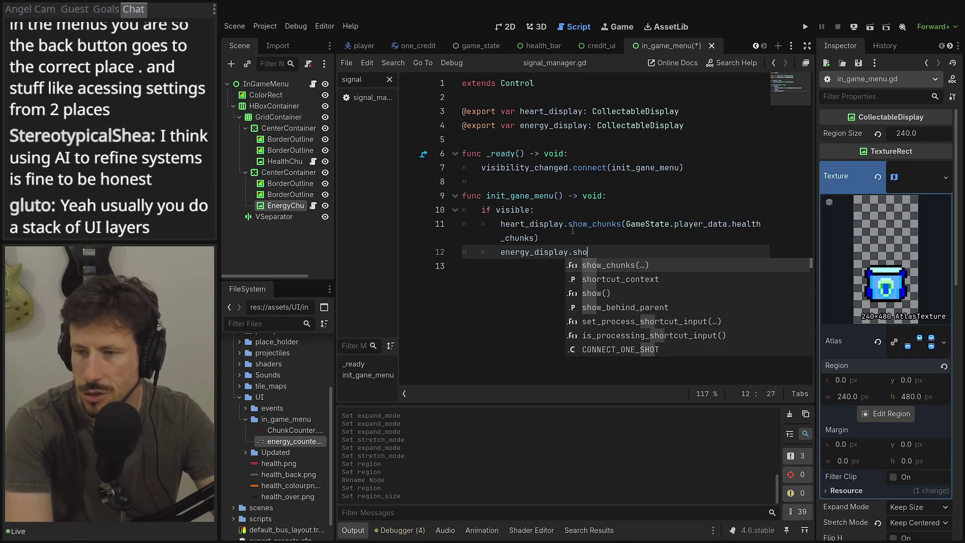
{"action": "key", "text": "Return"}
{"action": "type", "text": "State.pl"}
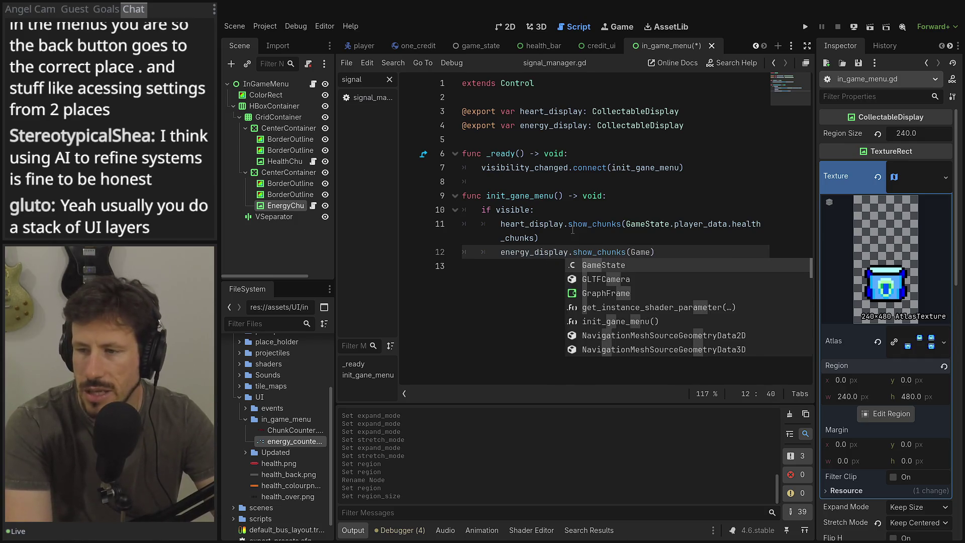
{"action": "key", "text": "Return"}
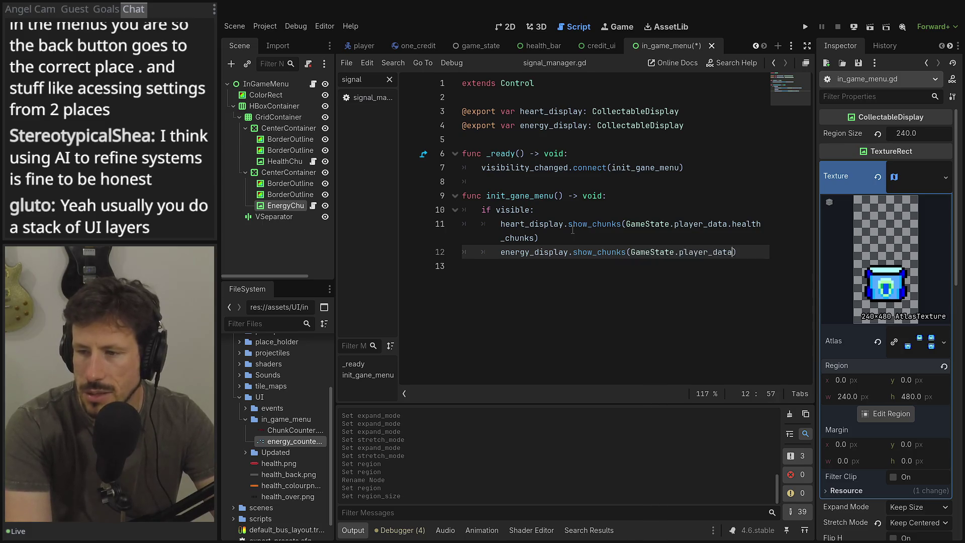
{"action": "type", "text": ".energ"}
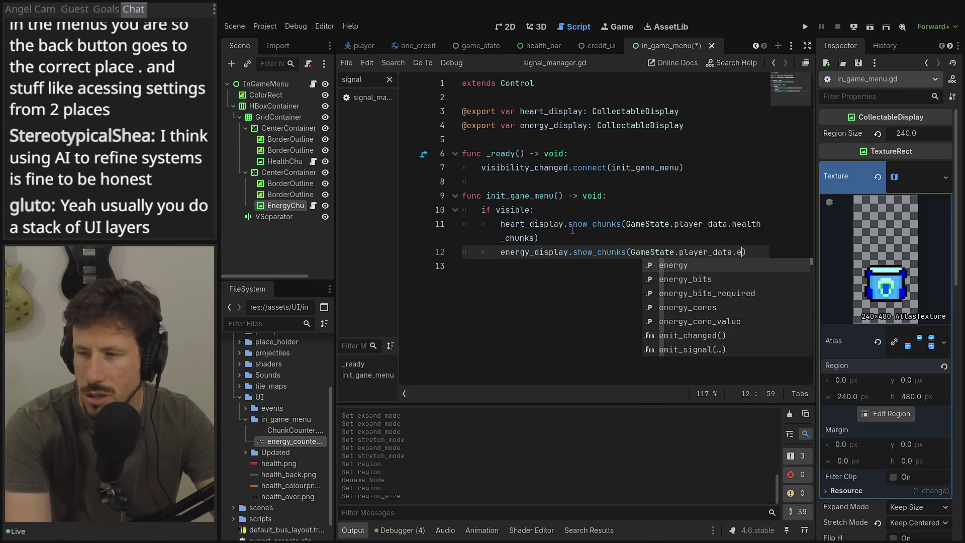
{"action": "key", "text": "Return"}
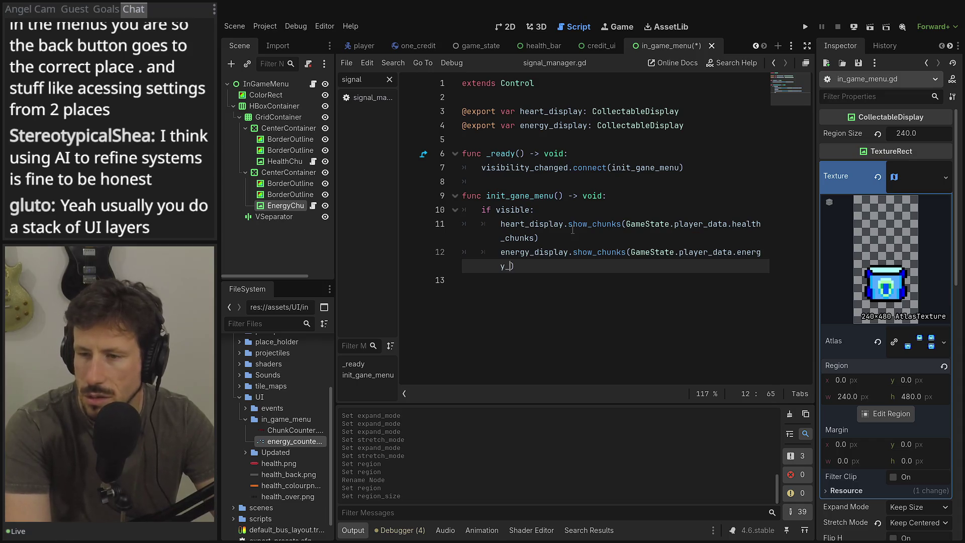
{"action": "key", "text": "Return"}
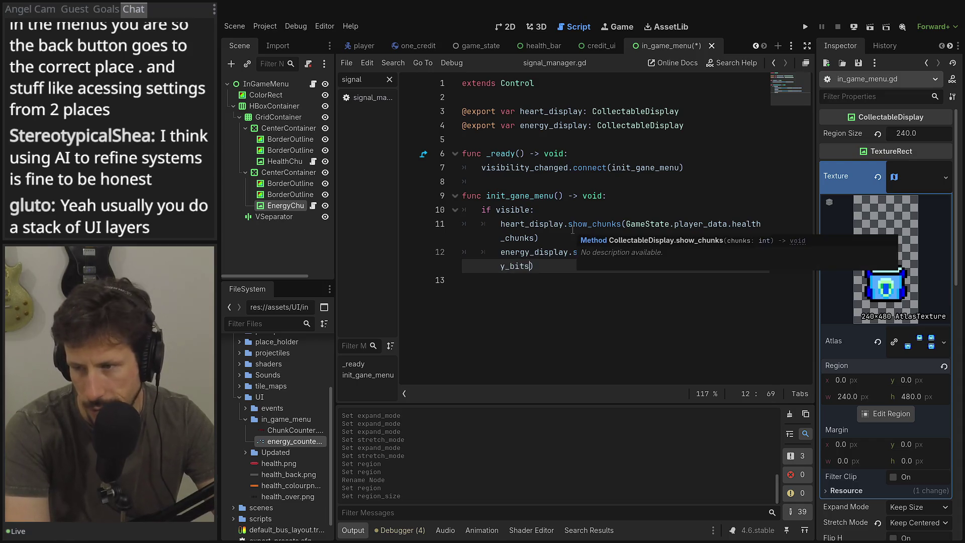
- Save the script and scene, then switch to Aseprite
{"action": "key", "text": "ctrl+s"}
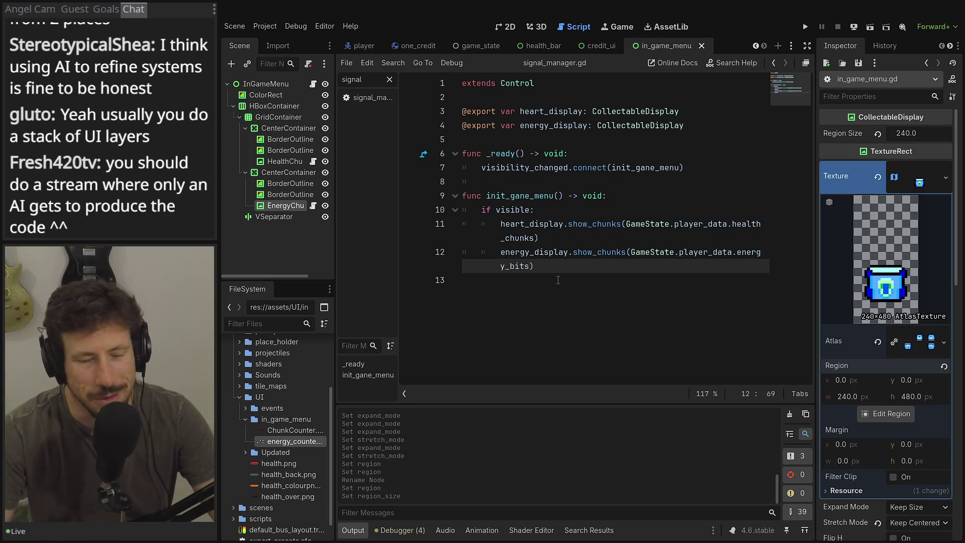
{"action": "left_click", "coordinate": [573, 289]}
{"action": "key", "text": "ctrl+s"}
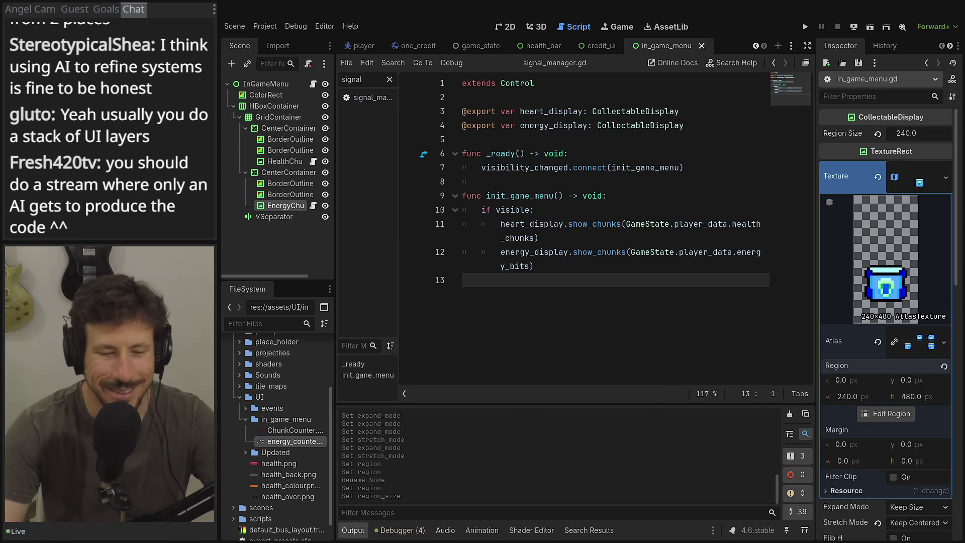
{"action": "key", "text": "alt+Tab"}
{"action": "key", "text": "alt+Tab"}
{"action": "key", "text": "alt+Tab"}
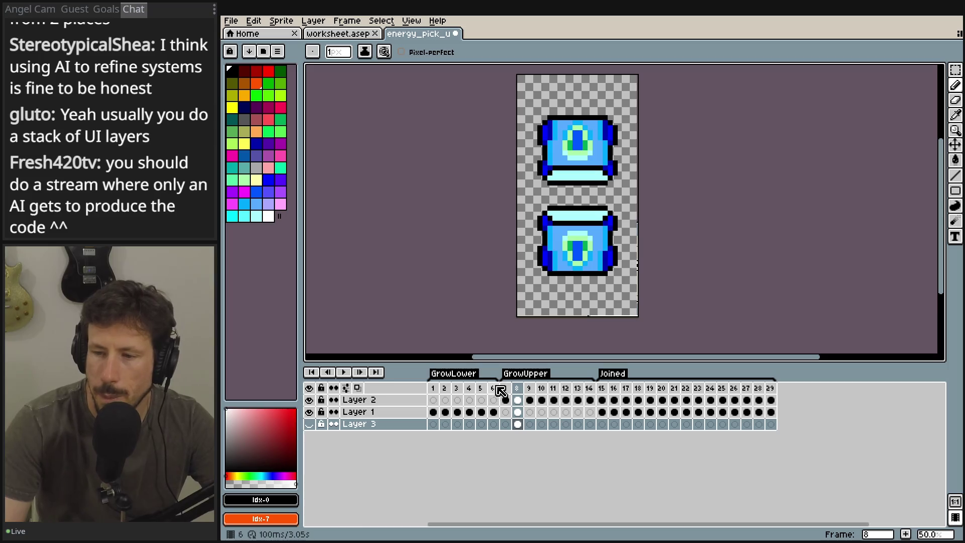
- Insert a new frame at frame 7, clear Layer 2's cel, and move frame 6's cels to frame 7
{"action": "left_click", "coordinate": [504, 388]}
{"action": "right_click", "coordinate": [506, 389]}
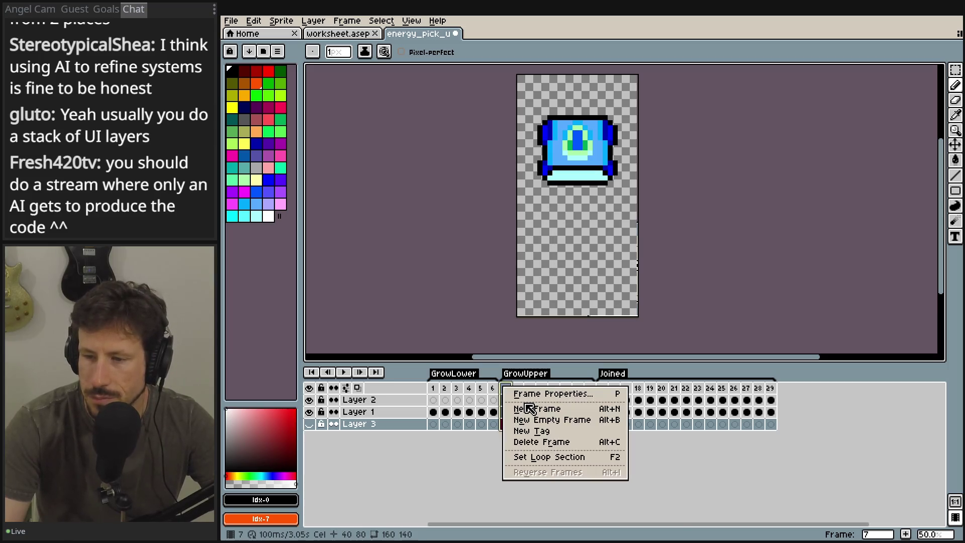
{"action": "left_click", "coordinate": [522, 409]}
{"action": "left_click", "coordinate": [505, 400]}
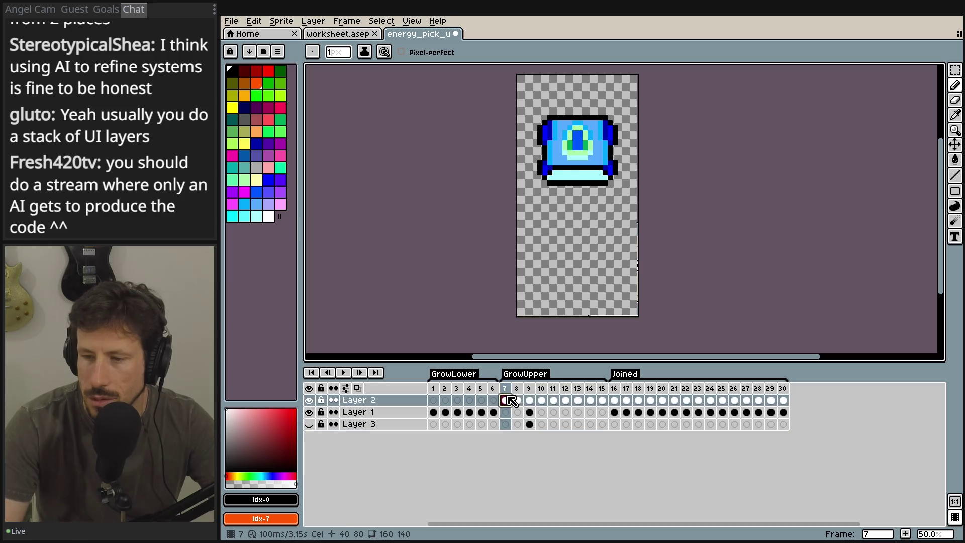
{"action": "key", "text": "Delete"}
{"action": "left_click", "coordinate": [517, 390], "text": "shift"}
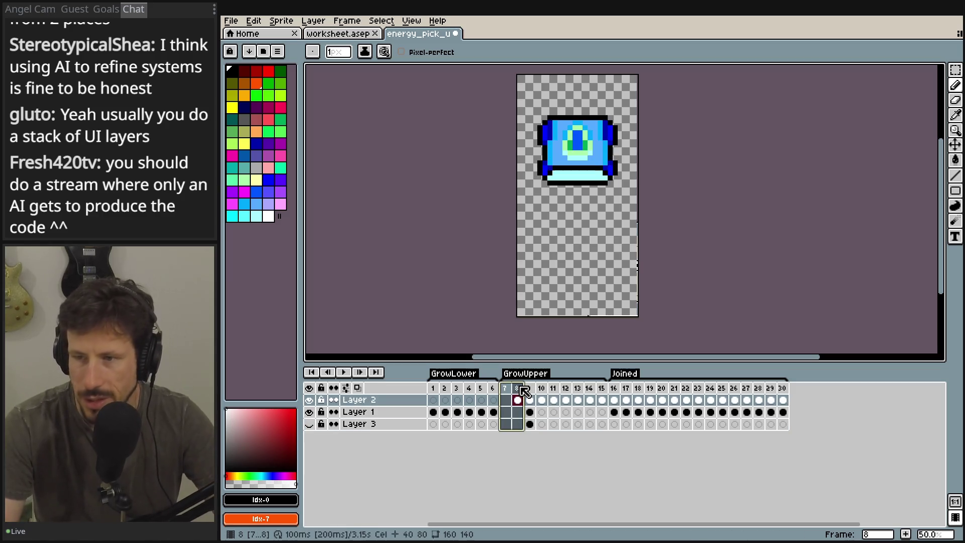
{"action": "left_click", "coordinate": [520, 390]}
{"action": "left_click", "coordinate": [529, 388]}
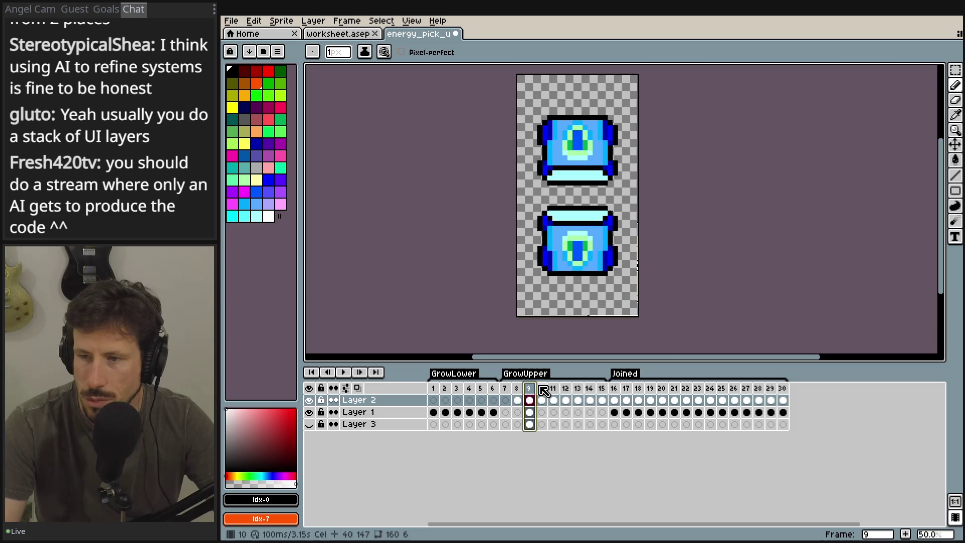
{"action": "left_click", "coordinate": [542, 388]}
{"action": "left_click", "coordinate": [506, 388]}
{"action": "left_click", "coordinate": [496, 388]}
{"action": "left_click_drag", "start_coordinate": [499, 390], "coordinate": [506, 391]}
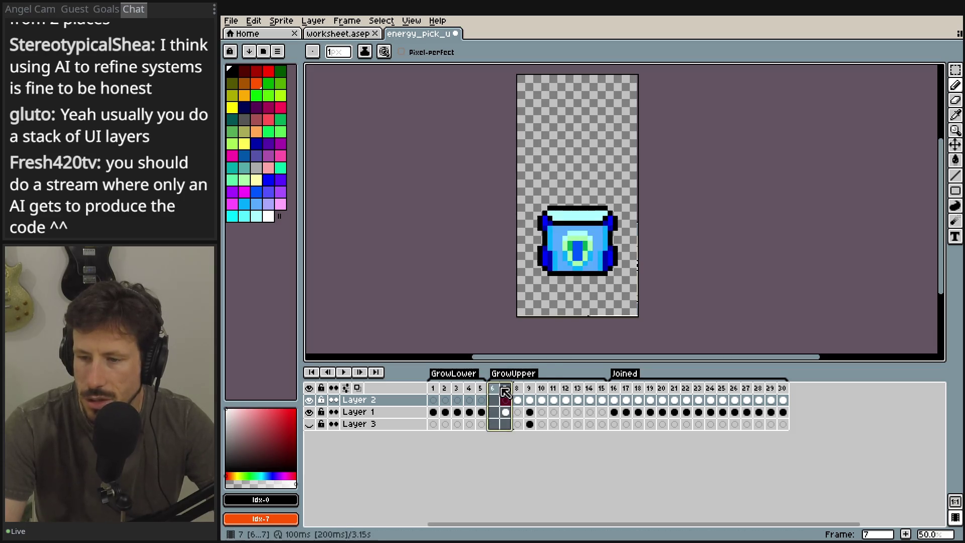
- Export the sprite sheet over the existing file, confirming the overwrite
{"action": "left_click", "coordinate": [231, 21]}
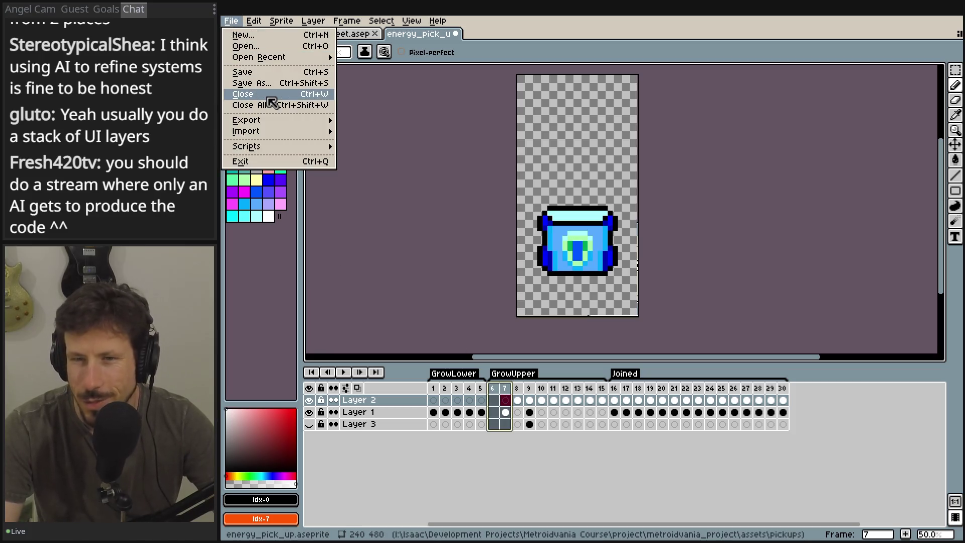
{"action": "mouse_move", "coordinate": [281, 58]}
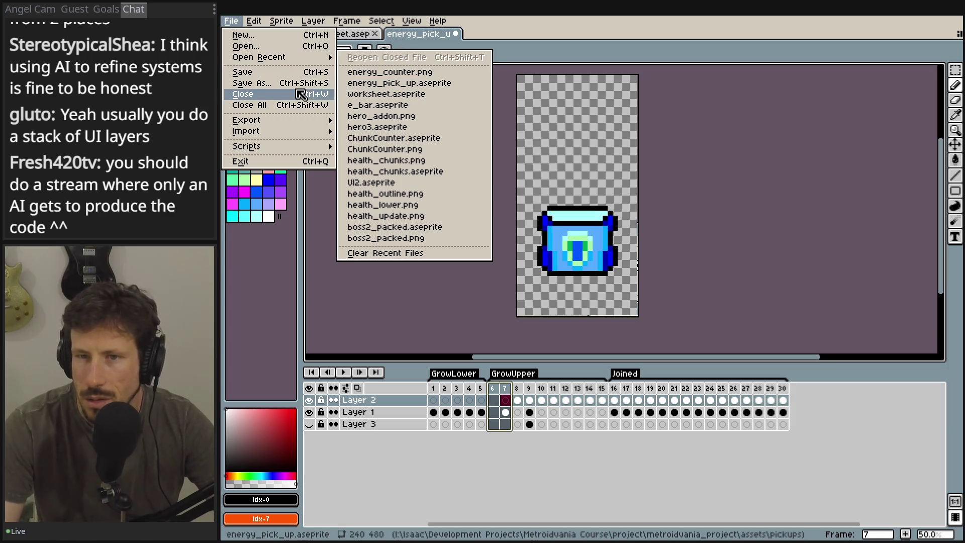
{"action": "mouse_move", "coordinate": [322, 120]}
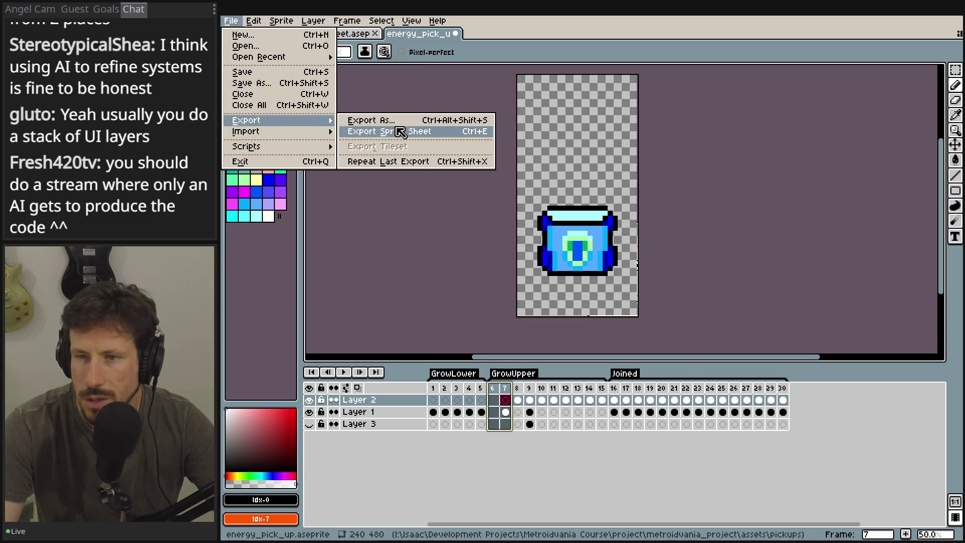
{"action": "left_click", "coordinate": [399, 131]}
{"action": "scroll", "coordinate": [678, 140], "scroll_direction": "down", "scroll_amount": 3}
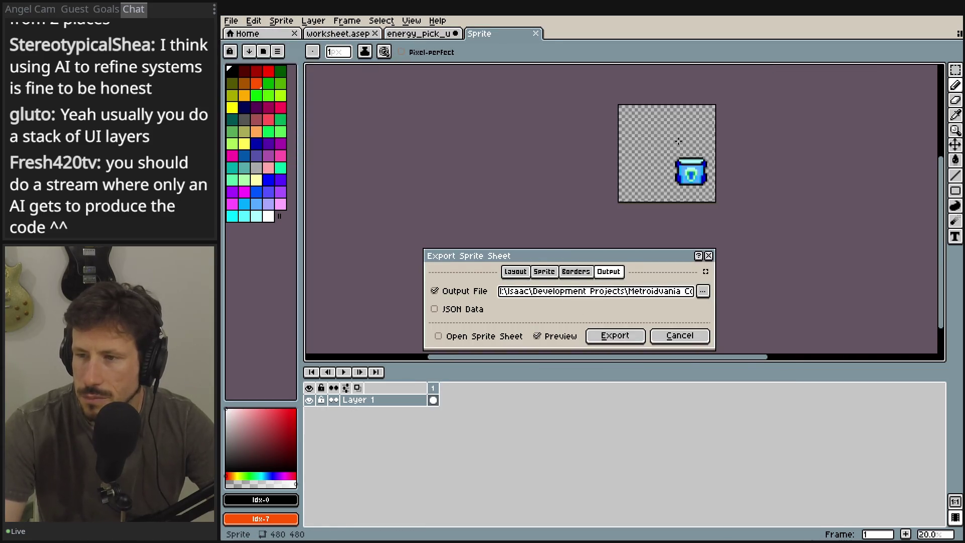
{"action": "scroll", "coordinate": [626, 145], "scroll_direction": "up", "scroll_amount": 2}
{"action": "left_click_drag", "start_coordinate": [625, 146], "coordinate": [470, 178]}
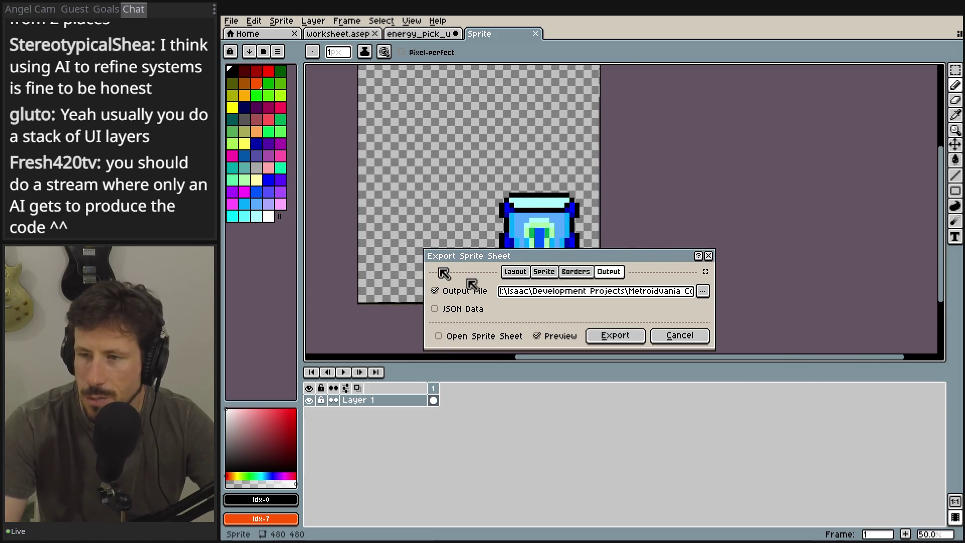
{"action": "left_click", "coordinate": [631, 333]}
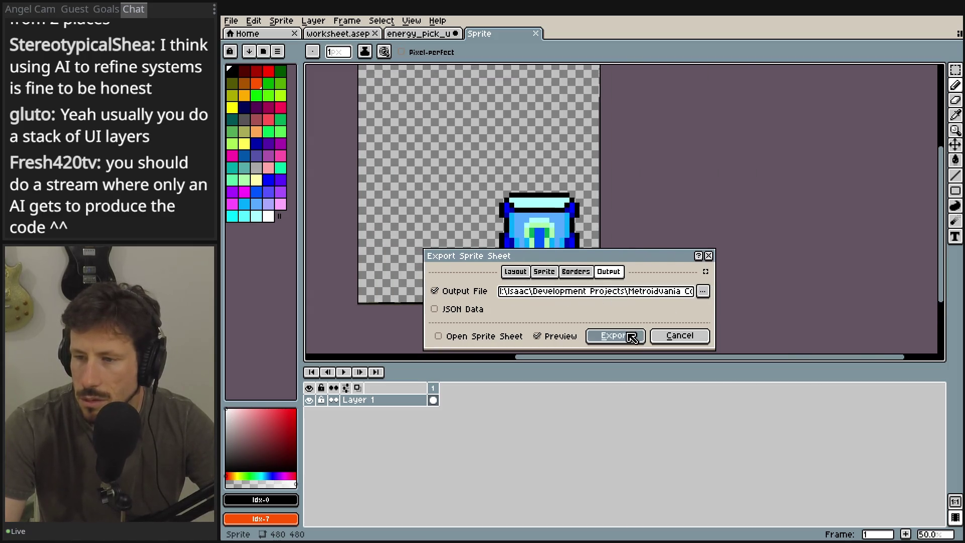
{"action": "left_click", "coordinate": [564, 309]}
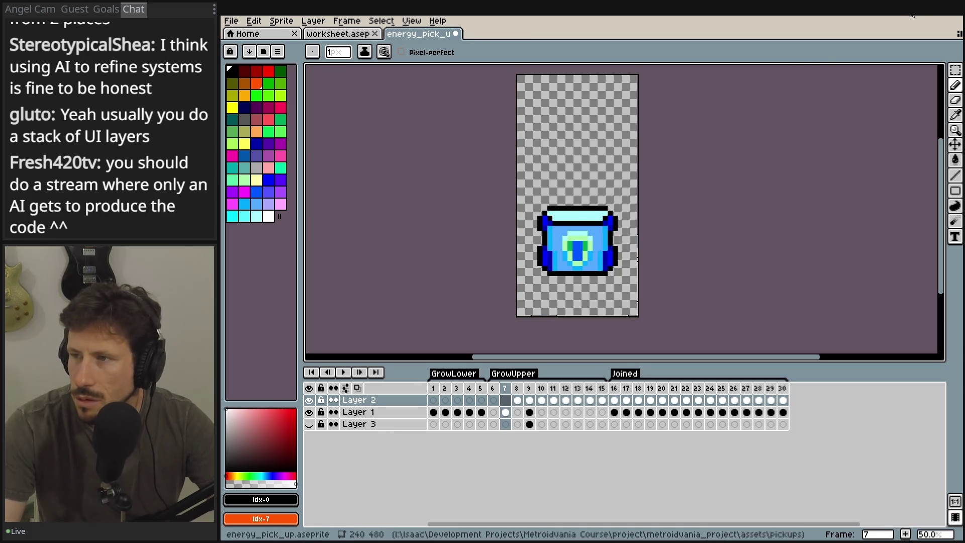
{"action": "key", "text": "alt+Tab"}
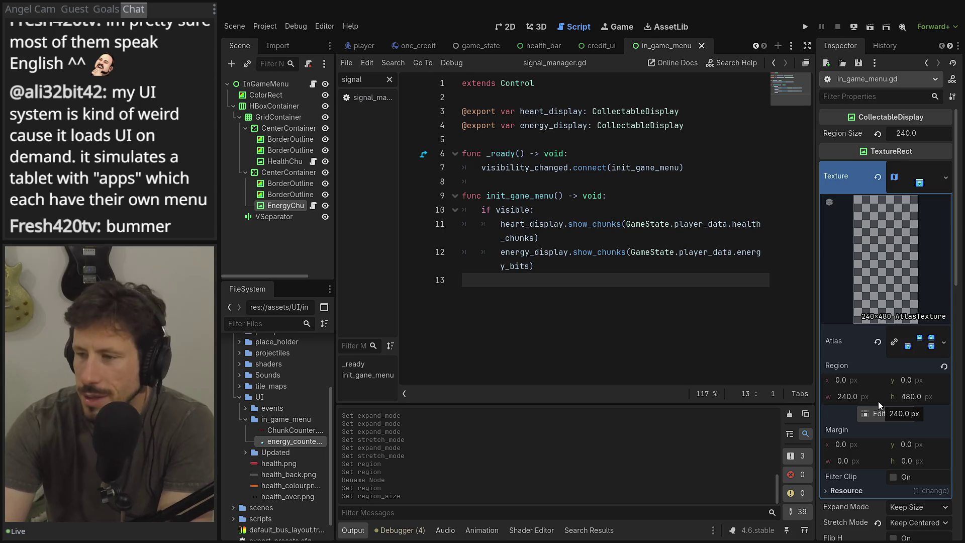
- Move the EnergyChunkCounter atlas region onto the second cell at x 240, 240×480
{"action": "left_click", "coordinate": [880, 418]}
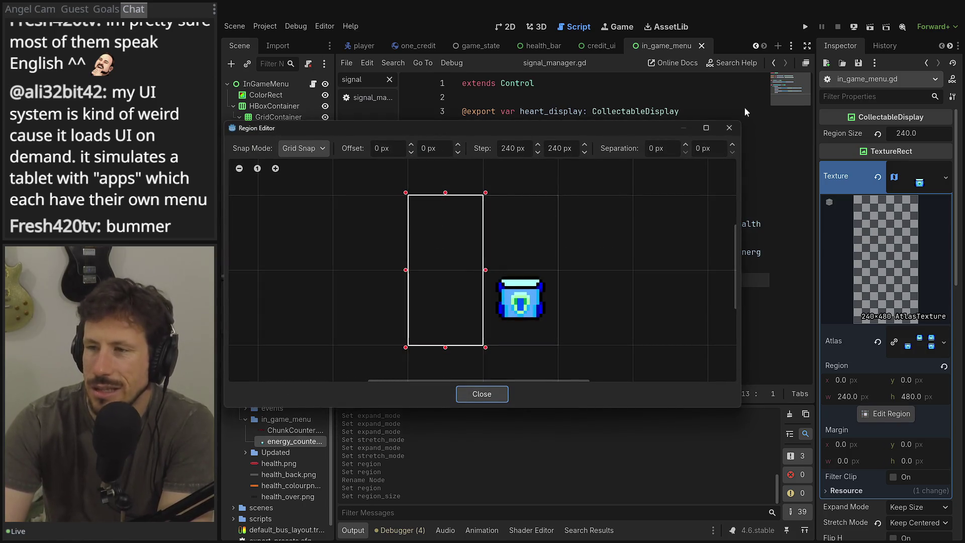
{"action": "left_click", "coordinate": [729, 127]}
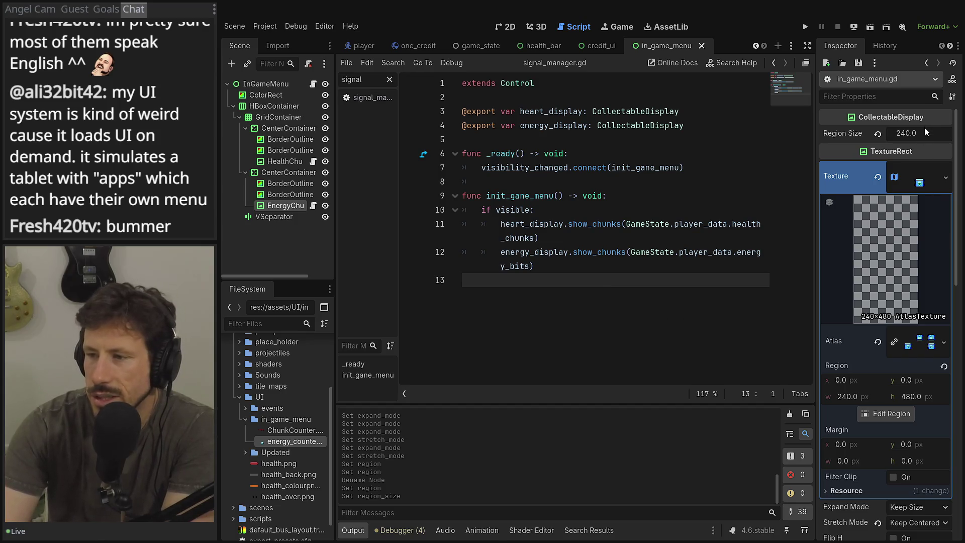
{"action": "left_click", "coordinate": [541, 25]}
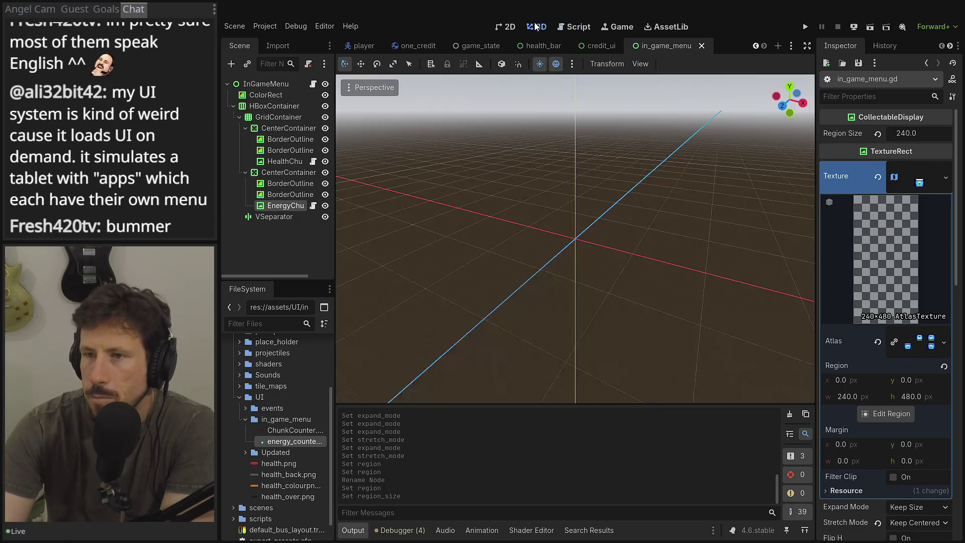
{"action": "left_click", "coordinate": [506, 27]}
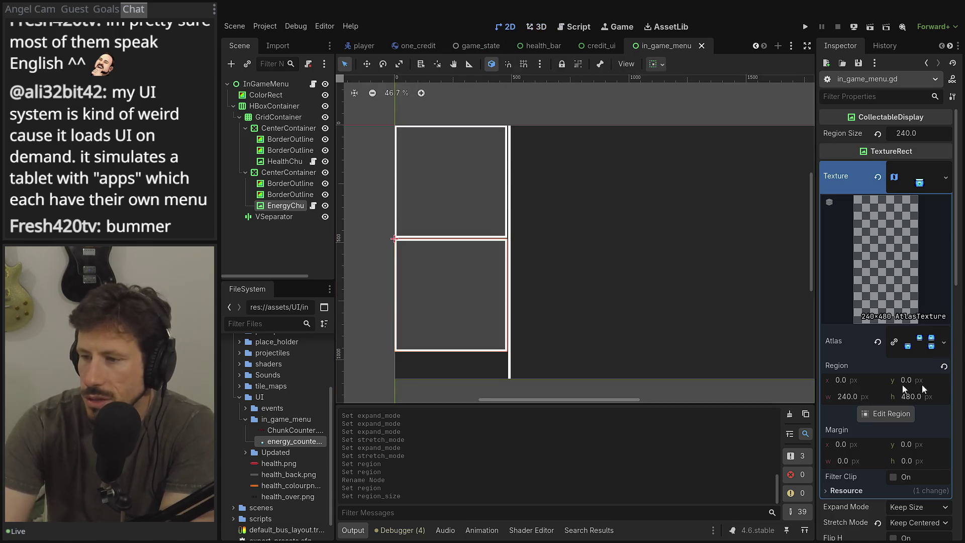
{"action": "left_click", "coordinate": [891, 414]}
{"action": "left_click_drag", "start_coordinate": [557, 322], "coordinate": [487, 326]}
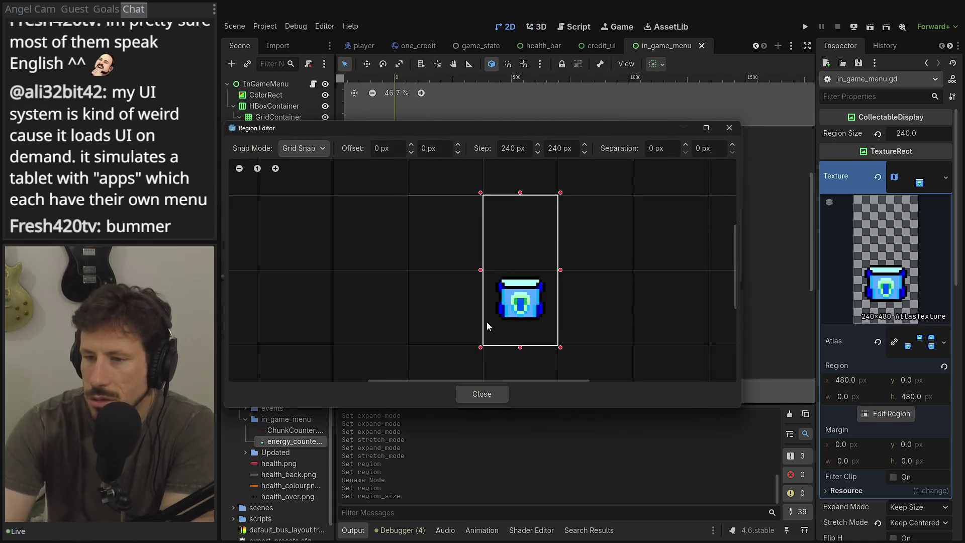
{"action": "left_click", "coordinate": [500, 394]}
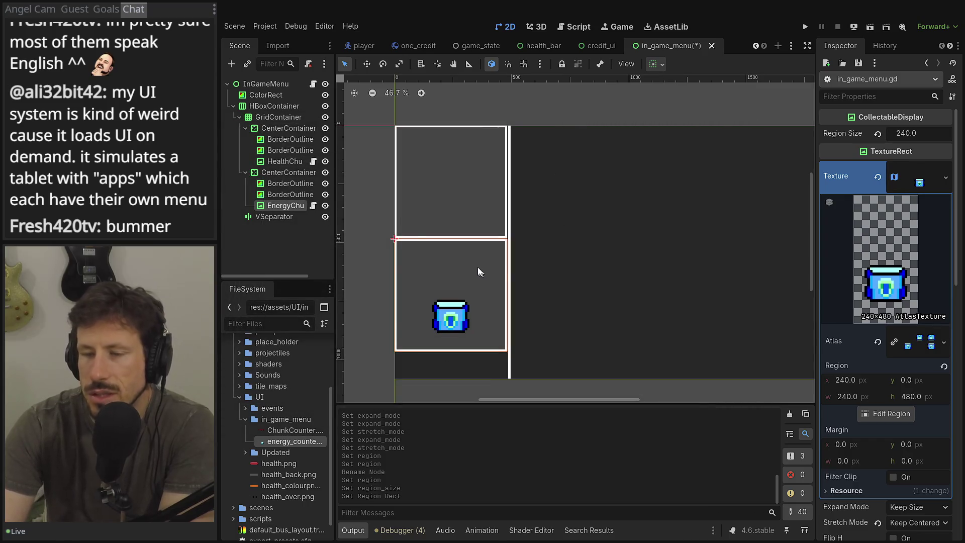
- Inspect the BorderOutline2 node, then reselect EnergyChunkCounter
{"action": "left_click", "coordinate": [281, 195]}
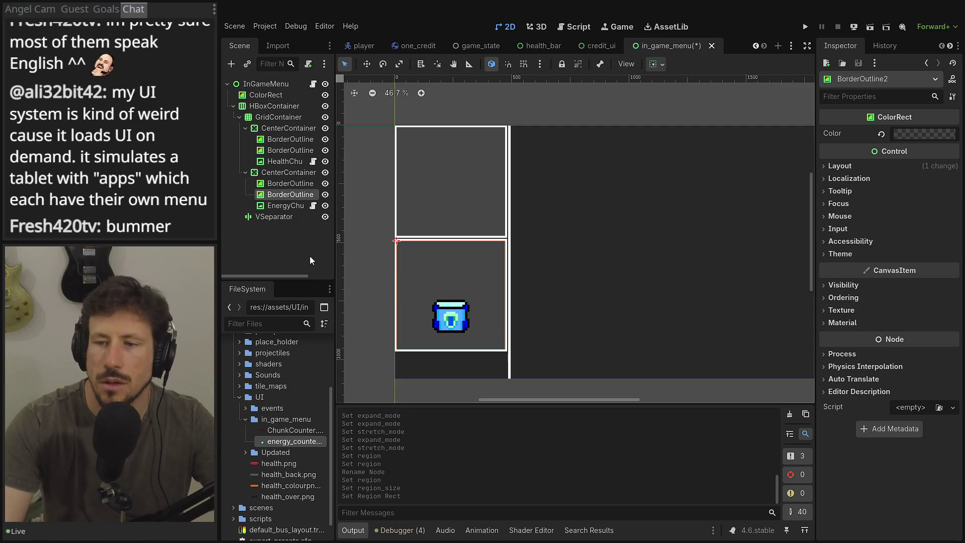
{"action": "left_click", "coordinate": [308, 206]}
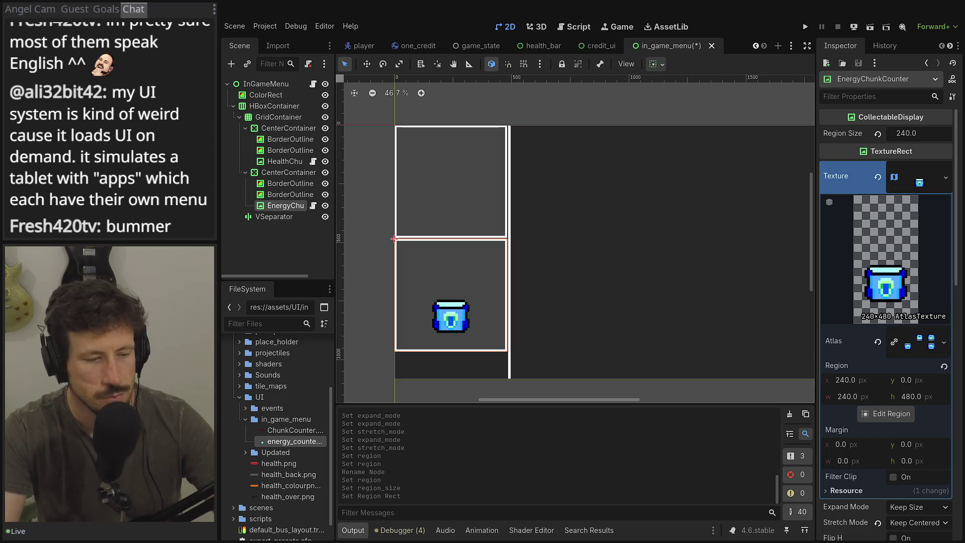
{"action": "key", "text": "alt+Tab"}
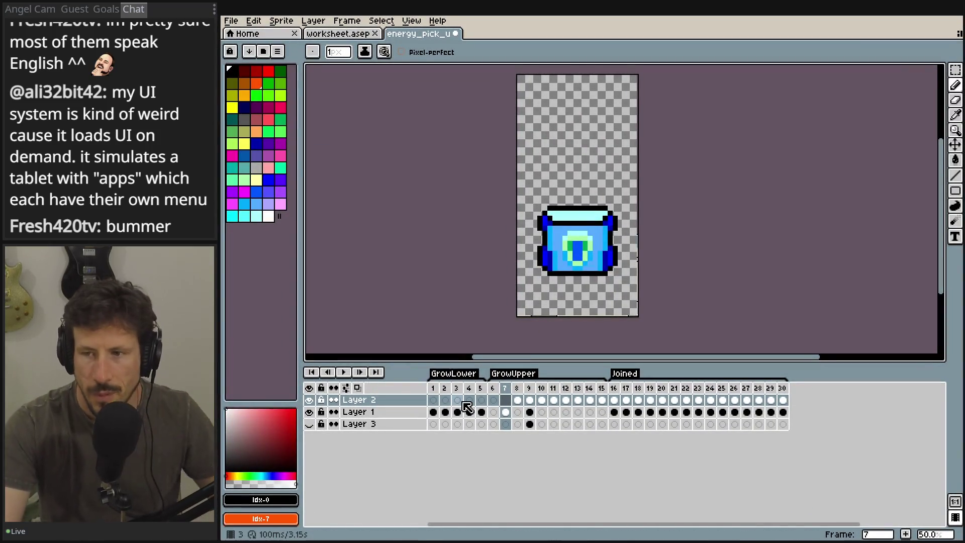
- Copy frame 9's two pickup halves into frame 6 and delete the empty frame 7
{"action": "left_click", "coordinate": [493, 387]}
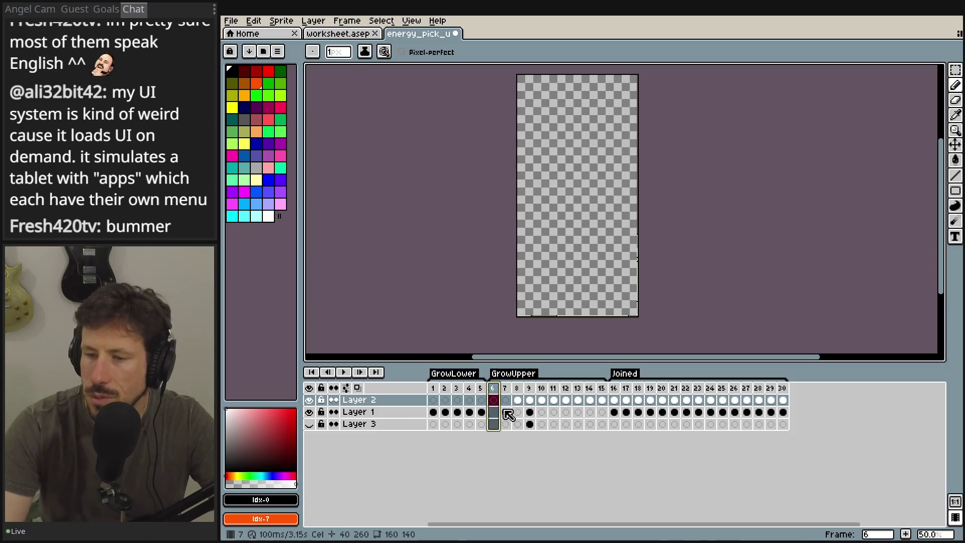
{"action": "left_click", "coordinate": [505, 411]}
{"action": "left_click", "coordinate": [533, 390]}
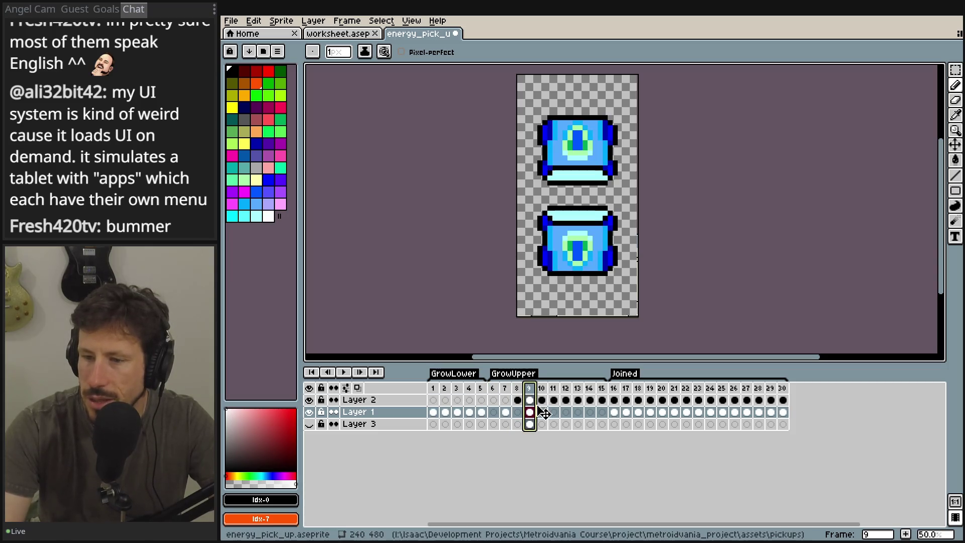
{"action": "left_click_drag", "start_coordinate": [539, 410], "coordinate": [495, 402]}
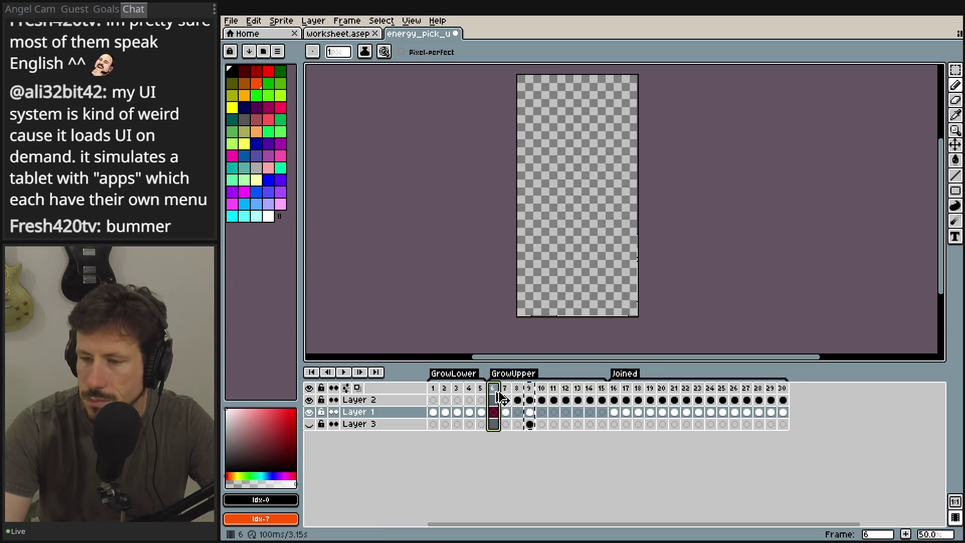
{"action": "right_click", "coordinate": [506, 389]}
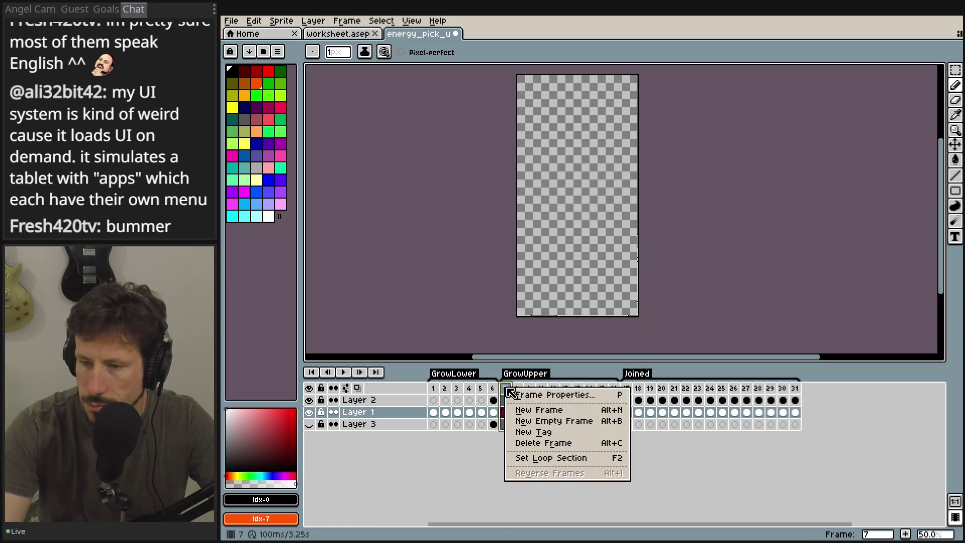
{"action": "left_click", "coordinate": [542, 446]}
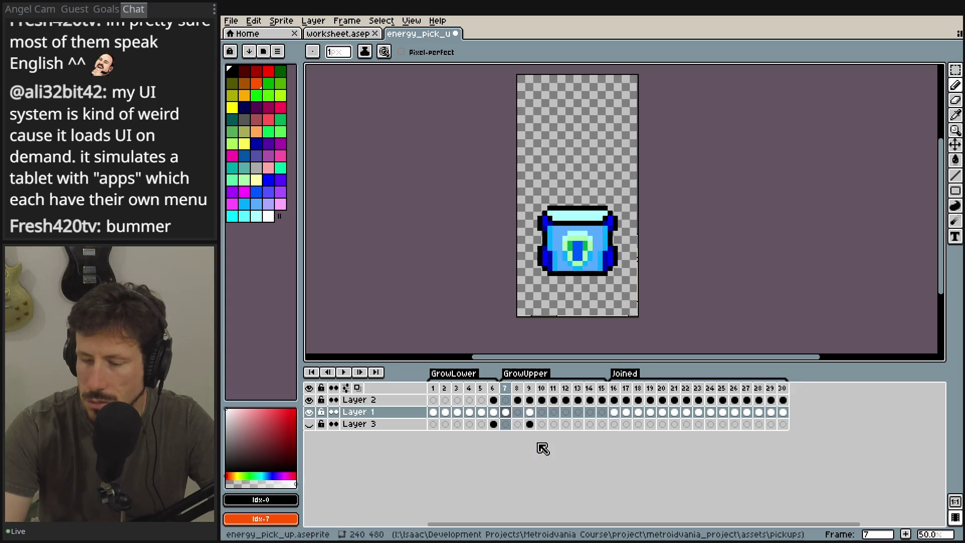
- Make frame 6's Layer 2 cel active, ready for colour adjustment
{"action": "left_click", "coordinate": [495, 388]}
{"action": "left_click", "coordinate": [496, 400]}
{"action": "left_click", "coordinate": [497, 412]}
{"action": "left_click", "coordinate": [494, 400]}
{"action": "scroll", "coordinate": [596, 166], "scroll_direction": "up", "scroll_amount": 10}
{"action": "scroll", "coordinate": [597, 166], "scroll_direction": "down", "scroll_amount": 10}
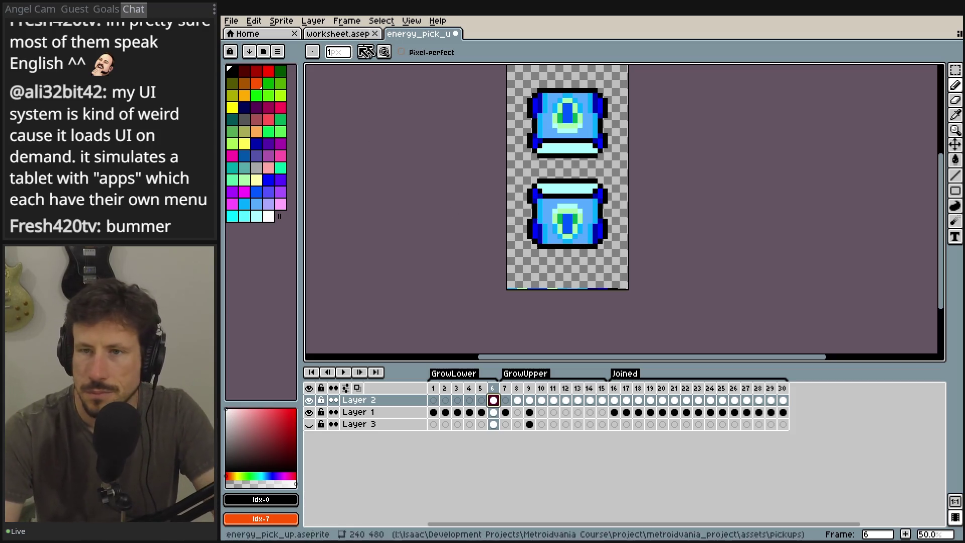
{"action": "left_click", "coordinate": [288, 23]}
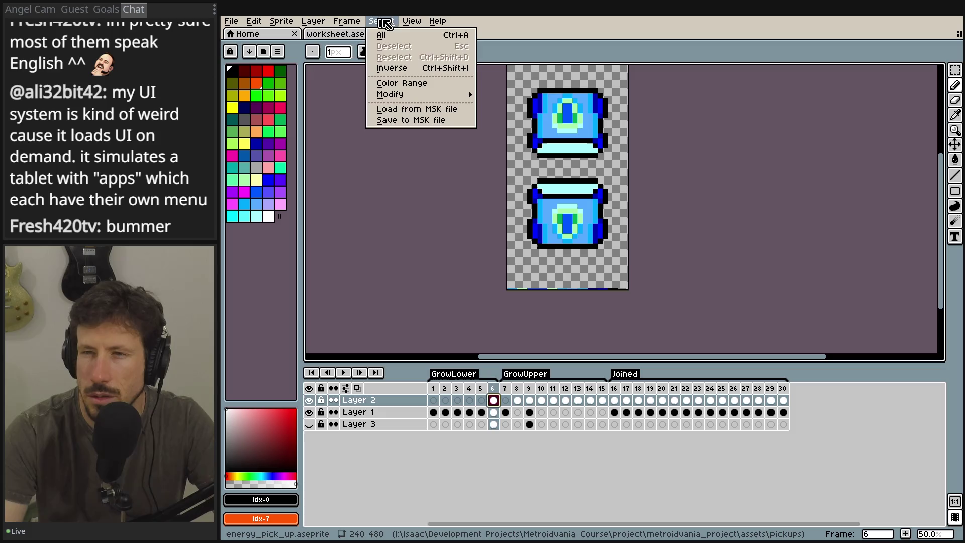
{"action": "mouse_move", "coordinate": [270, 25]}
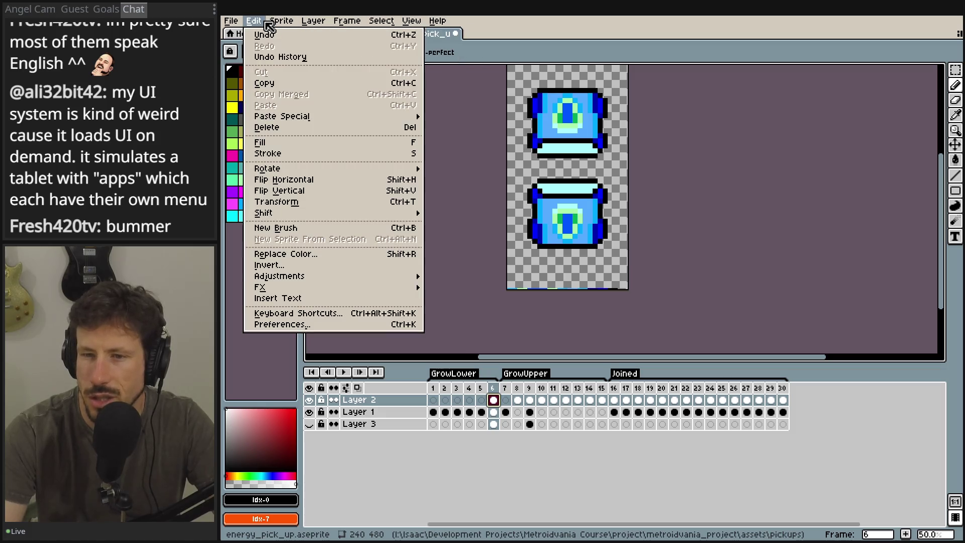
{"action": "mouse_move", "coordinate": [329, 277]}
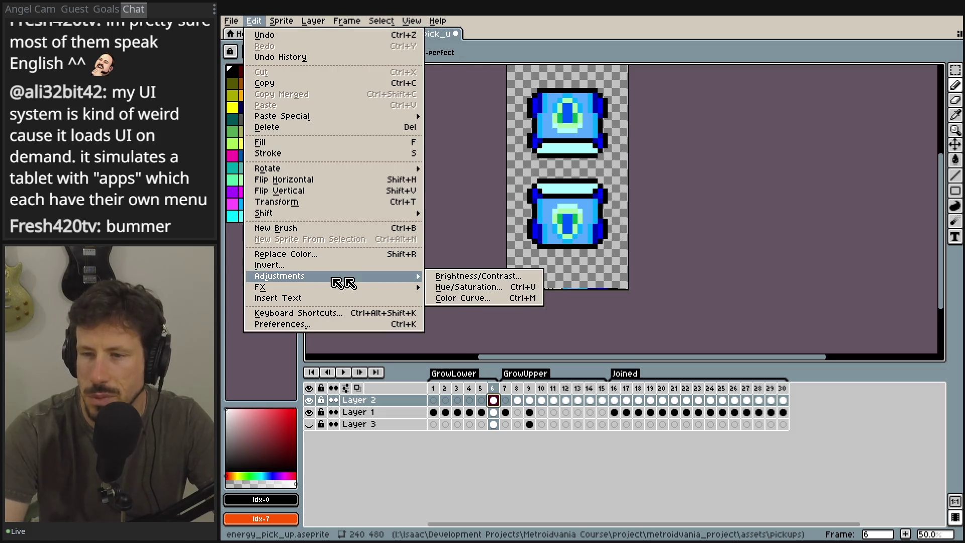
{"action": "left_click", "coordinate": [503, 288]}
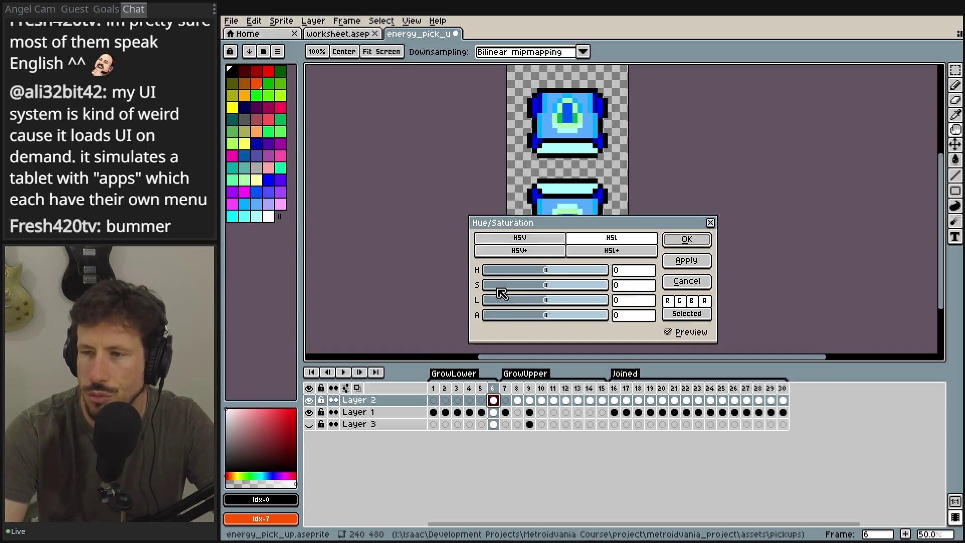
{"action": "left_click_drag", "start_coordinate": [576, 274], "coordinate": [449, 272]}
{"action": "mouse_move", "coordinate": [545, 285]}
{"action": "left_mouse_down"}
{"action": "mouse_move", "coordinate": [442, 285]}
{"action": "mouse_move", "coordinate": [438, 303]}
{"action": "mouse_move", "coordinate": [510, 303]}
{"action": "mouse_move", "coordinate": [501, 304]}
{"action": "mouse_move", "coordinate": [540, 320]}
{"action": "left_mouse_up"}
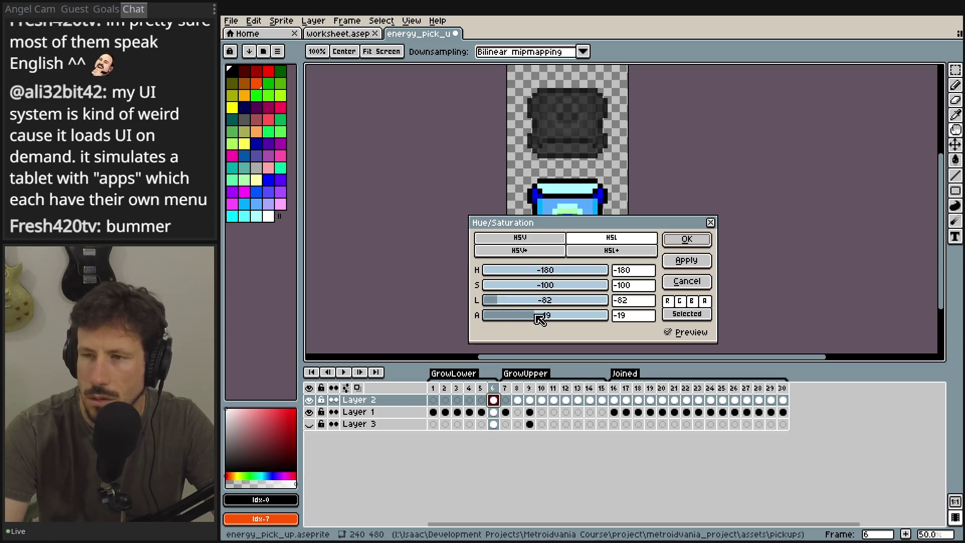
{"action": "left_click", "coordinate": [646, 320]}
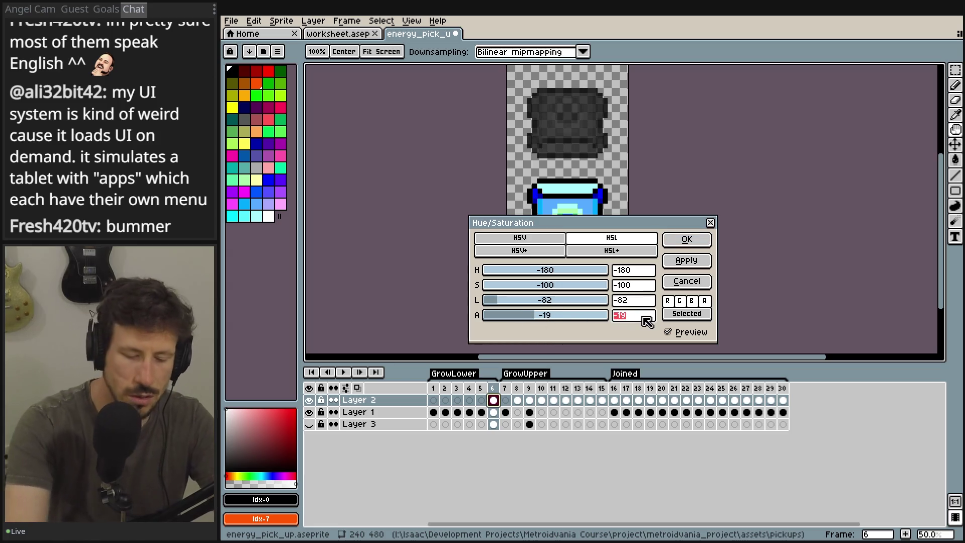
{"action": "type", "text": "0"}
{"action": "left_click", "coordinate": [676, 240]}
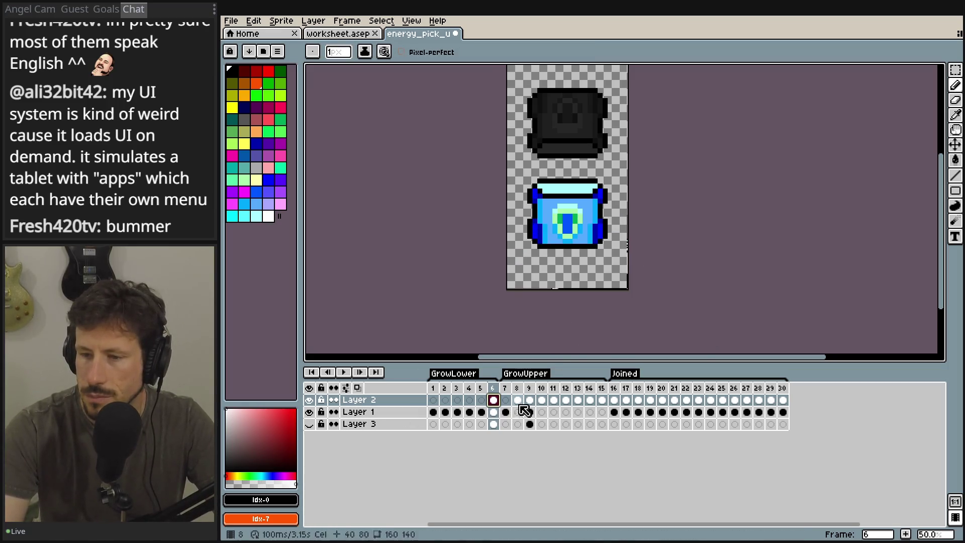
{"action": "left_click", "coordinate": [494, 411]}
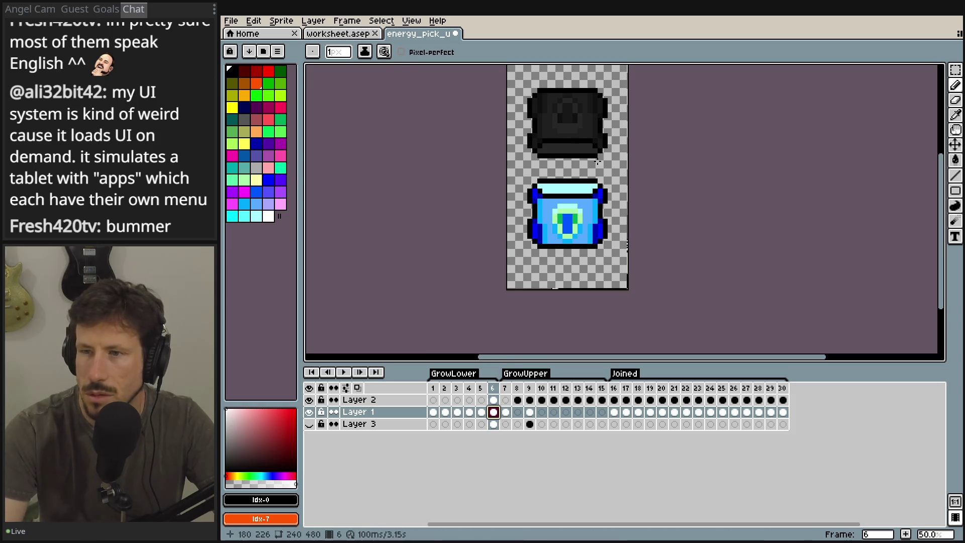
{"action": "key", "text": "ctrl+z"}
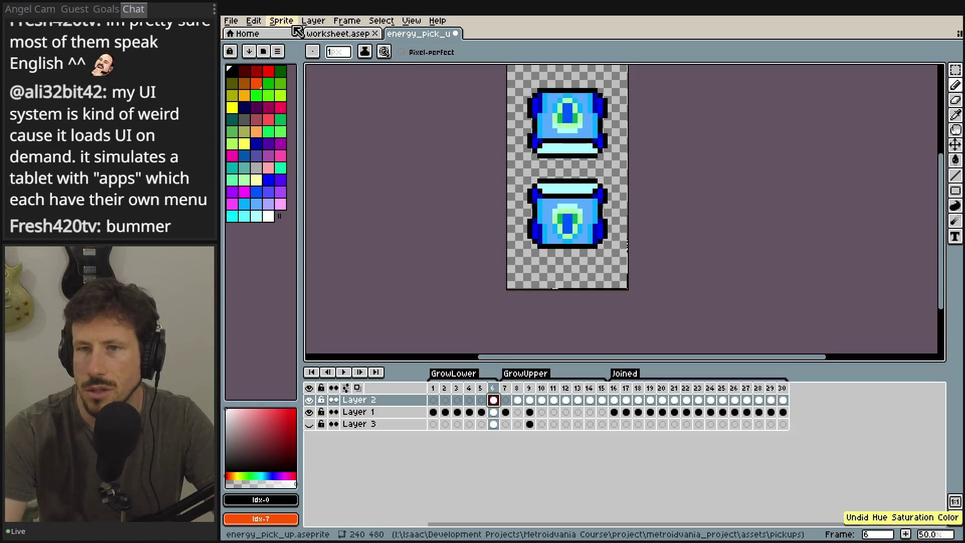
- Open Hue/Saturation on frame 6's upper sprite and try out hue, saturation and lightness values
{"action": "left_click", "coordinate": [289, 23]}
{"action": "mouse_move", "coordinate": [254, 21]}
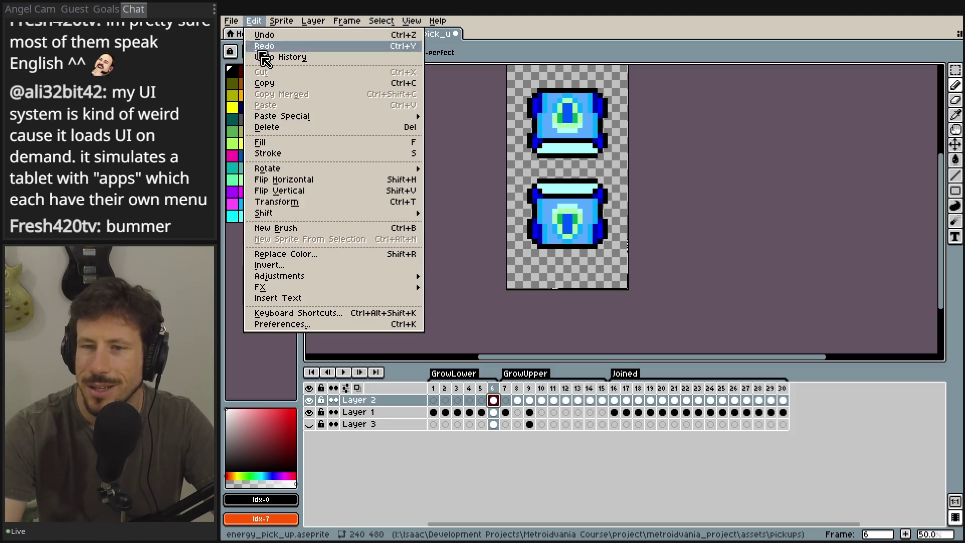
{"action": "mouse_move", "coordinate": [266, 276]}
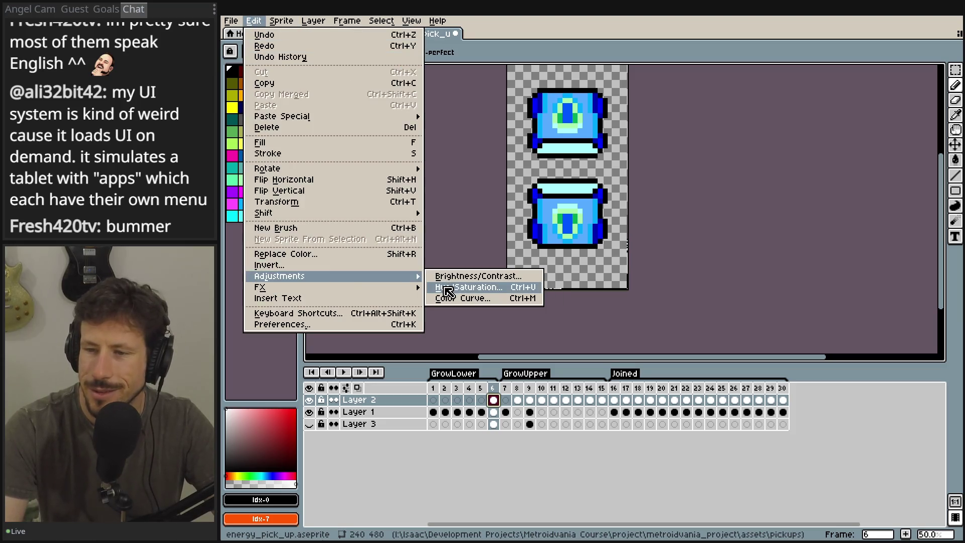
{"action": "left_click", "coordinate": [443, 287]}
{"action": "left_click_drag", "start_coordinate": [545, 270], "coordinate": [505, 271]}
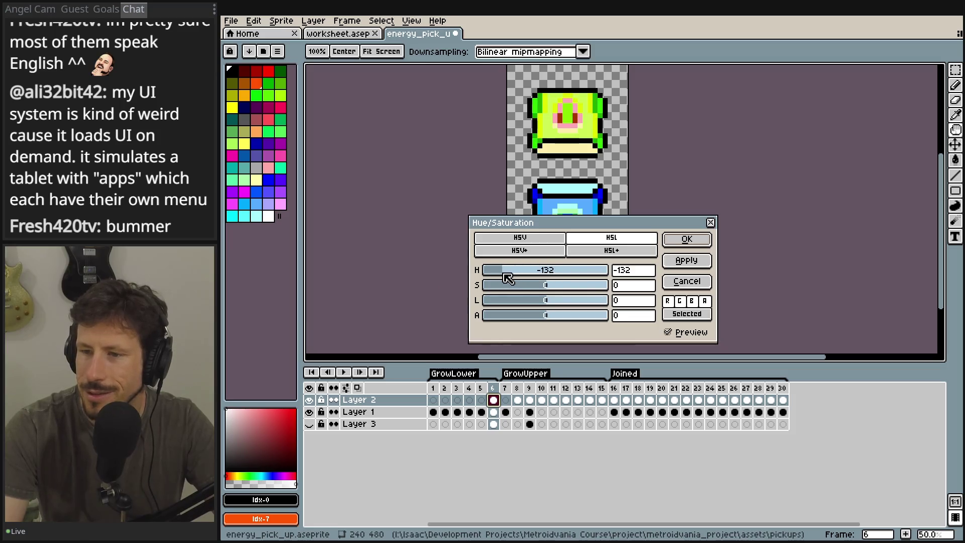
{"action": "left_click", "coordinate": [634, 272]}
{"action": "type", "text": "-13"}
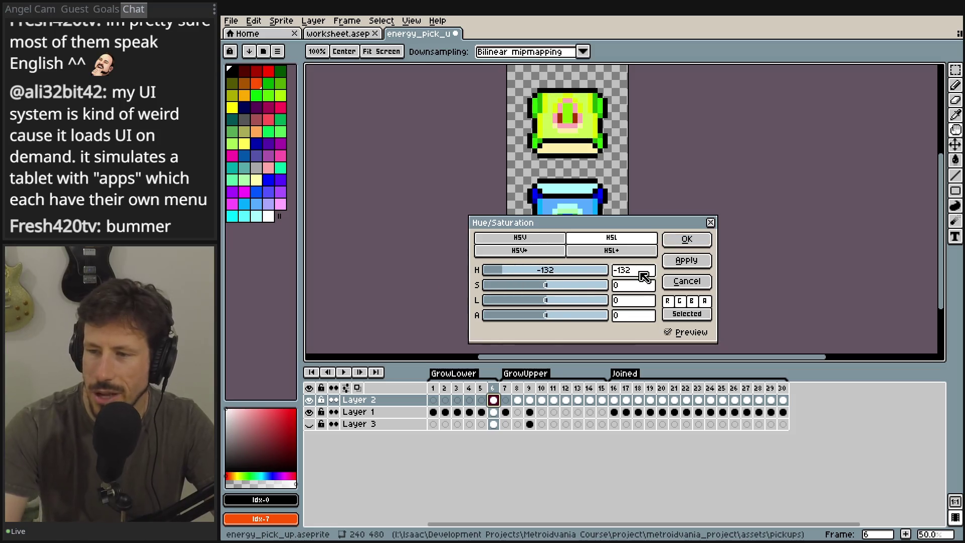
{"action": "type", "text": "0"}
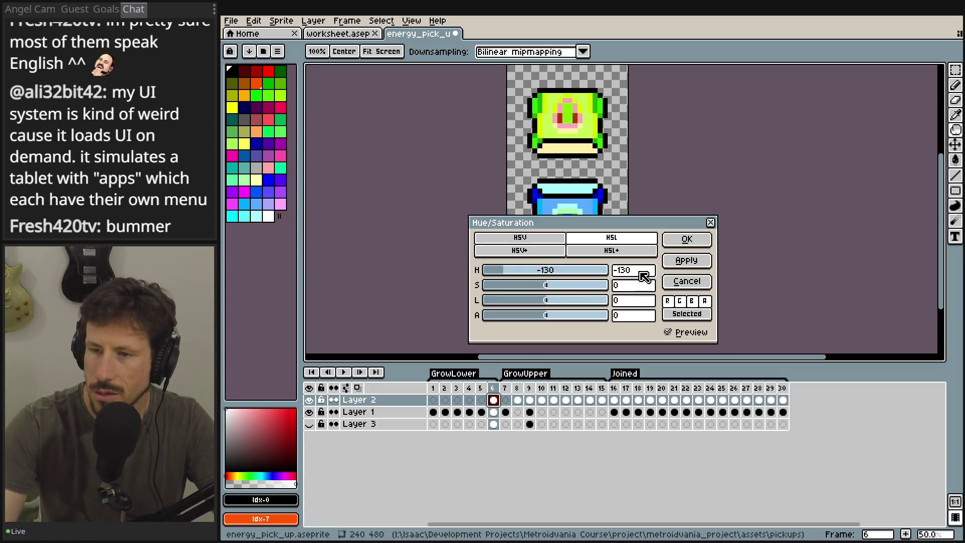
{"action": "left_click", "coordinate": [637, 285]}
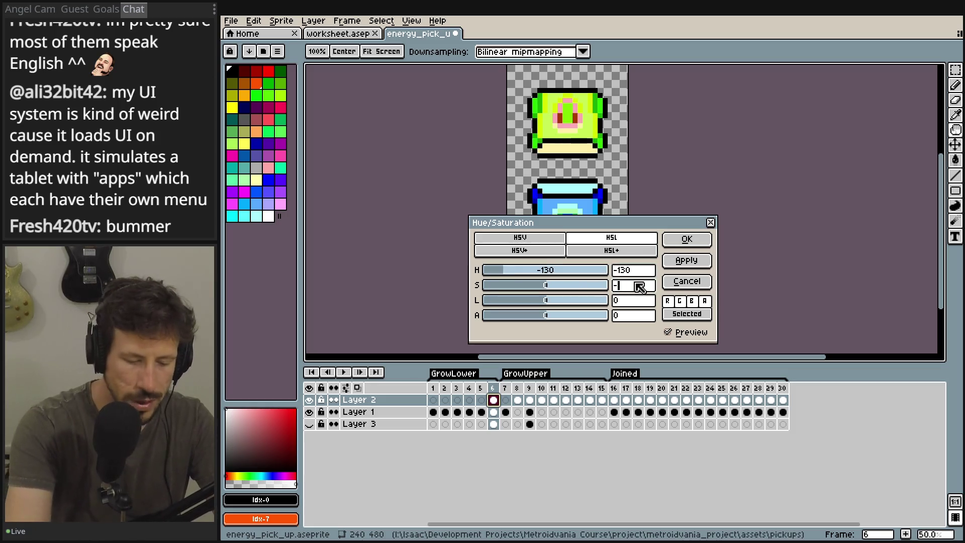
{"action": "type", "text": "-120"}
{"action": "key", "text": "BackSpace"}
{"action": "key", "text": "BackSpace"}
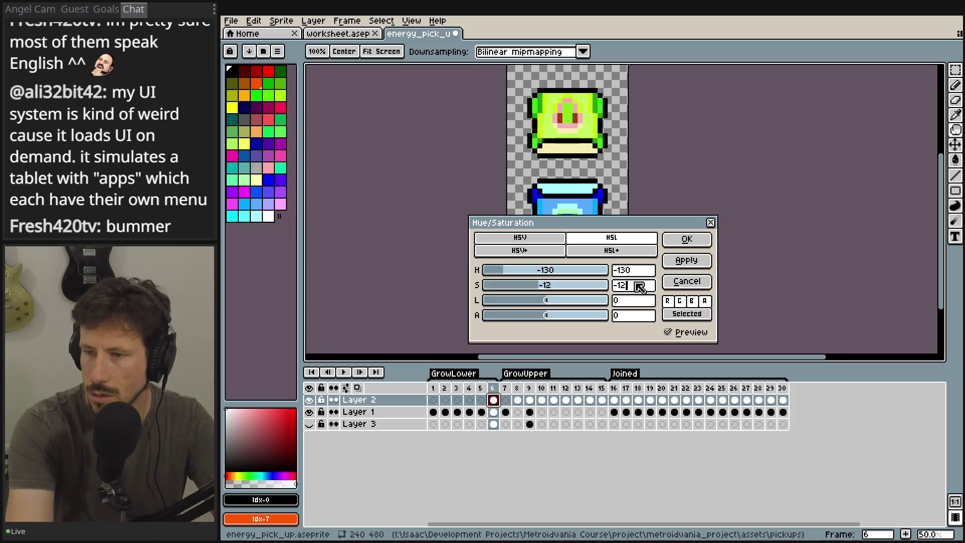
{"action": "type", "text": "30"}
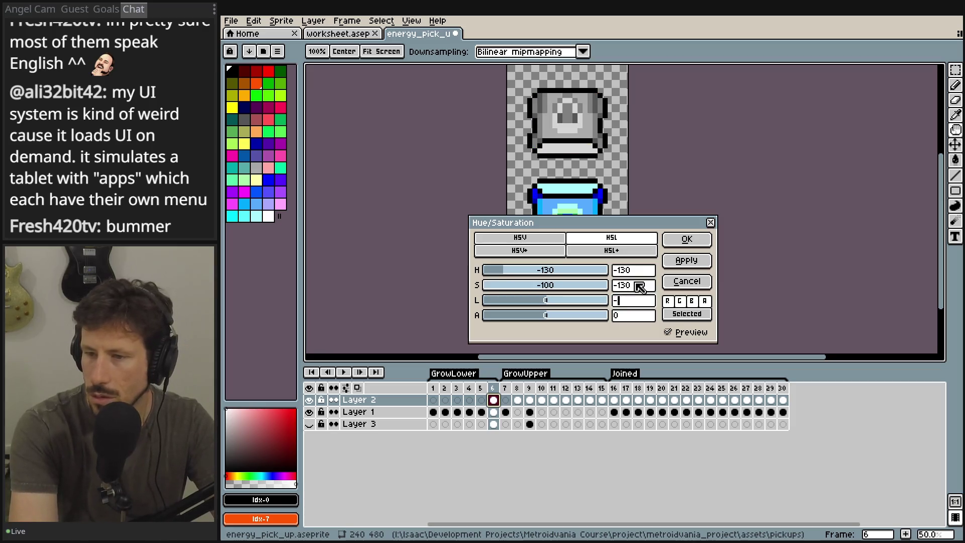
{"action": "type", "text": "30"}
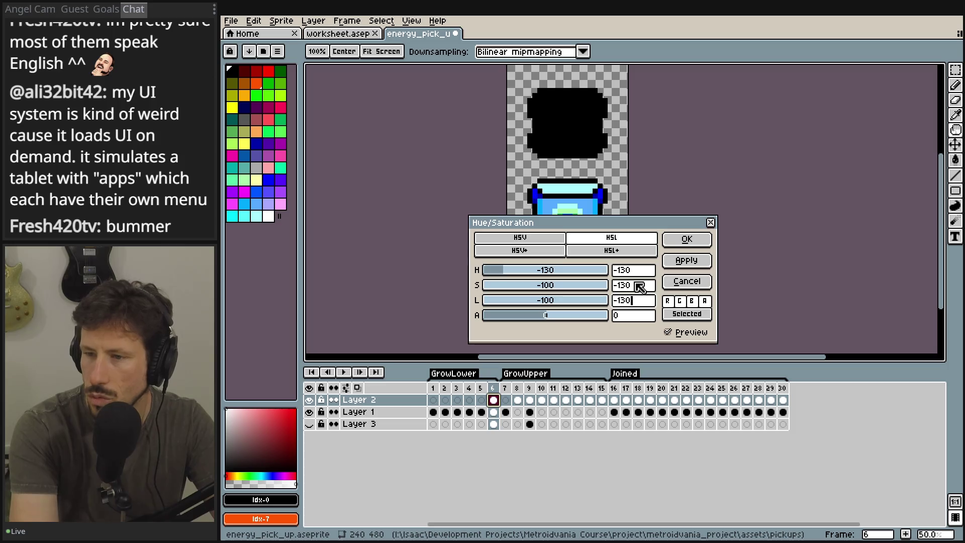
{"action": "key", "text": "BackSpace"}
{"action": "key", "text": "BackSpace"}
{"action": "left_click_drag", "start_coordinate": [545, 301], "coordinate": [503, 309]}
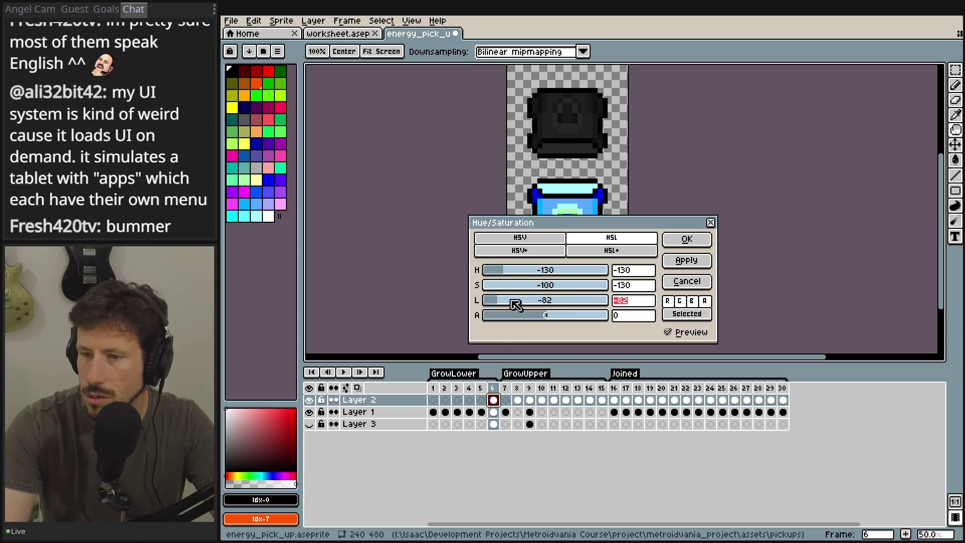
{"action": "type", "text": "-77"}
- Apply hue 0, saturation -100, lightness about -75 to the upper sprite
{"action": "left_click", "coordinate": [637, 276]}
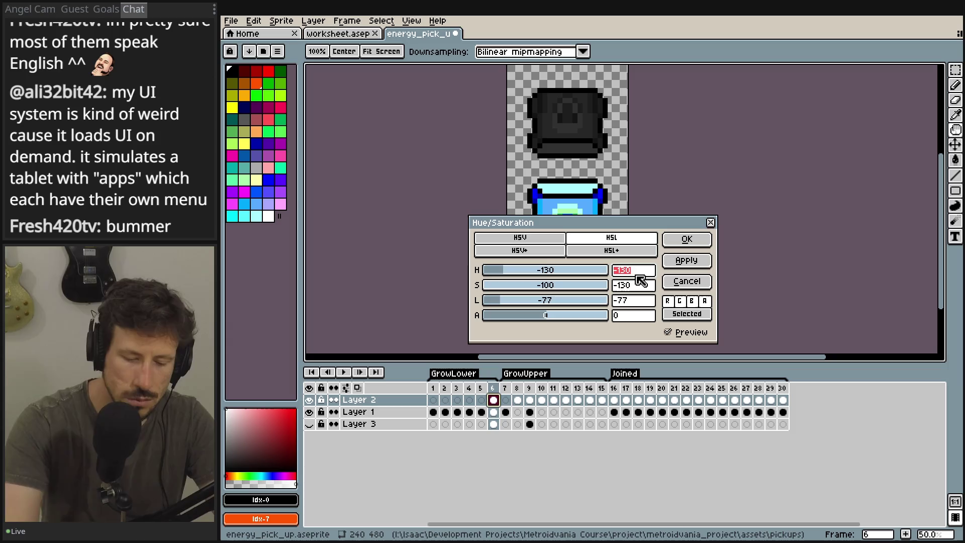
{"action": "type", "text": "0"}
{"action": "key", "text": "Tab"}
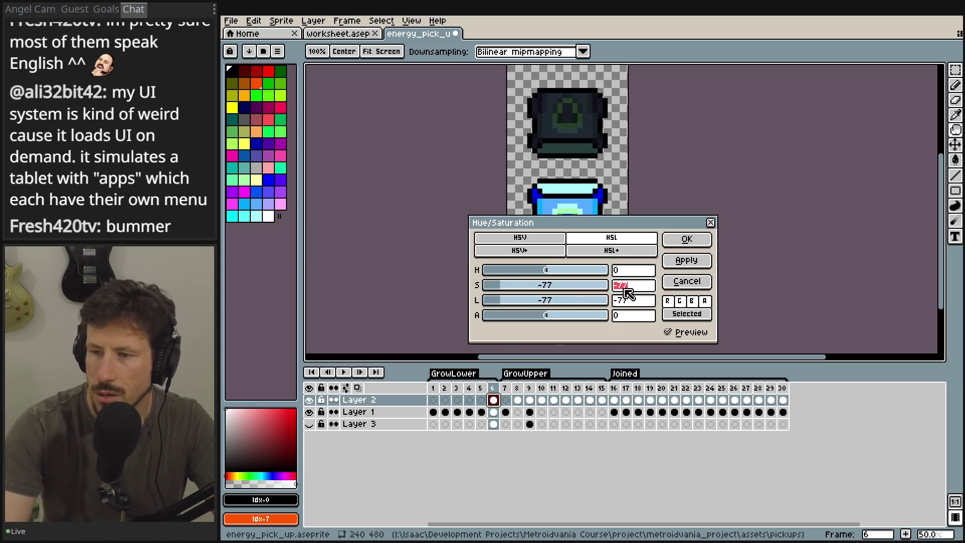
{"action": "type", "text": "0"}
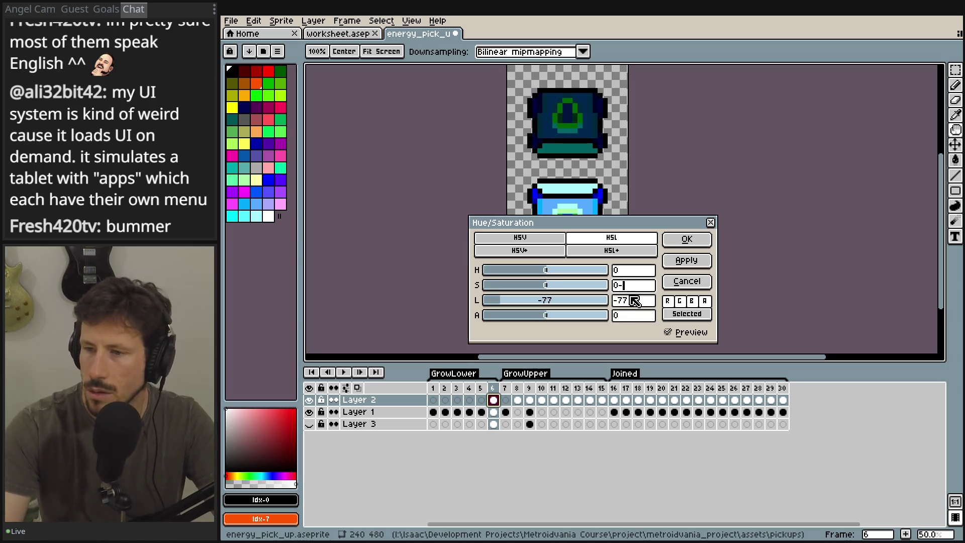
{"action": "type", "text": "-100"}
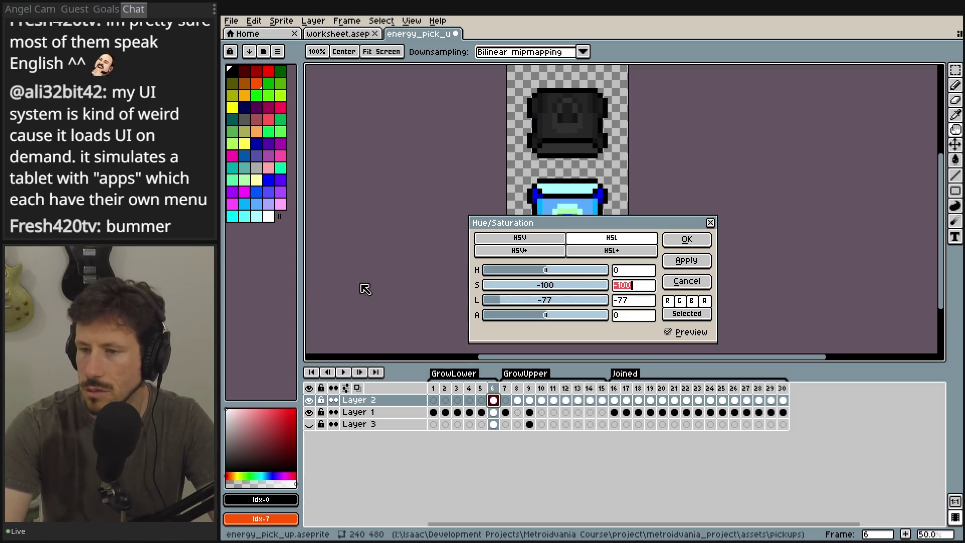
{"action": "left_click_drag", "start_coordinate": [509, 303], "coordinate": [507, 304]}
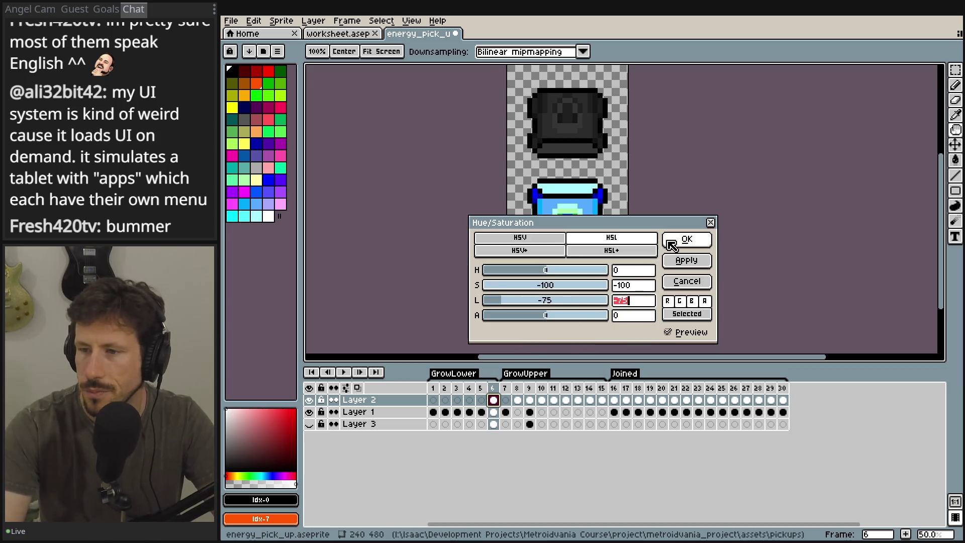
{"action": "left_click", "coordinate": [671, 240]}
{"action": "left_click", "coordinate": [494, 412]}
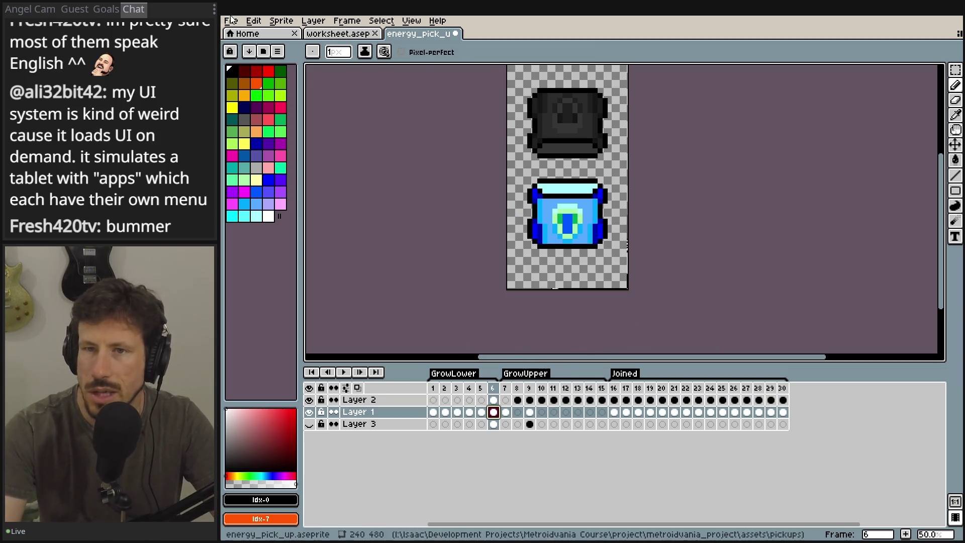
- Desaturate frame 6's lower Layer 1 sprite with saturation -100 and lightness -75
{"action": "left_click", "coordinate": [253, 21]}
{"action": "mouse_move", "coordinate": [318, 276]}
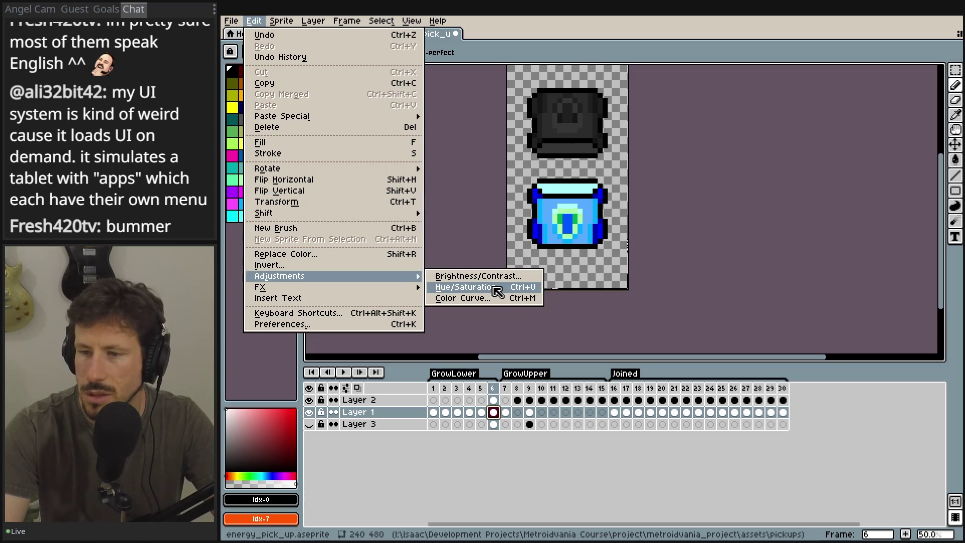
{"action": "left_click", "coordinate": [495, 285]}
{"action": "double_click", "coordinate": [622, 272]}
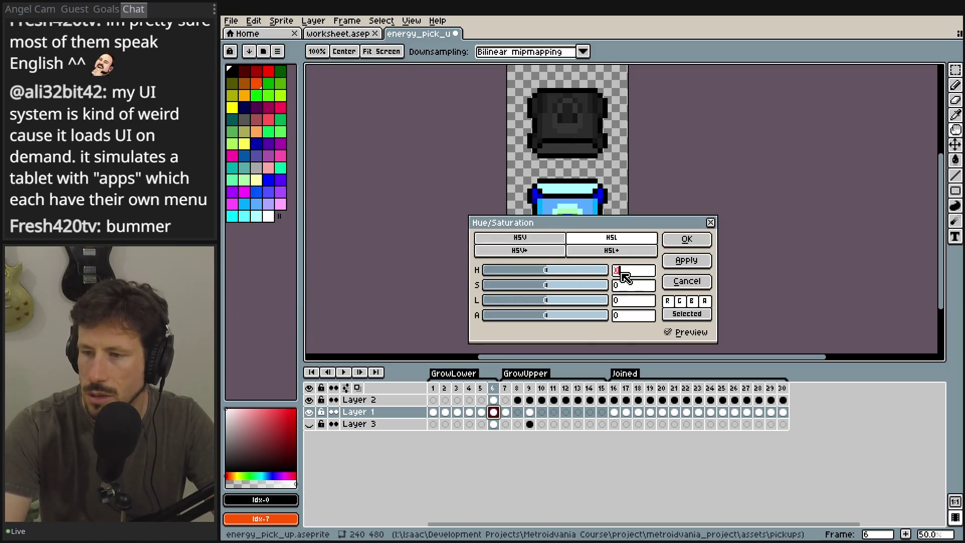
{"action": "type", "text": "-100"}
{"action": "key", "text": "Tab"}
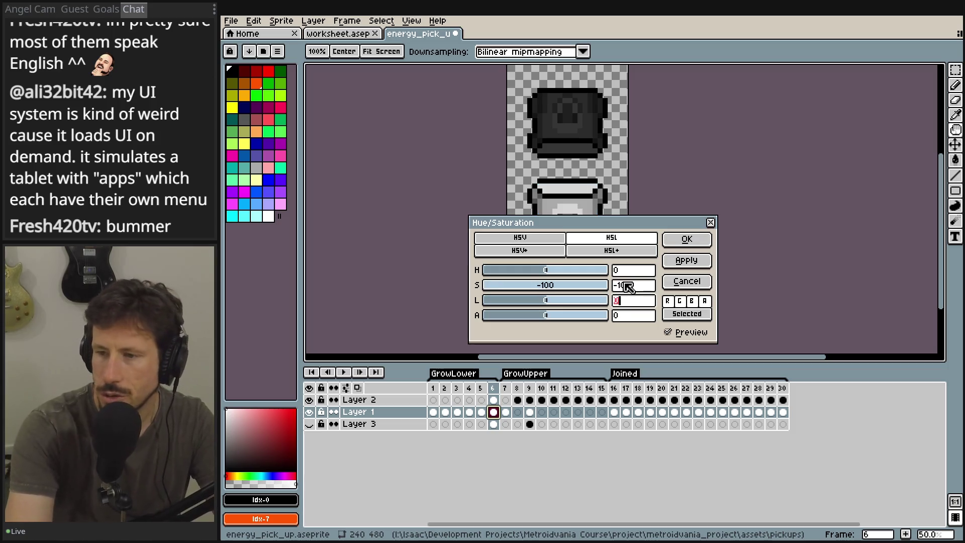
{"action": "key", "text": "BackSpace"}
{"action": "type", "text": "7"}
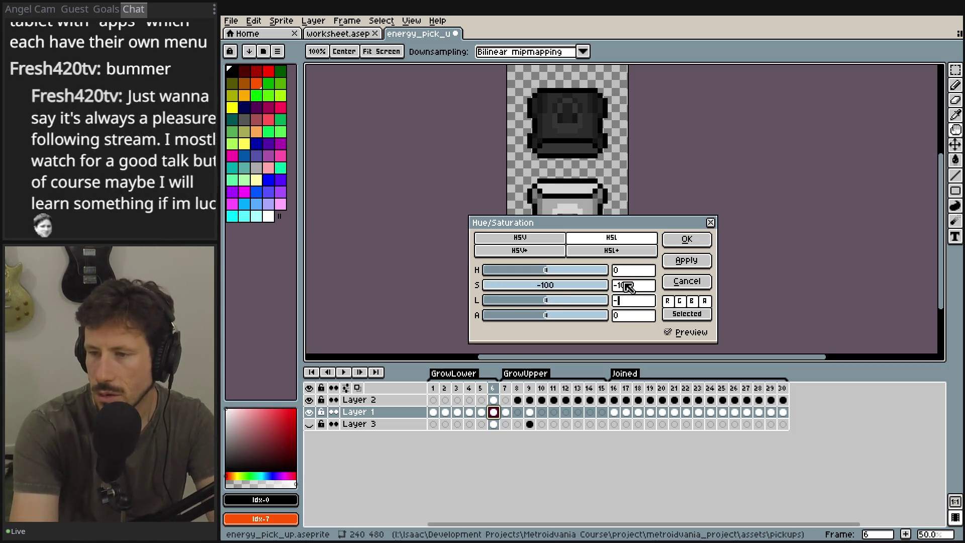
{"action": "type", "text": "5"}
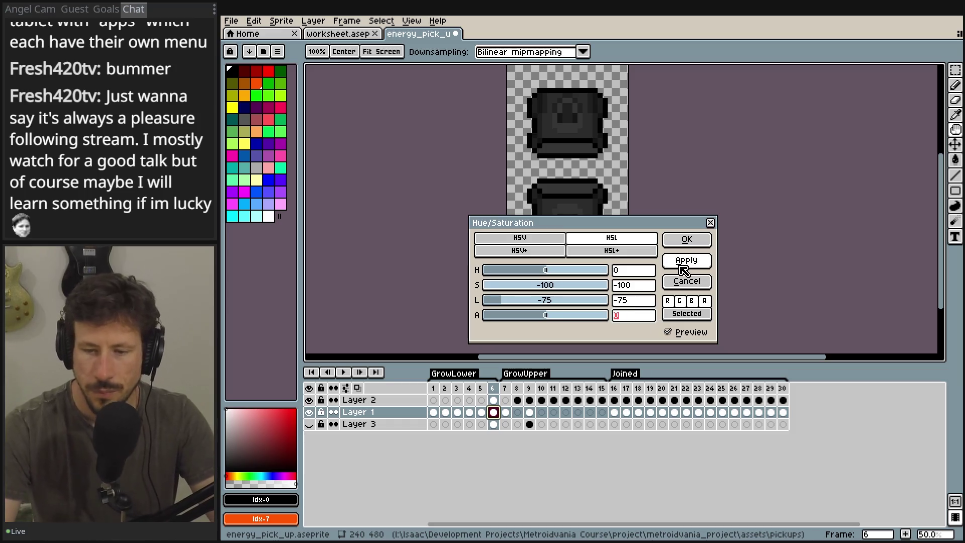
{"action": "left_click", "coordinate": [683, 271]}
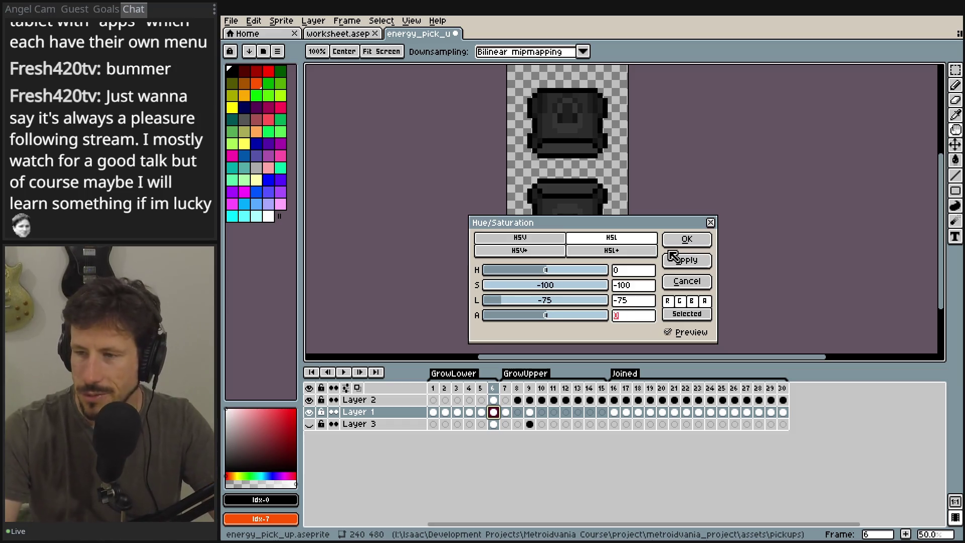
{"action": "left_click", "coordinate": [682, 240]}
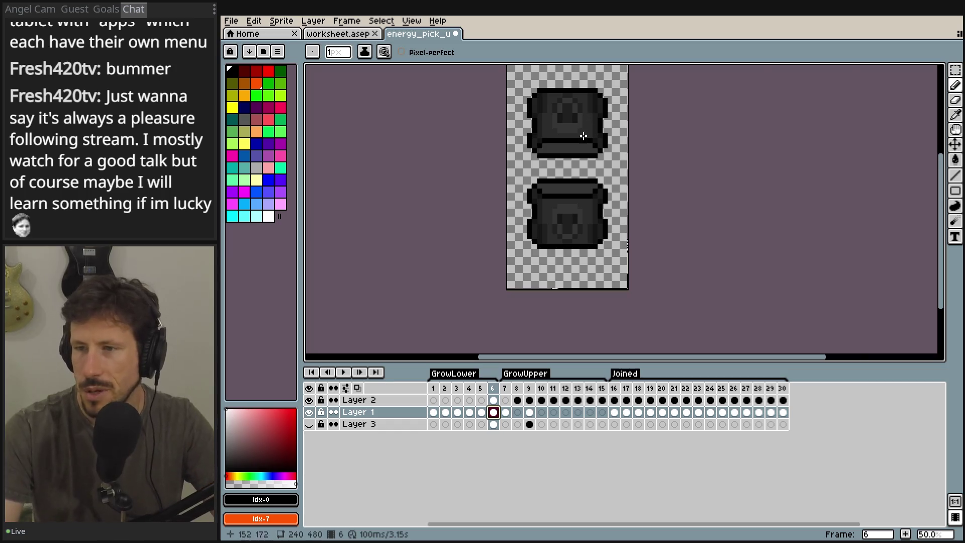
- Check frame 7's blue sprite, then draw a rectangular selection around frame 6's upper grey sprite
{"action": "scroll", "coordinate": [583, 134], "scroll_direction": "up", "scroll_amount": 3}
{"action": "scroll", "coordinate": [580, 200], "scroll_direction": "down", "scroll_amount": 3}
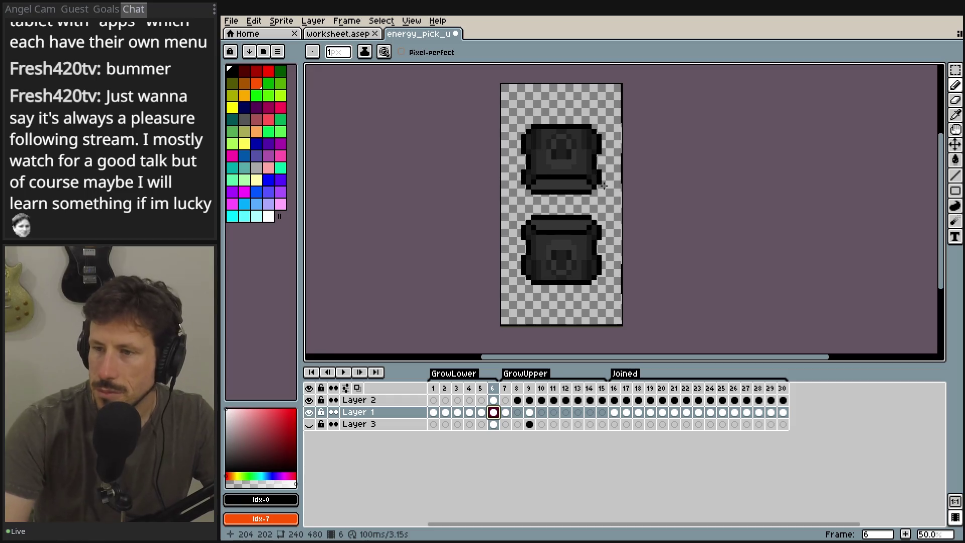
{"action": "scroll", "coordinate": [615, 206], "scroll_direction": "up", "scroll_amount": 5}
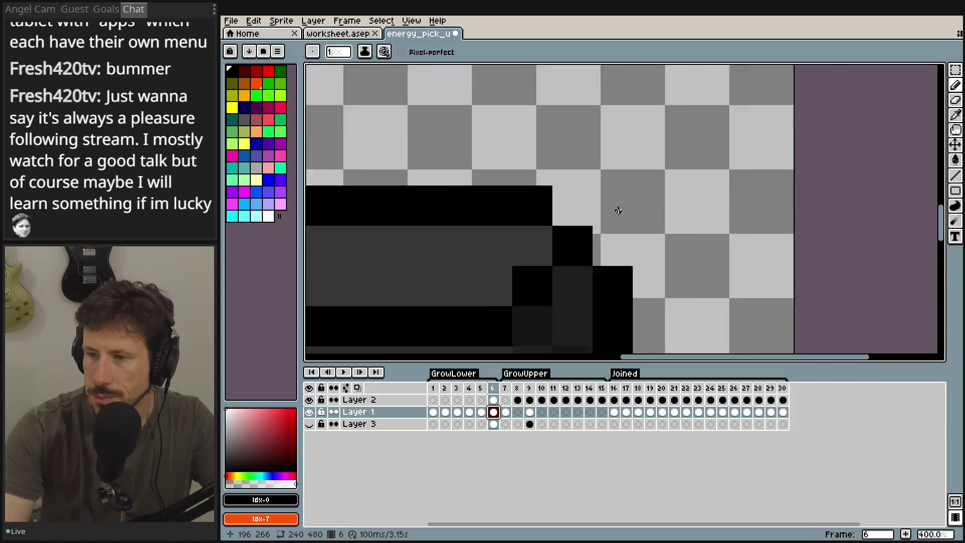
{"action": "scroll", "coordinate": [617, 208], "scroll_direction": "down", "scroll_amount": 2}
{"action": "scroll", "coordinate": [617, 208], "scroll_direction": "down", "scroll_amount": 1}
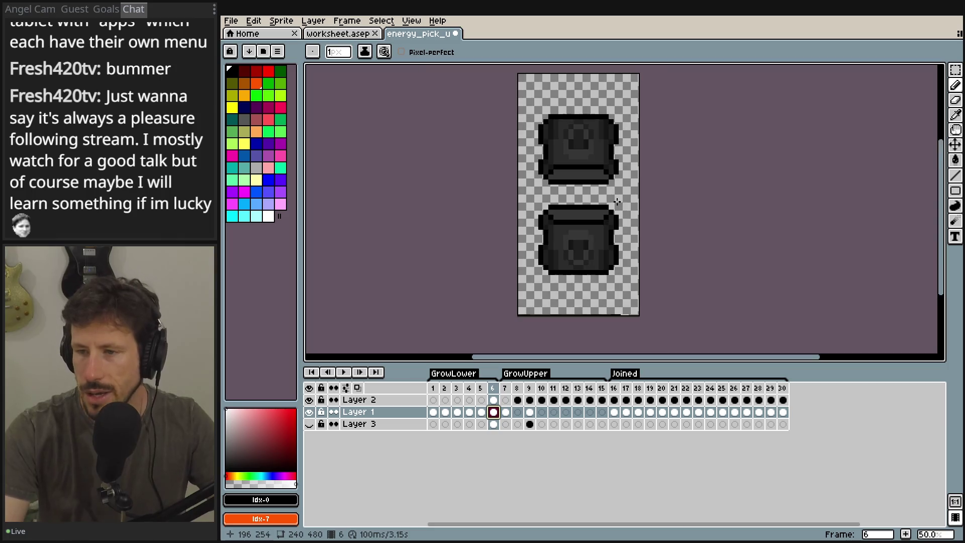
{"action": "left_click", "coordinate": [506, 388]}
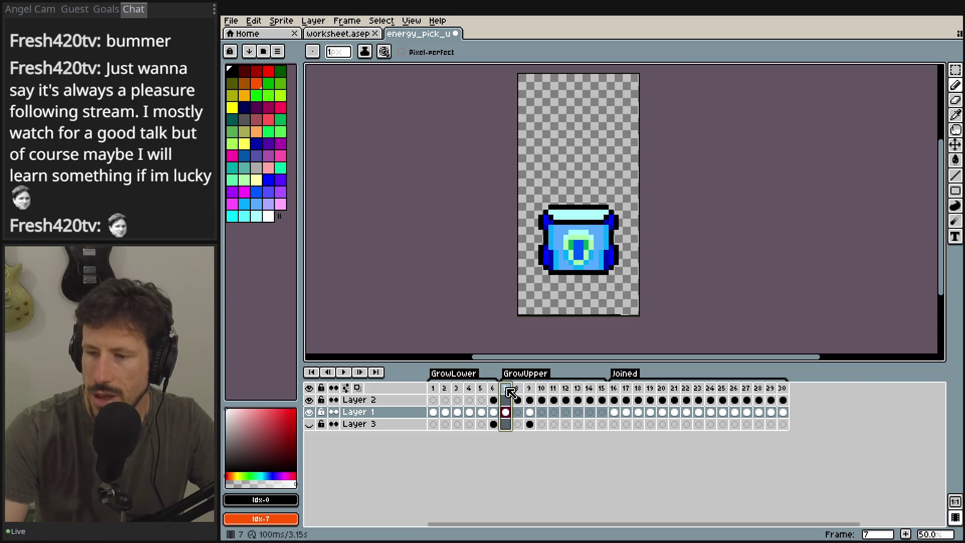
{"action": "left_click", "coordinate": [494, 400]}
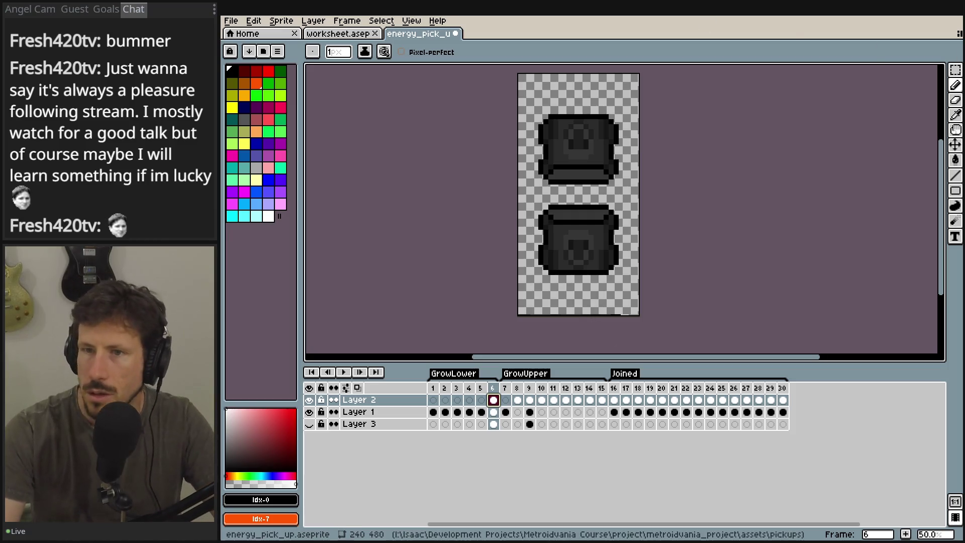
{"action": "left_click", "coordinate": [956, 70]}
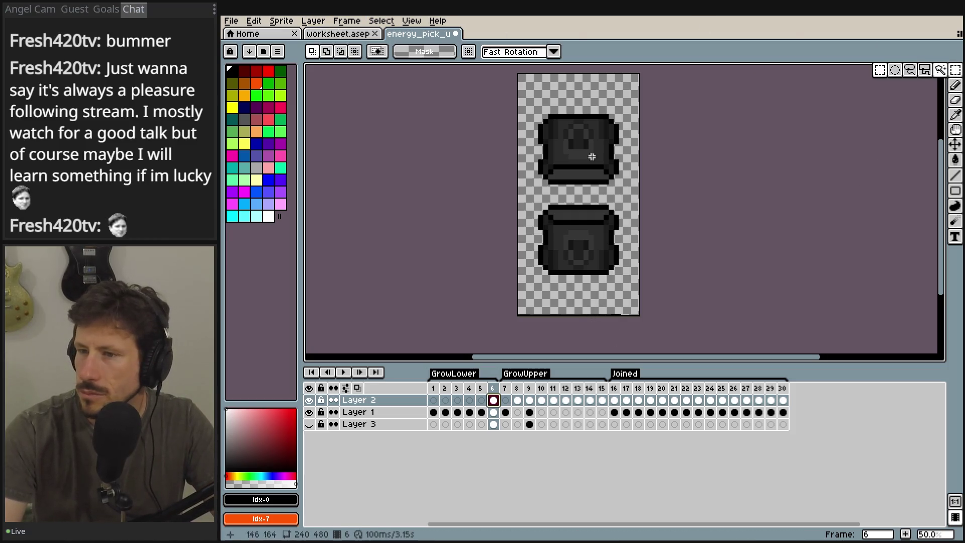
{"action": "left_click_drag", "start_coordinate": [621, 187], "coordinate": [532, 107]}
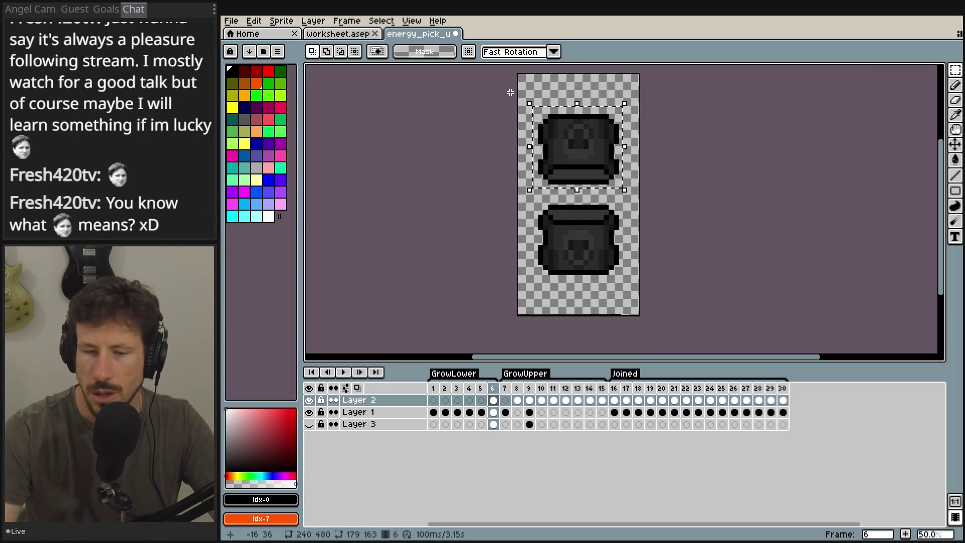
- Clear the selection and magic-wand the transparent area around the sprites
{"action": "left_click", "coordinate": [478, 80]}
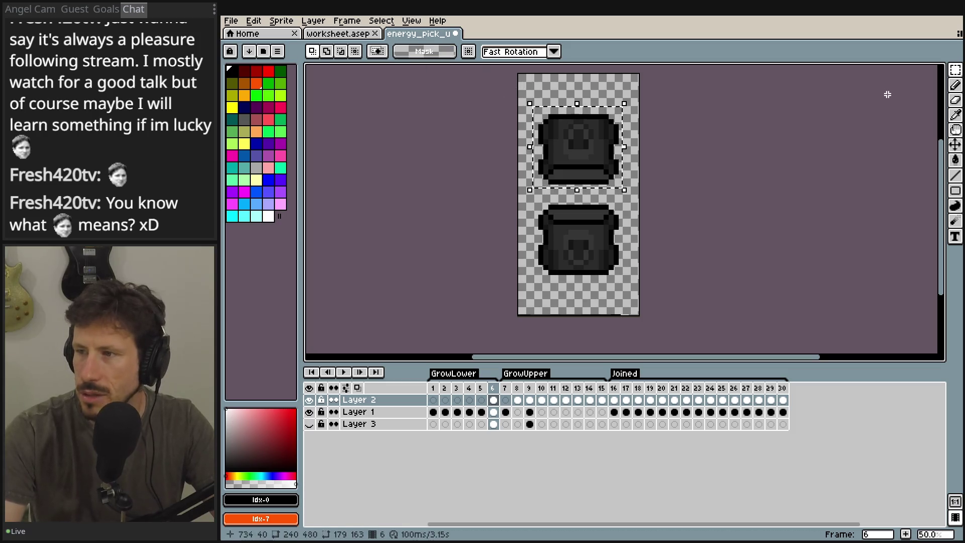
{"action": "left_click", "coordinate": [957, 72]}
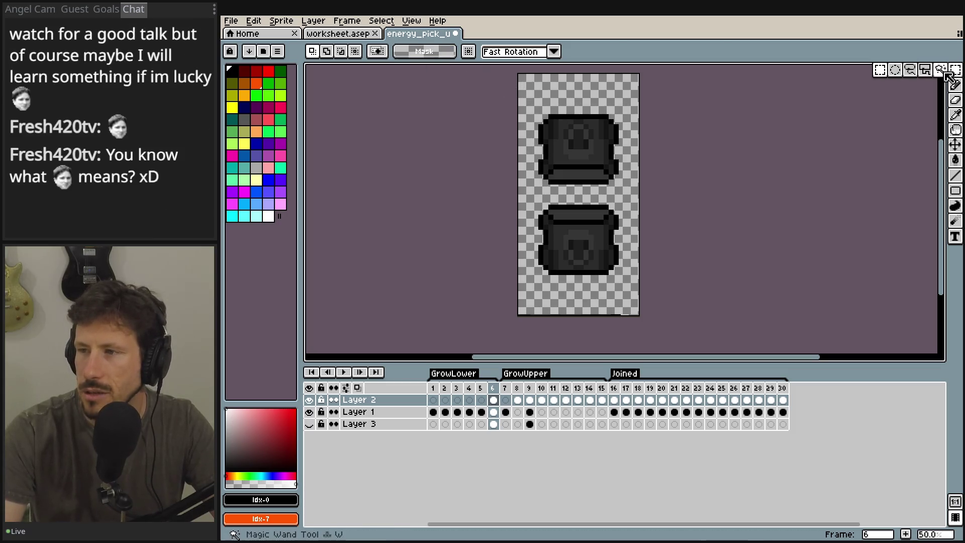
{"action": "left_click", "coordinate": [935, 71]}
{"action": "left_click", "coordinate": [607, 93]}
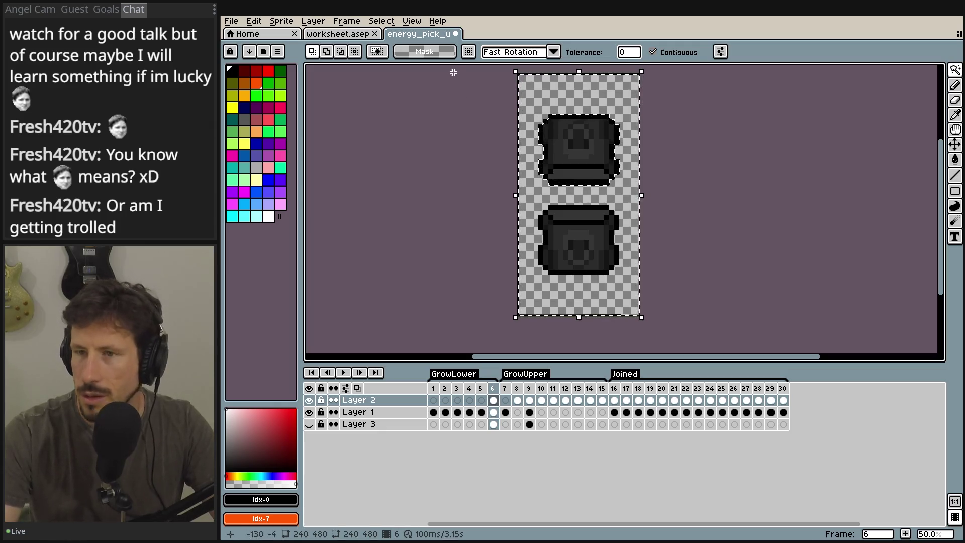
- Apply Select > Inverse so only the top sprite stays selected
{"action": "left_click", "coordinate": [388, 22]}
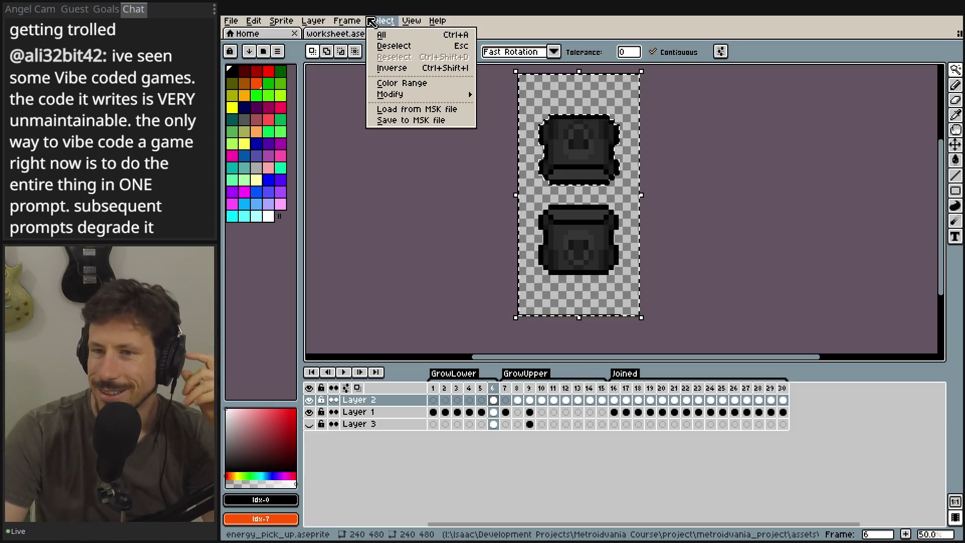
{"action": "mouse_move", "coordinate": [345, 24]}
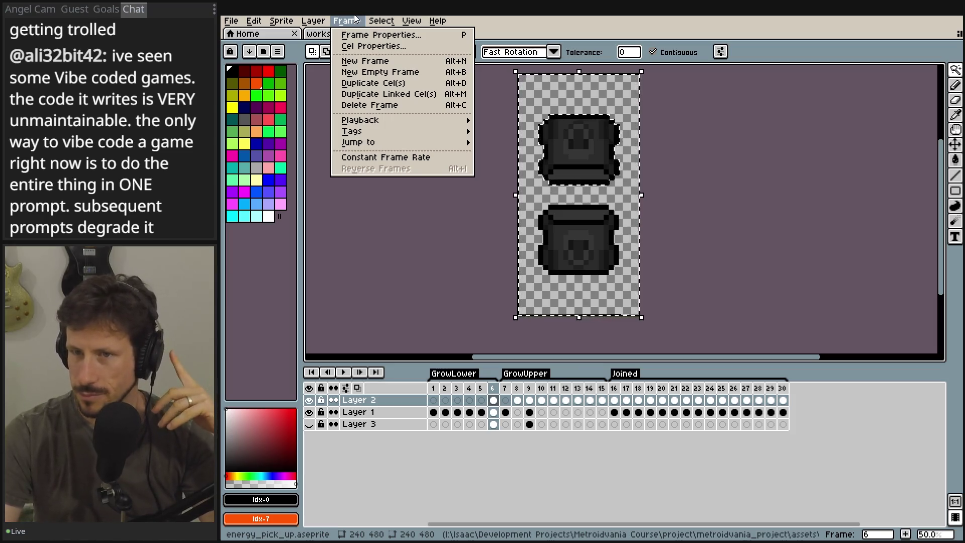
{"action": "mouse_move", "coordinate": [313, 21]}
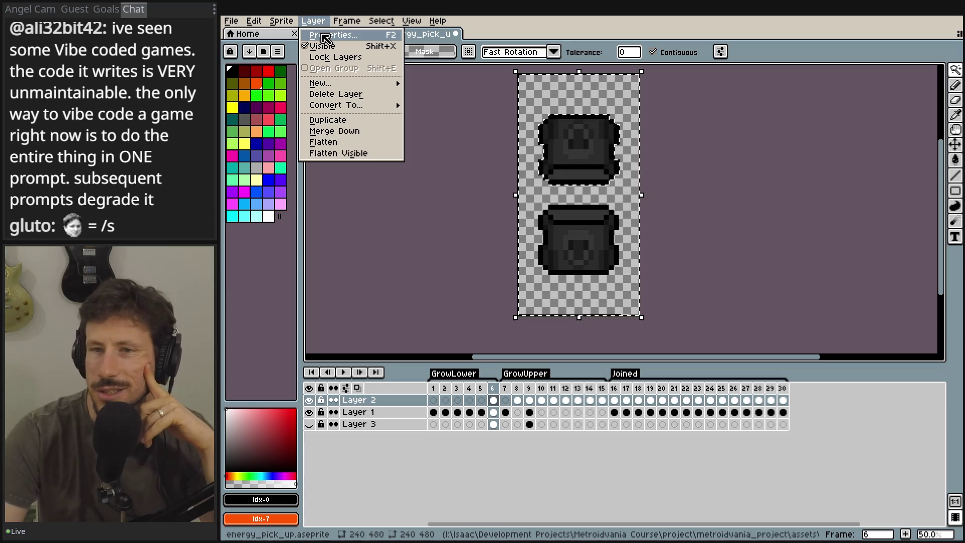
{"action": "mouse_move", "coordinate": [281, 21]}
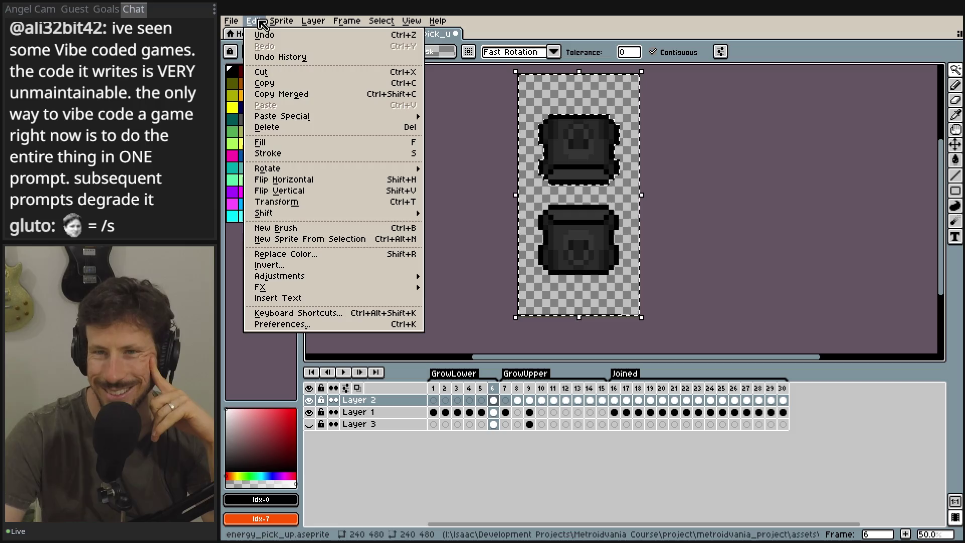
{"action": "mouse_move", "coordinate": [381, 20]}
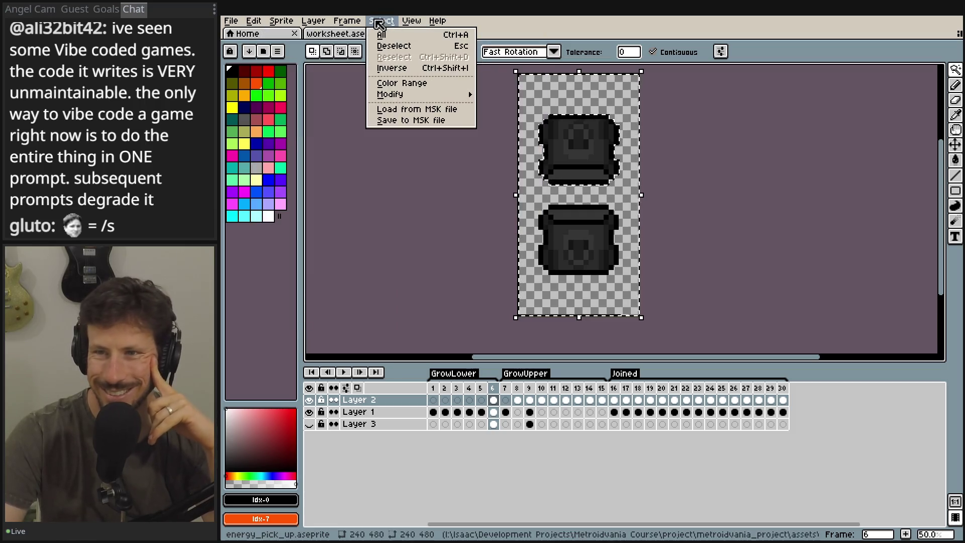
{"action": "left_click", "coordinate": [405, 73]}
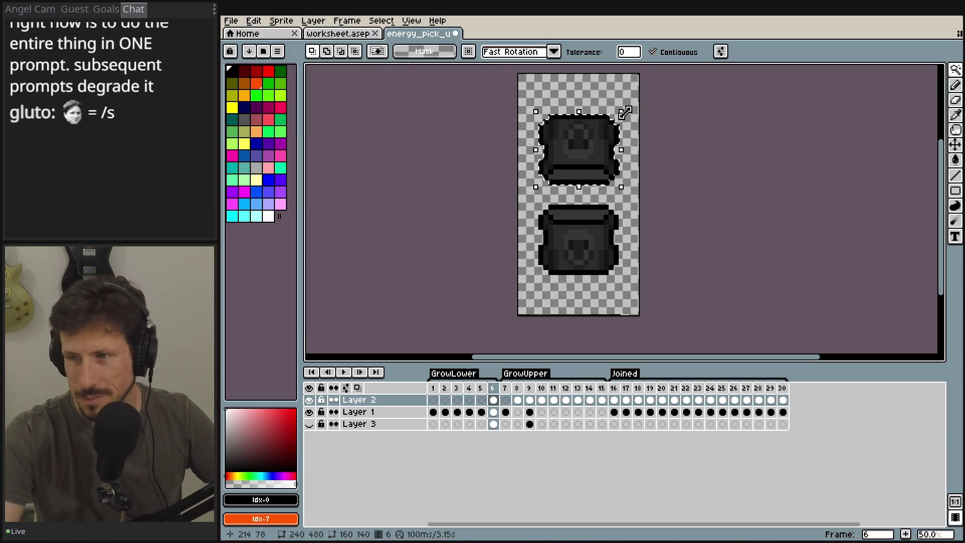
- Try scaling the top sprite larger, then cancel to keep its original size
{"action": "scroll", "coordinate": [624, 114], "scroll_direction": "up", "scroll_amount": 2}
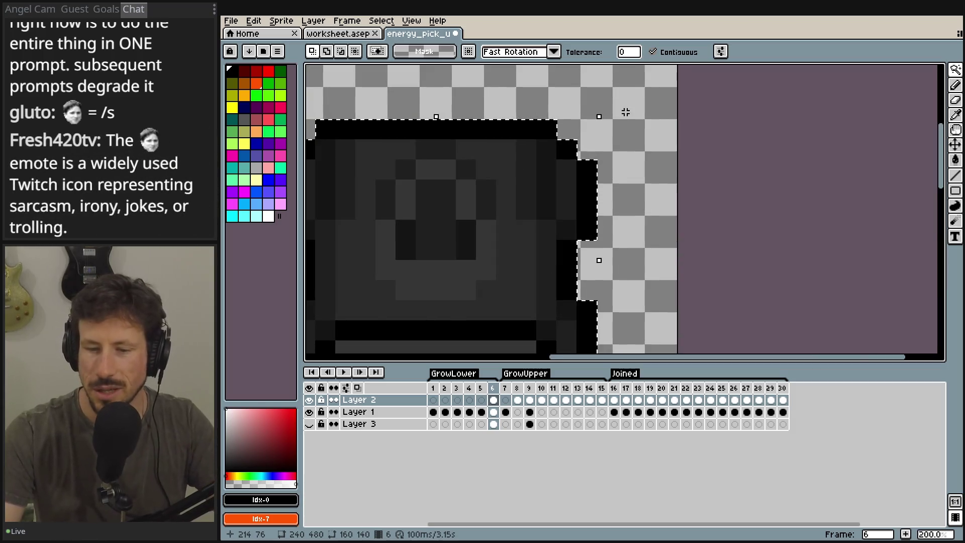
{"action": "scroll", "coordinate": [622, 119], "scroll_direction": "down", "scroll_amount": 2}
{"action": "scroll", "coordinate": [610, 139], "scroll_direction": "up", "scroll_amount": 1}
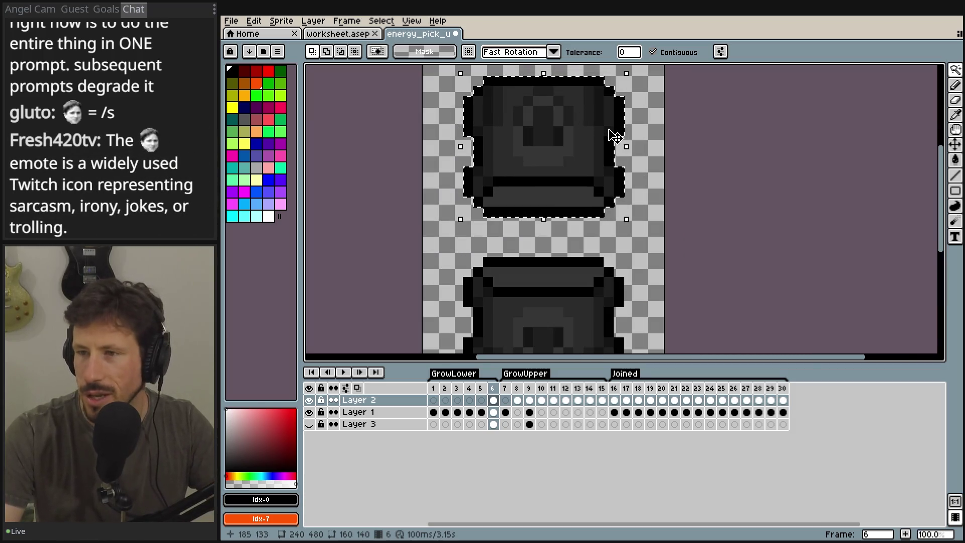
{"action": "left_click_drag", "start_coordinate": [629, 97], "coordinate": [647, 74]}
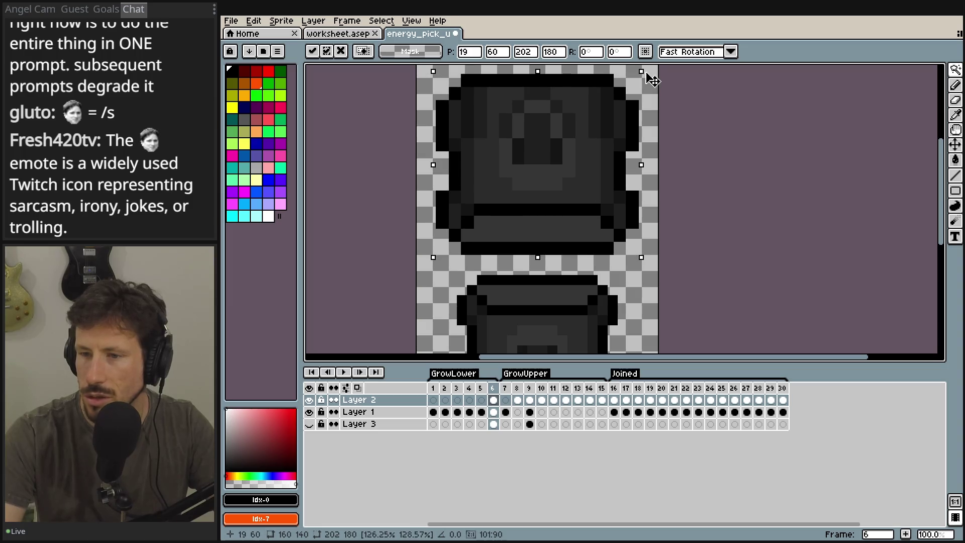
{"action": "key", "text": "Escape"}
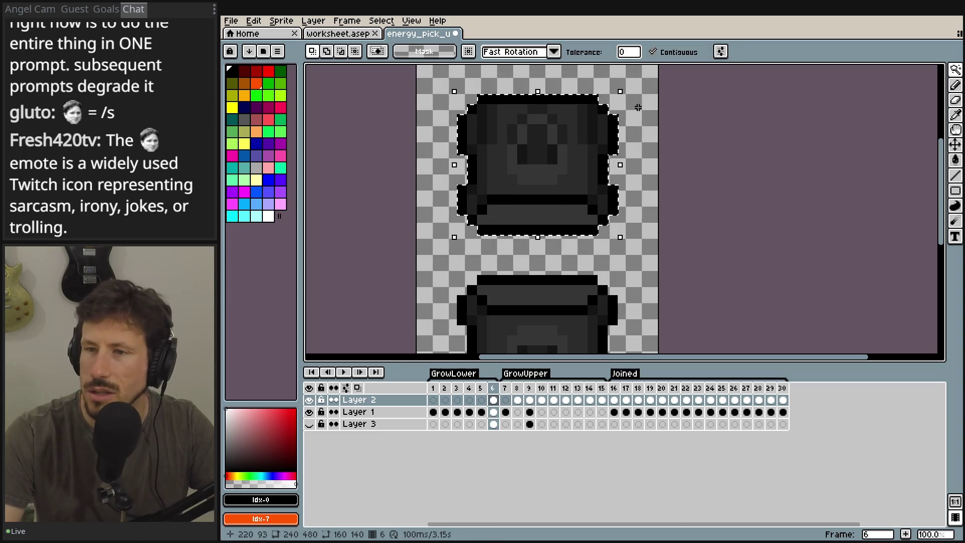
- With a square Pencil brush, paint a black square at the top band's right end
{"action": "key", "text": "b"}
{"action": "key", "text": "ctrl+d"}
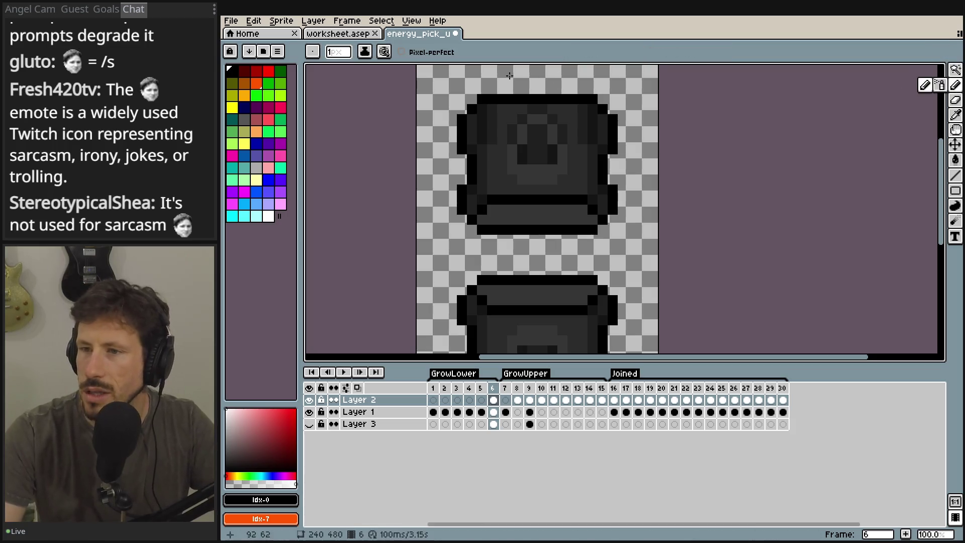
{"action": "scroll", "coordinate": [619, 94], "scroll_direction": "up", "scroll_amount": 5}
{"action": "scroll", "coordinate": [715, 186], "scroll_direction": "up", "scroll_amount": 10}
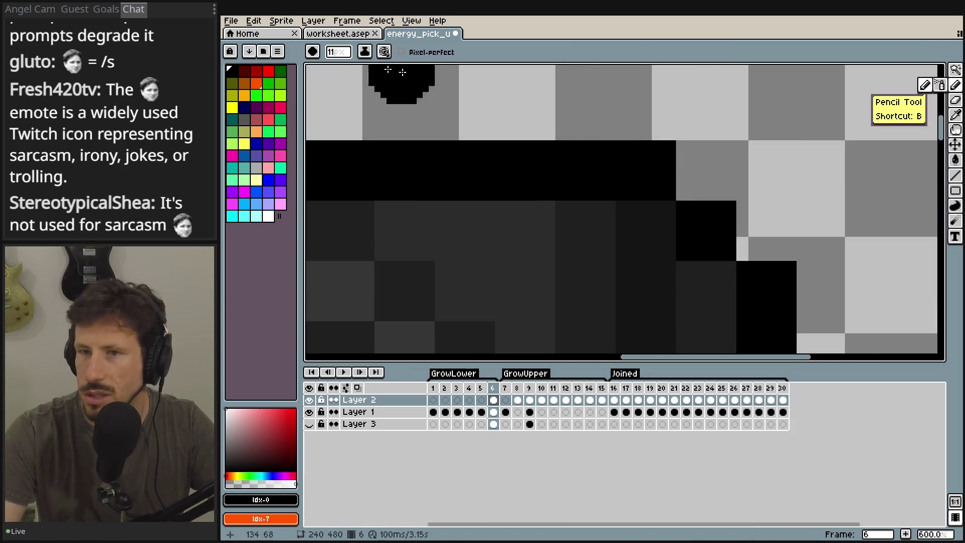
{"action": "left_click", "coordinate": [312, 52]}
{"action": "left_click", "coordinate": [333, 70]}
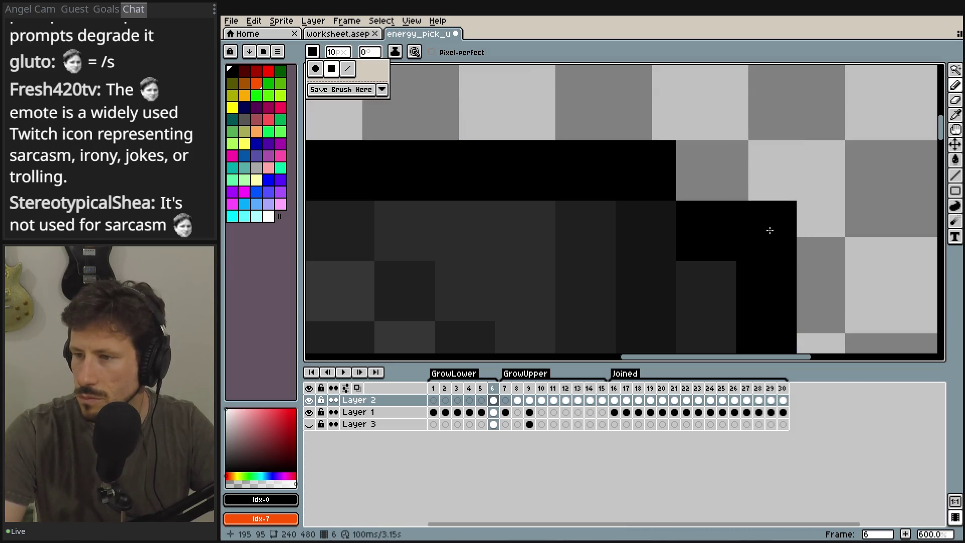
{"action": "left_click", "coordinate": [708, 172]}
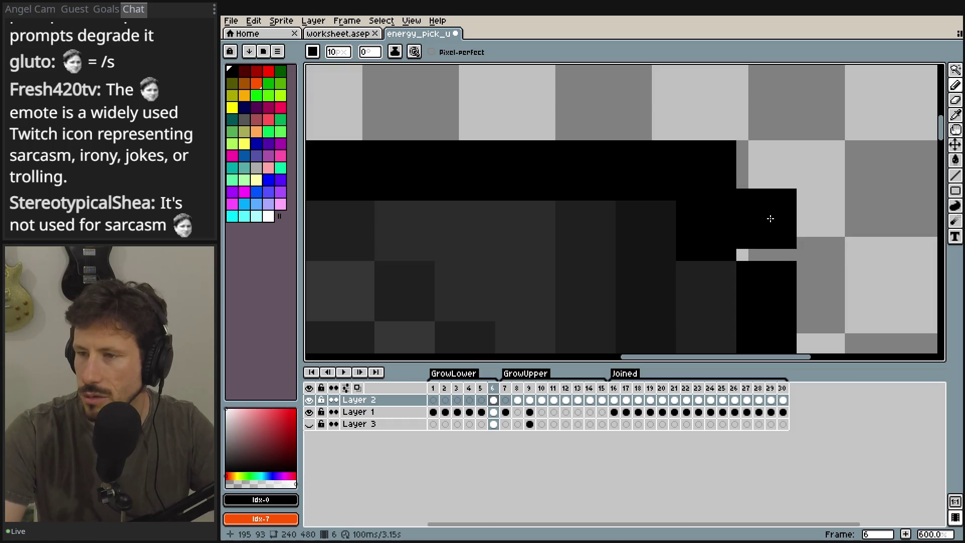
{"action": "scroll", "coordinate": [770, 218], "scroll_direction": "down", "scroll_amount": 4}
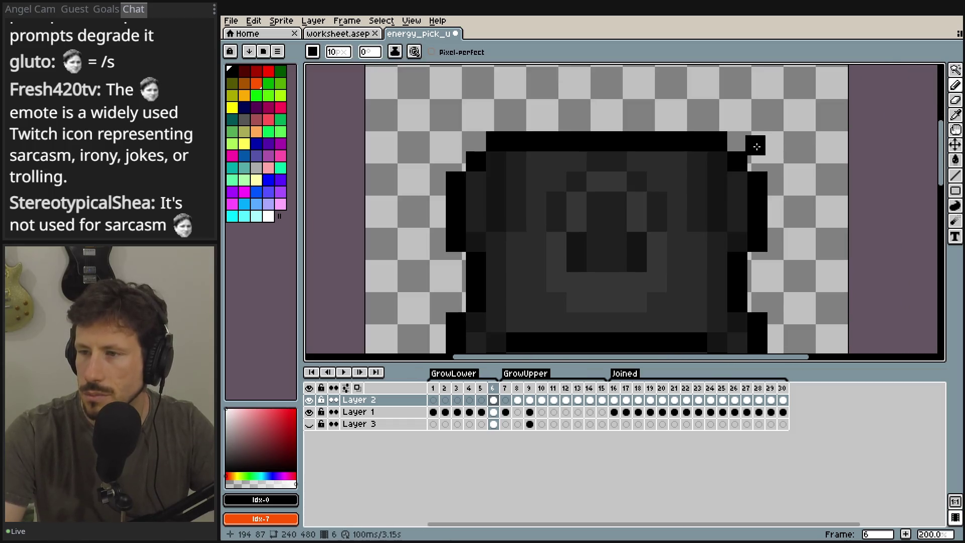
{"action": "left_click", "coordinate": [380, 22]}
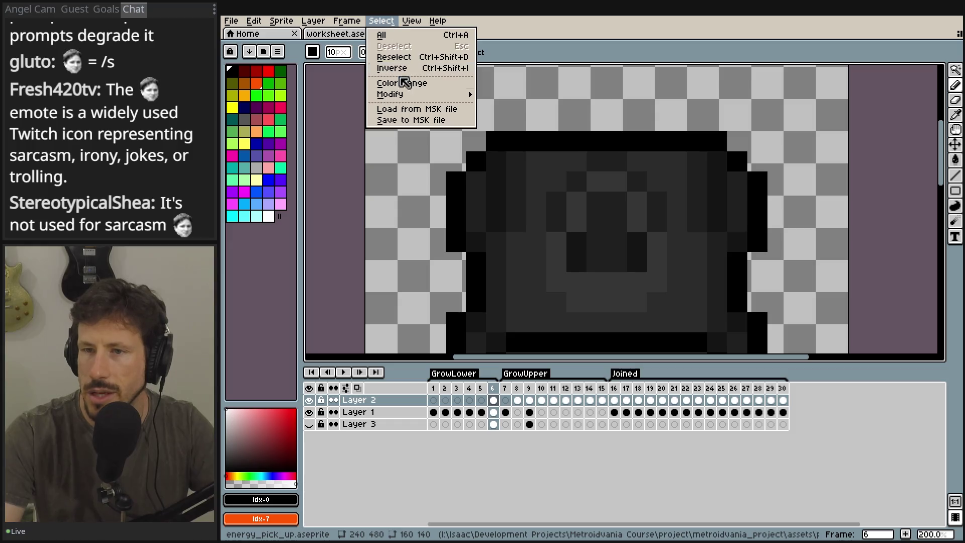
- Magic-wand the transparent area around the sprite
{"action": "left_click", "coordinate": [385, 34]}
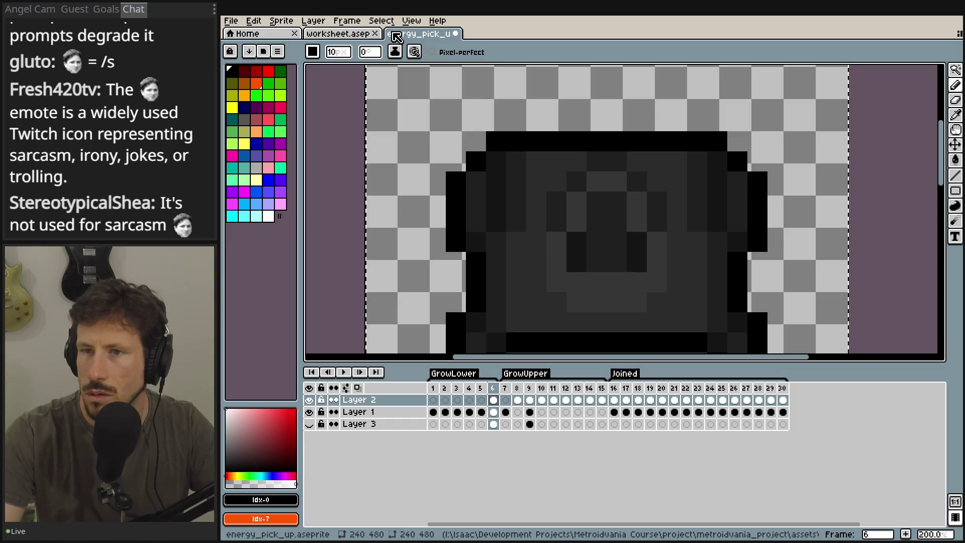
{"action": "key", "text": "v"}
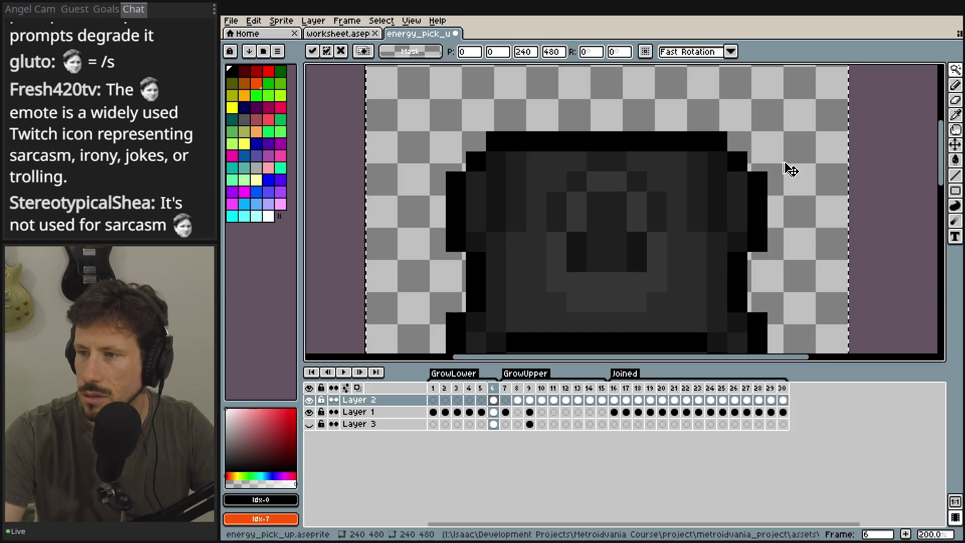
{"action": "key", "text": "w"}
{"action": "left_click", "coordinate": [797, 140]}
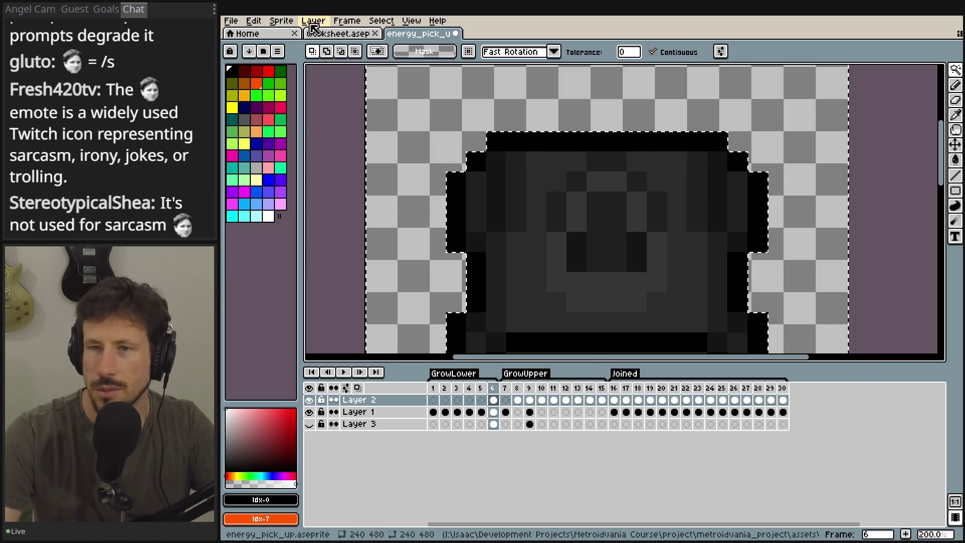
- Expand the selection by 10 px with square-brush corners
{"action": "left_click", "coordinate": [281, 21]}
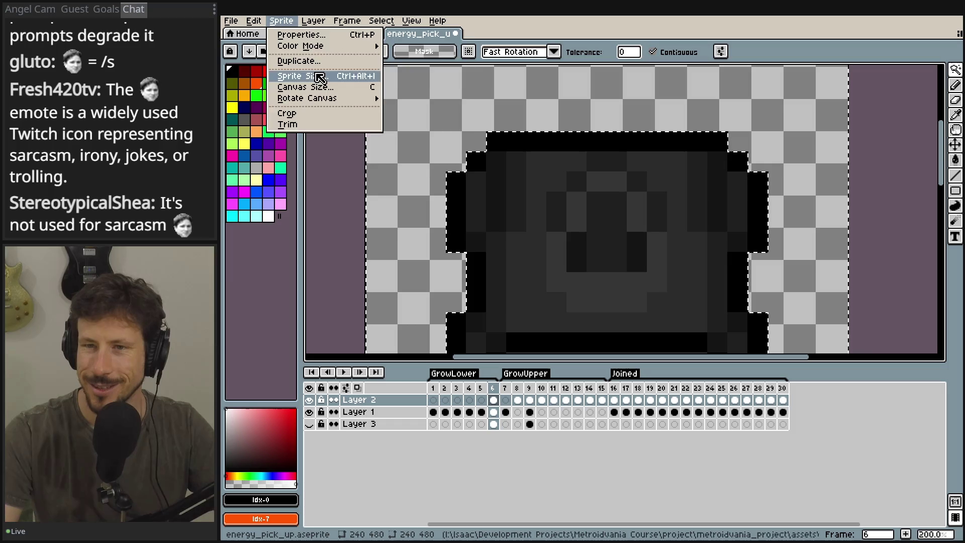
{"action": "mouse_move", "coordinate": [381, 21]}
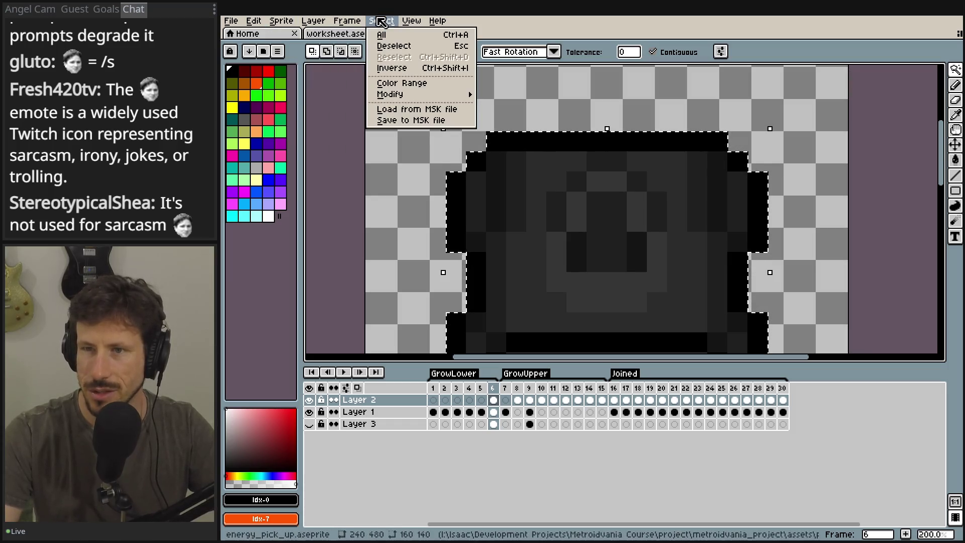
{"action": "mouse_move", "coordinate": [402, 95]}
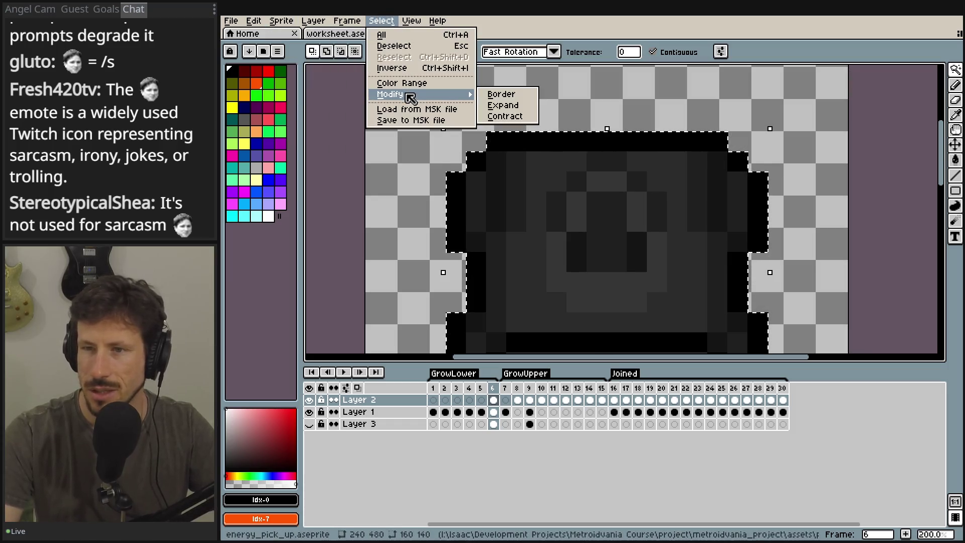
{"action": "left_click", "coordinate": [516, 107]}
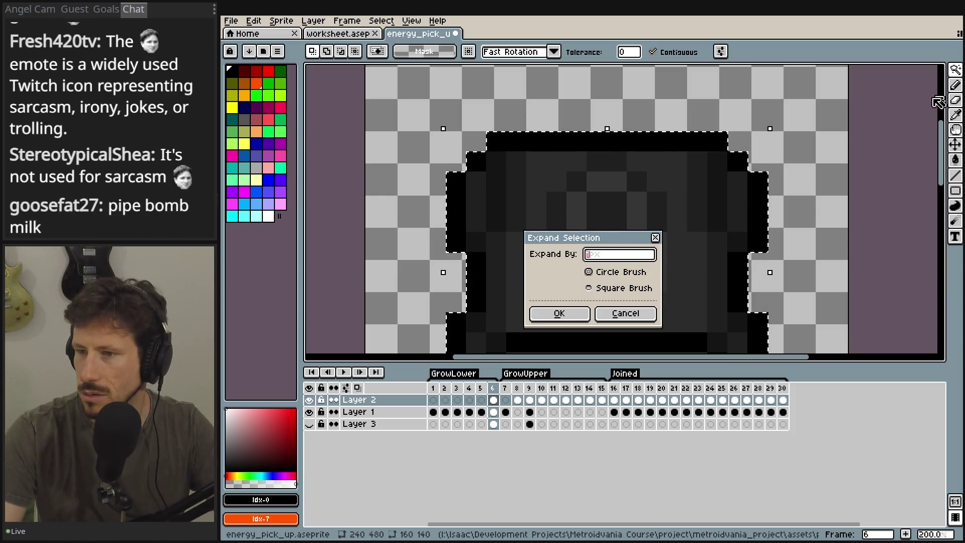
{"action": "key", "text": "Escape"}
{"action": "left_click", "coordinate": [955, 85]}
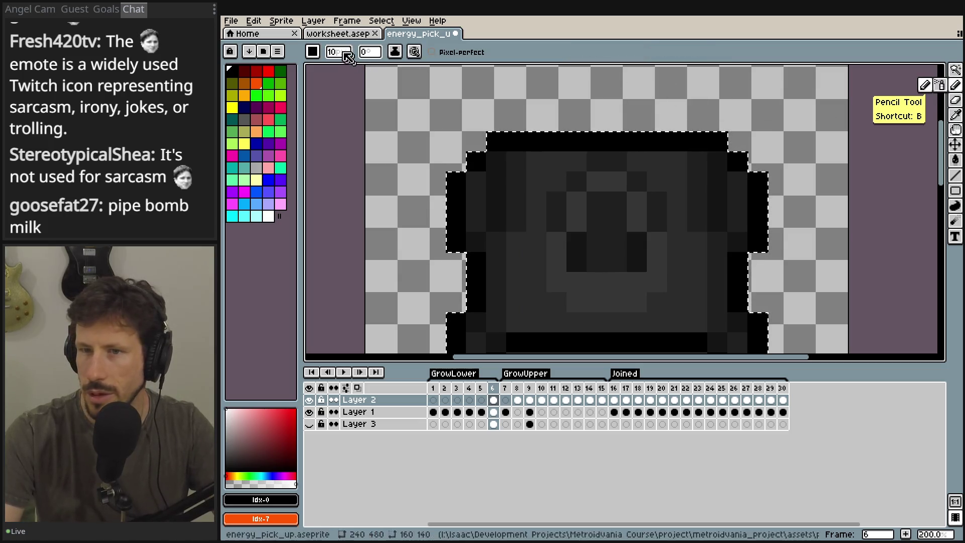
{"action": "left_click", "coordinate": [347, 21]}
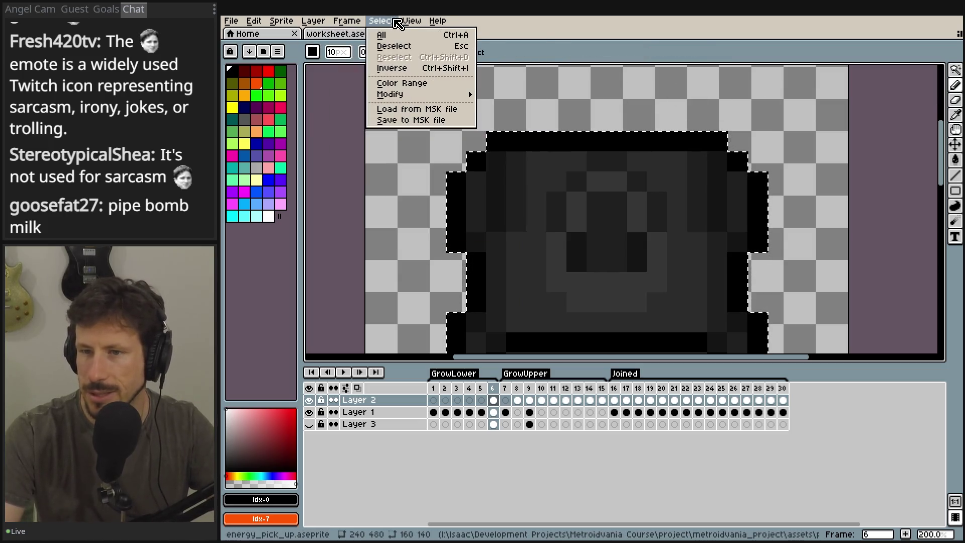
{"action": "mouse_move", "coordinate": [392, 95]}
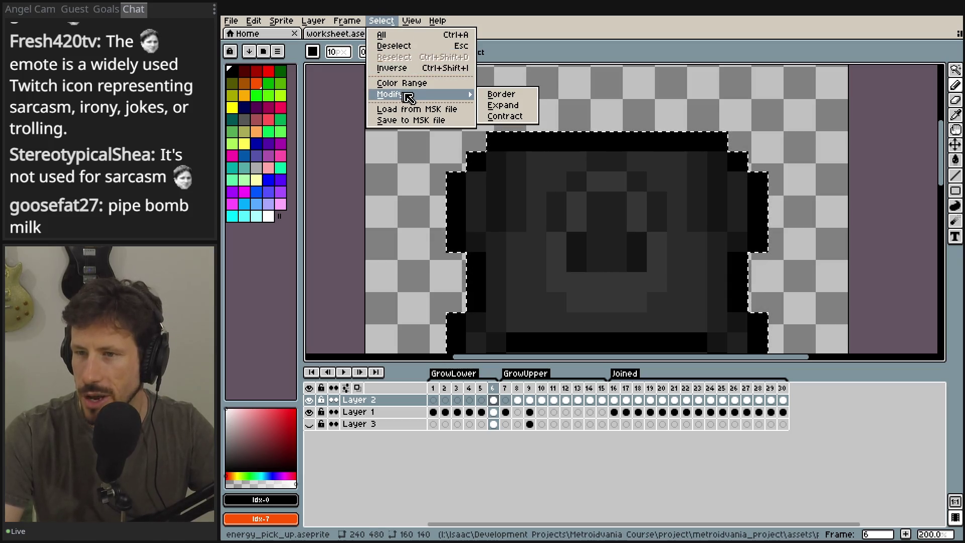
{"action": "left_click", "coordinate": [517, 106]}
{"action": "type", "text": "0"}
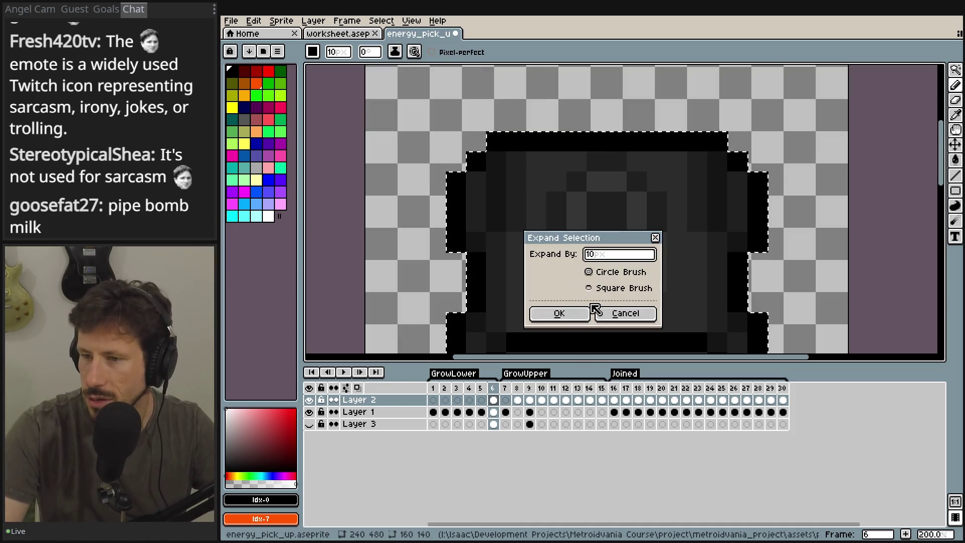
{"action": "left_click", "coordinate": [608, 290]}
{"action": "left_click", "coordinate": [568, 313]}
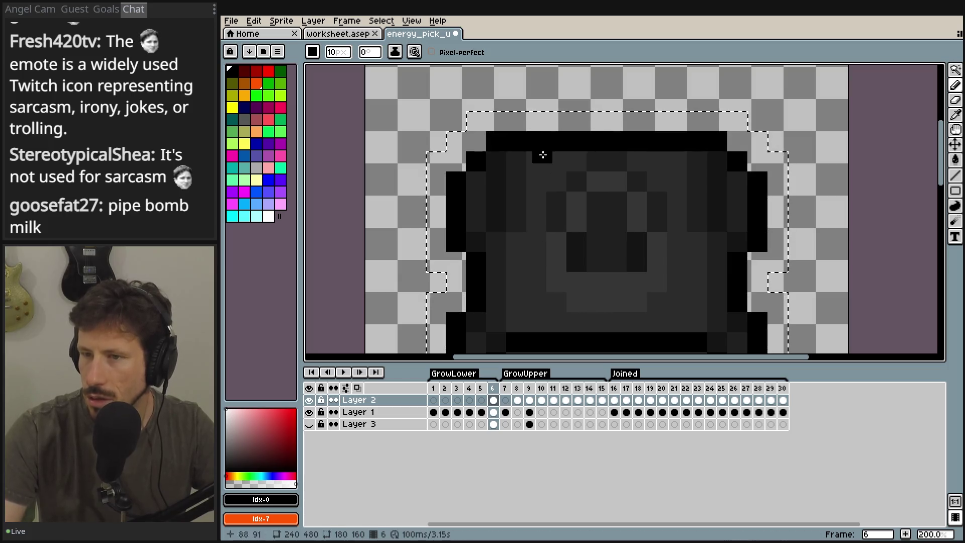
- Magic-wand the top sprite's silhouette to select it
{"action": "key", "text": "b"}
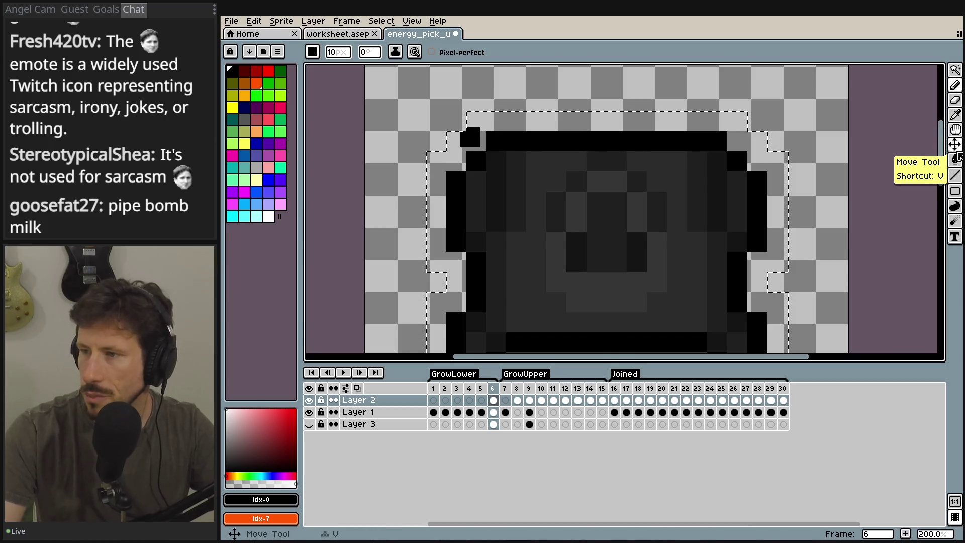
{"action": "key", "text": "w"}
{"action": "left_click", "coordinate": [493, 70]}
{"action": "scroll", "coordinate": [501, 119], "scroll_direction": "down", "scroll_amount": 1}
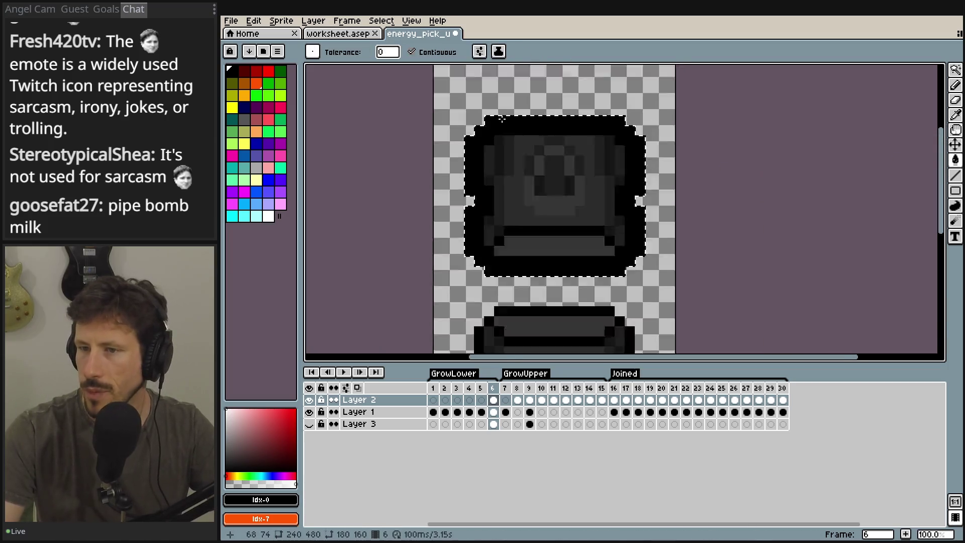
- On Layer 1 frame 6, select the lower sprite via magic wand plus Select > Inverse
{"action": "scroll", "coordinate": [501, 119], "scroll_direction": "down", "scroll_amount": 1}
{"action": "scroll", "coordinate": [536, 188], "scroll_direction": "up", "scroll_amount": 1}
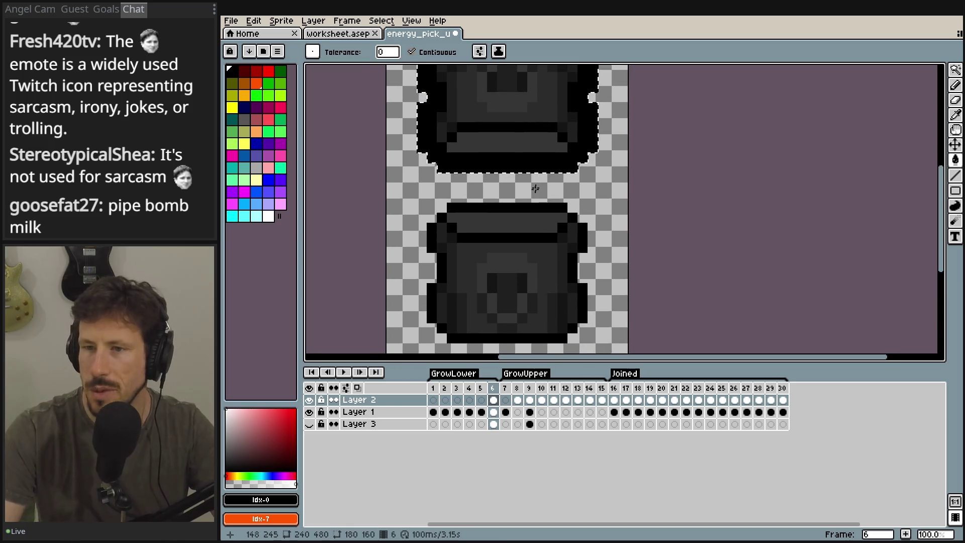
{"action": "key", "text": "ctrl+d"}
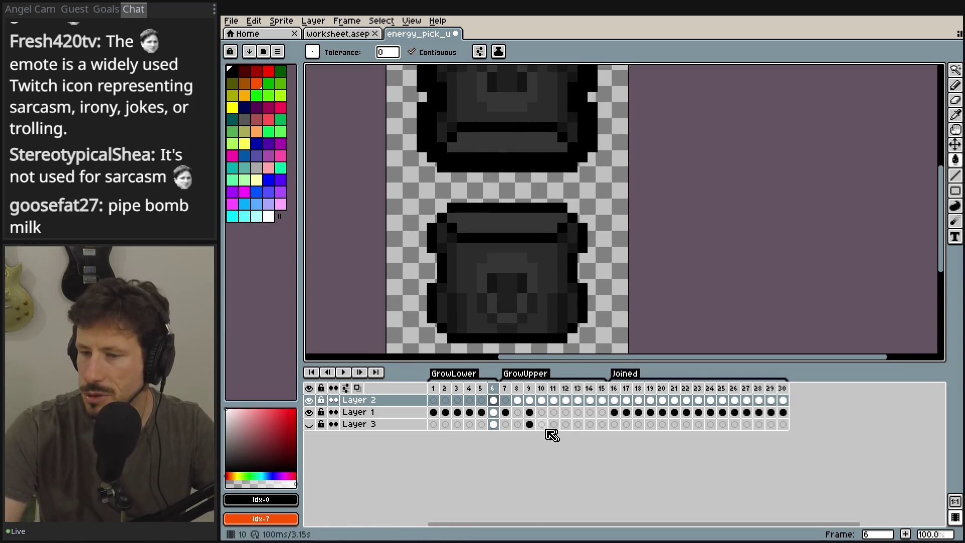
{"action": "left_click", "coordinate": [495, 412]}
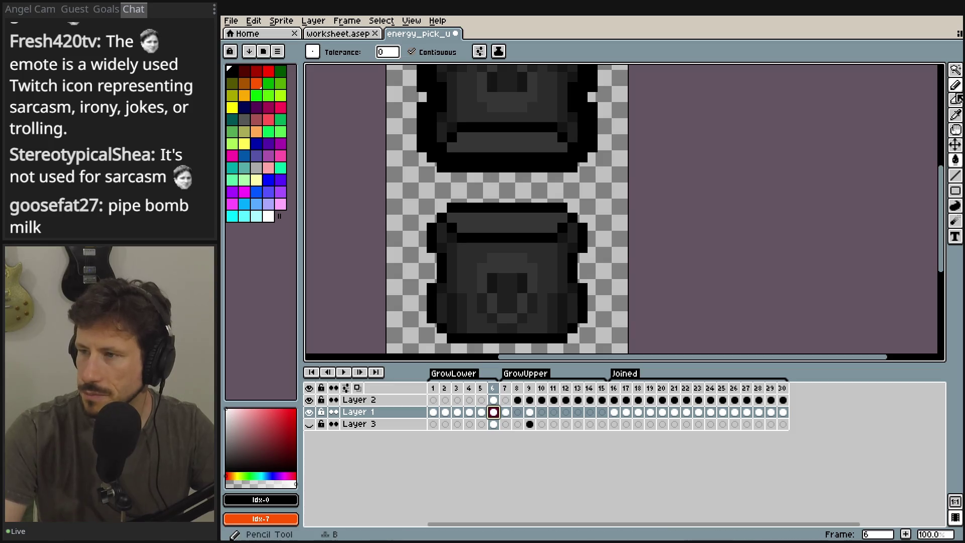
{"action": "left_click", "coordinate": [955, 71]}
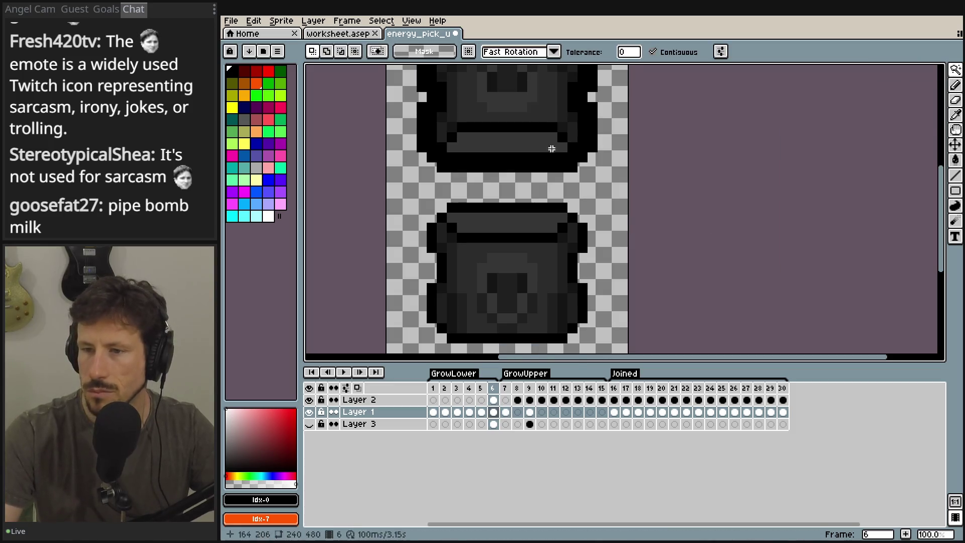
{"action": "left_click", "coordinate": [592, 200]}
{"action": "left_click", "coordinate": [380, 24]}
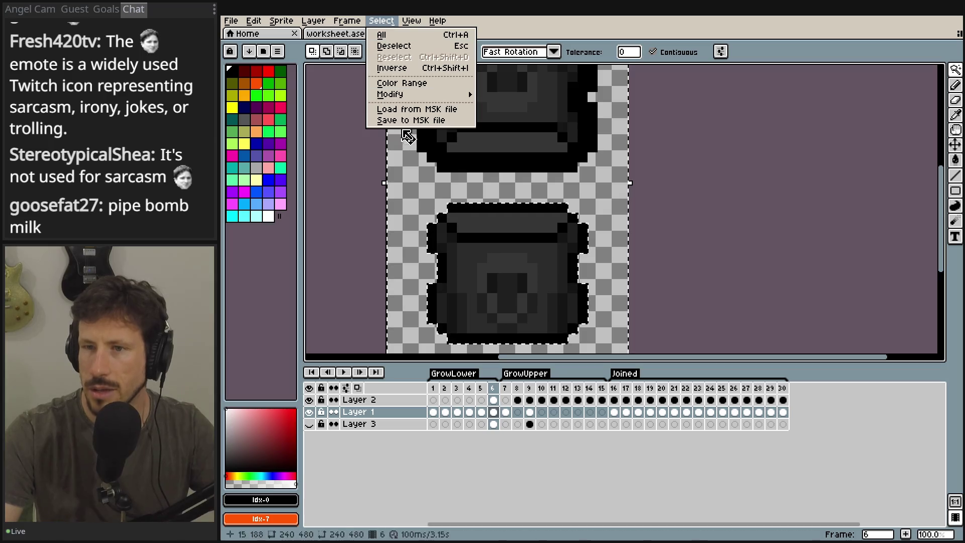
{"action": "left_click", "coordinate": [387, 68]}
- Expand the selection by 1 px, fill the ring black, then deselect
{"action": "left_click", "coordinate": [381, 22]}
{"action": "mouse_move", "coordinate": [392, 94]}
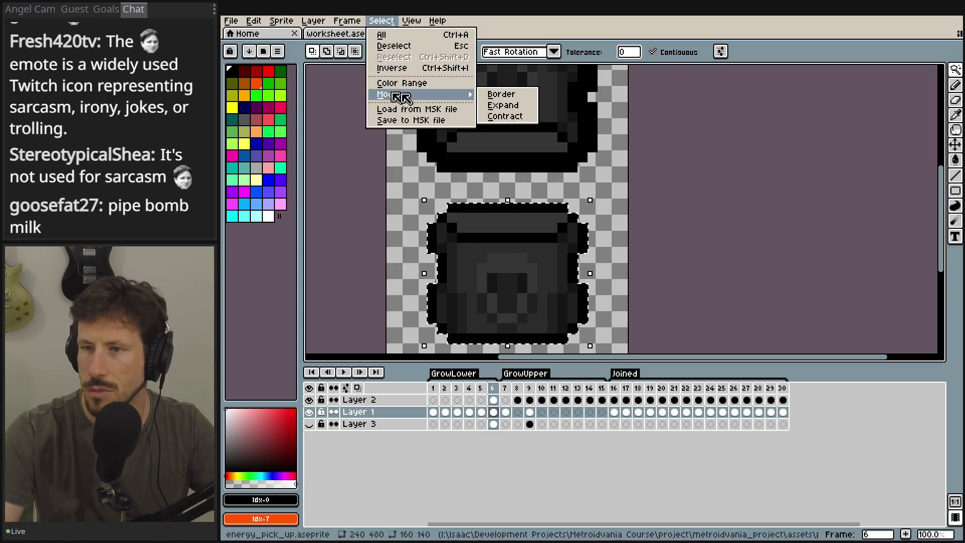
{"action": "left_click", "coordinate": [515, 106]}
{"action": "type", "text": "10"}
{"action": "left_click", "coordinate": [561, 315]}
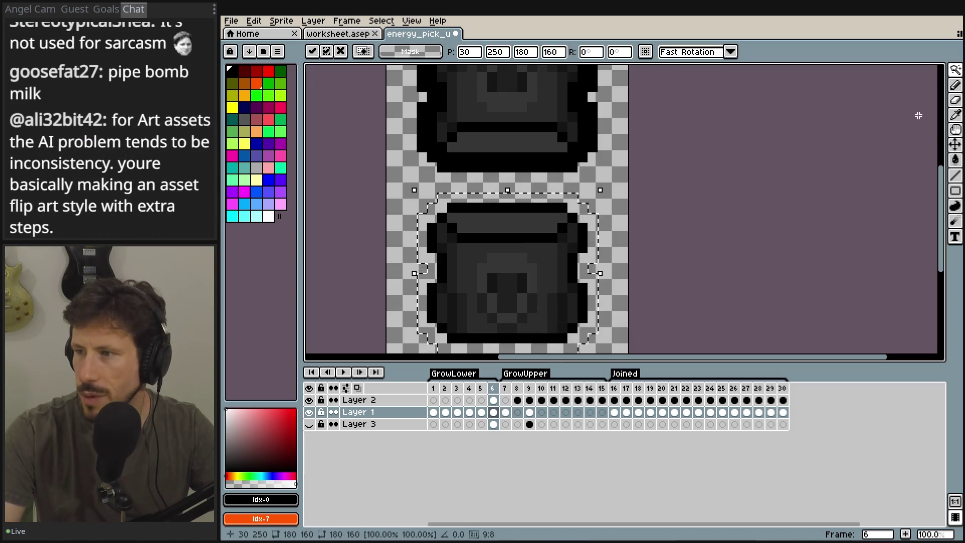
{"action": "key", "text": "Return"}
{"action": "left_click", "coordinate": [478, 198]}
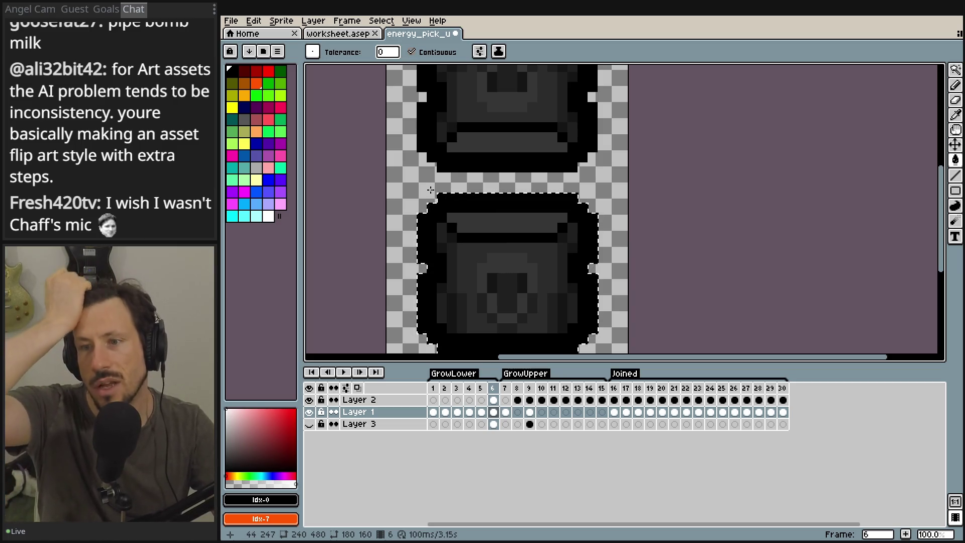
{"action": "key", "text": "ctrl+d"}
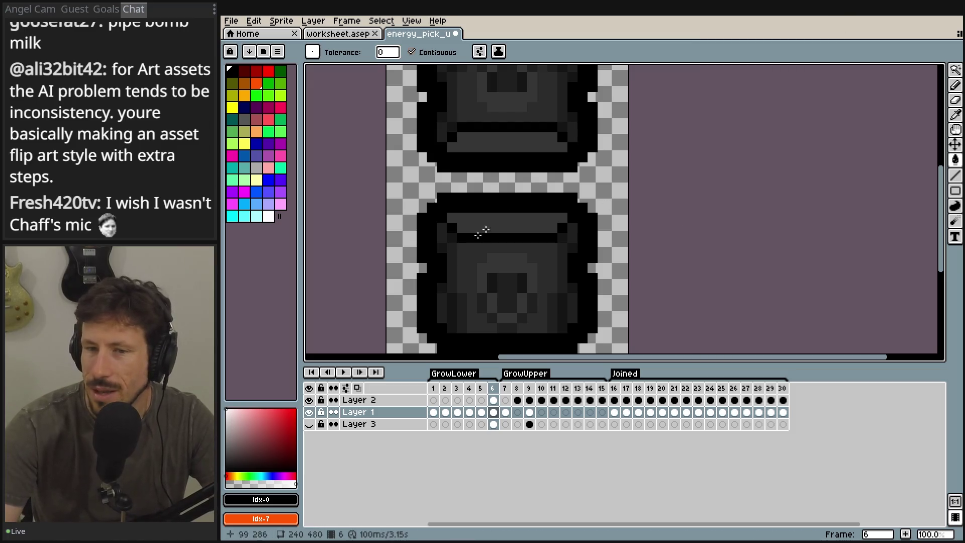
{"action": "scroll", "coordinate": [430, 201], "scroll_direction": "down", "scroll_amount": 1}
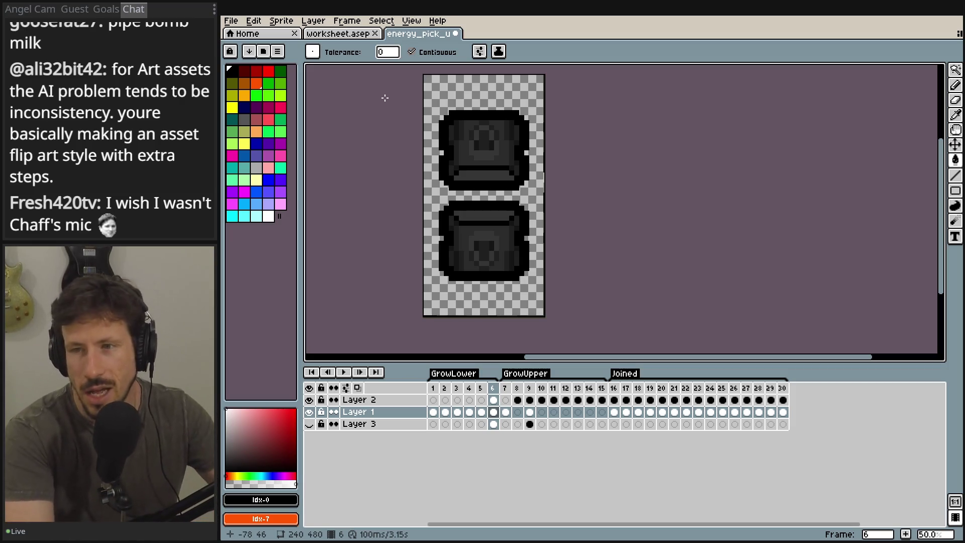
{"action": "left_click_drag", "start_coordinate": [447, 100], "coordinate": [461, 104]}
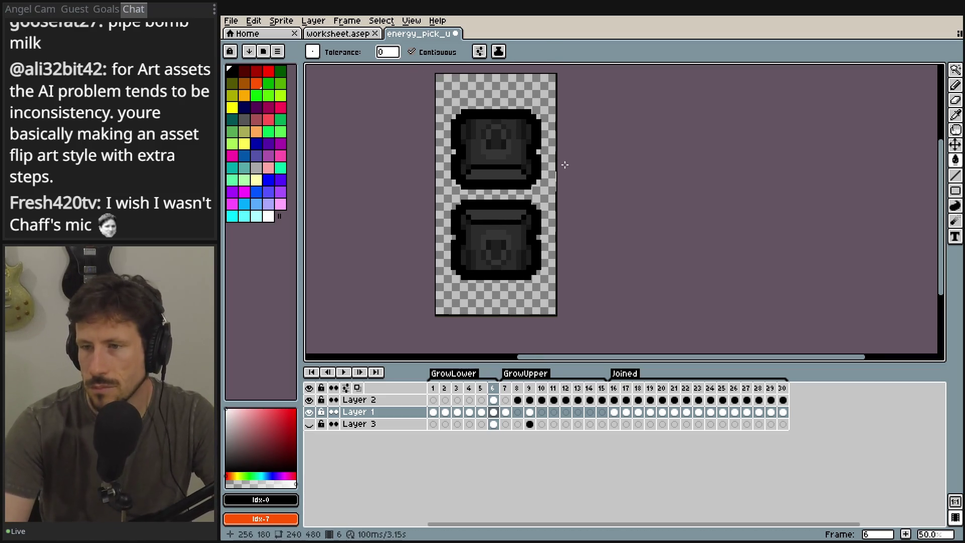
{"action": "left_click_drag", "start_coordinate": [564, 162], "coordinate": [628, 173]}
{"action": "scroll", "coordinate": [632, 172], "scroll_direction": "up", "scroll_amount": 1}
{"action": "scroll", "coordinate": [609, 168], "scroll_direction": "down", "scroll_amount": 2}
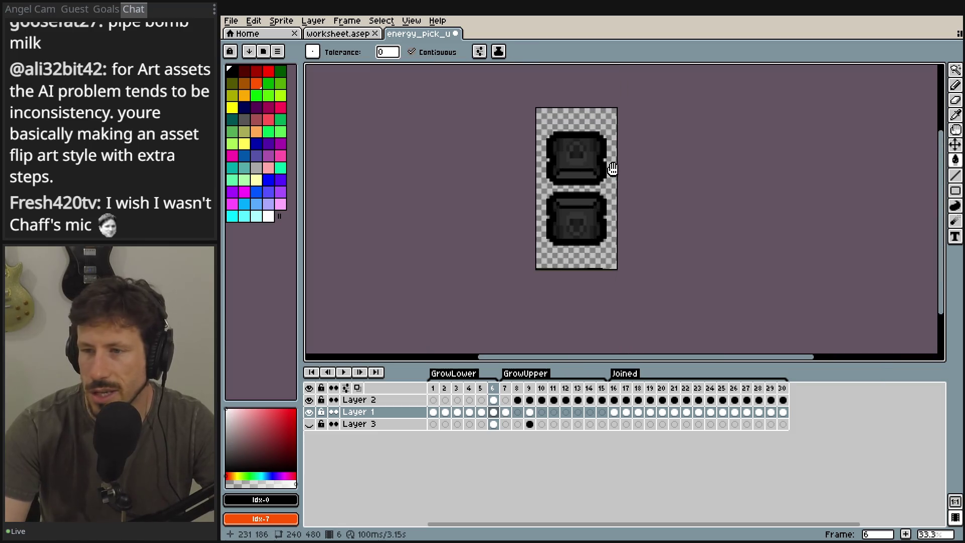
{"action": "scroll", "coordinate": [610, 166], "scroll_direction": "up", "scroll_amount": 1}
{"action": "left_click_drag", "start_coordinate": [610, 166], "coordinate": [607, 170]}
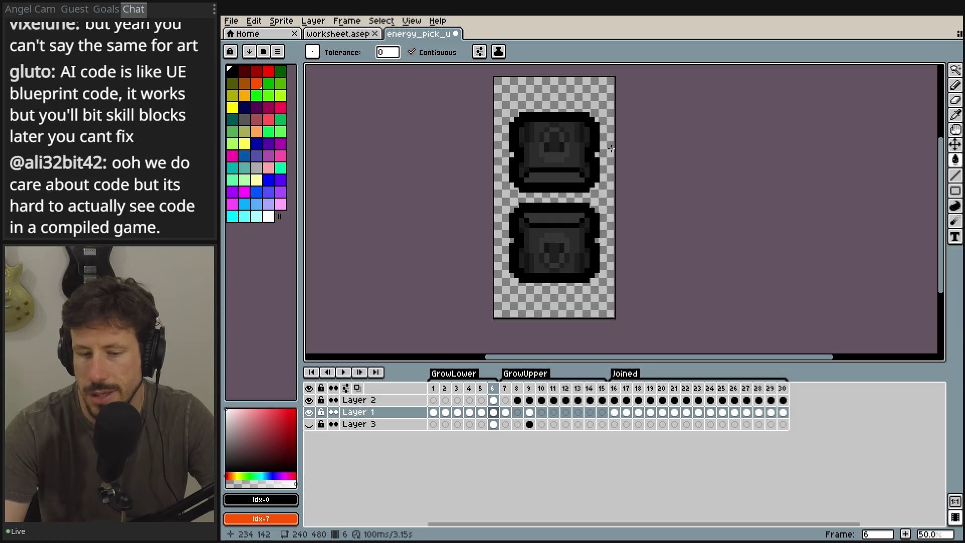
{"action": "scroll", "coordinate": [604, 159], "scroll_direction": "up", "scroll_amount": 3}
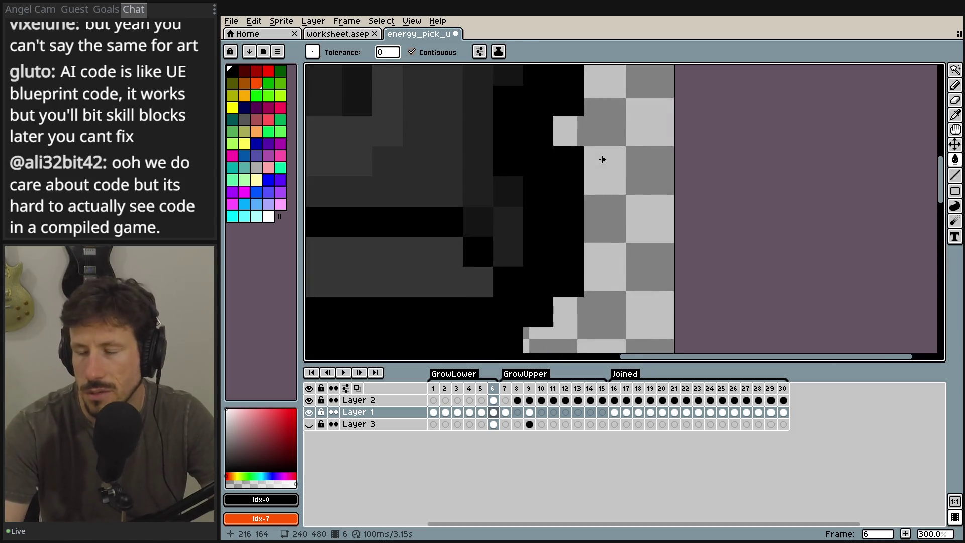
{"action": "scroll", "coordinate": [603, 160], "scroll_direction": "down", "scroll_amount": 2}
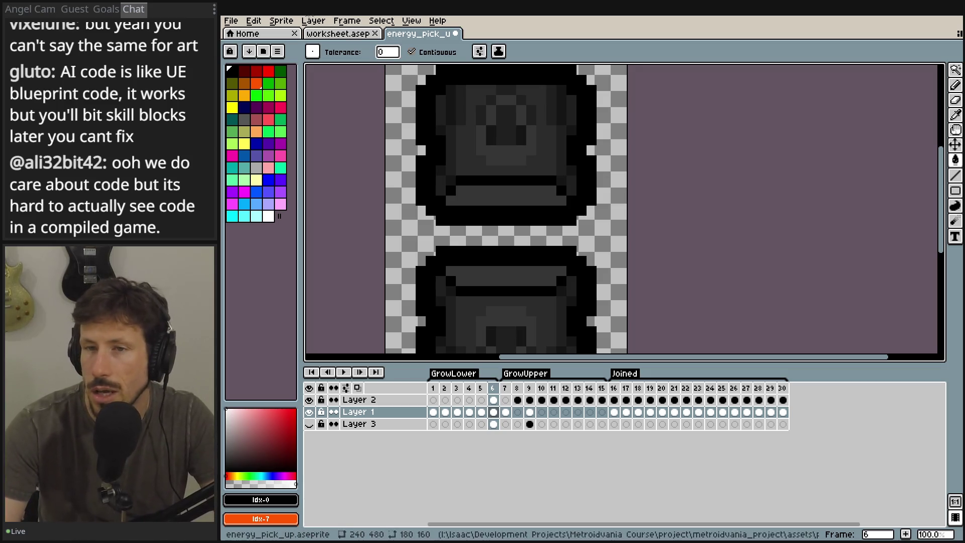
{"action": "left_click", "coordinate": [506, 400]}
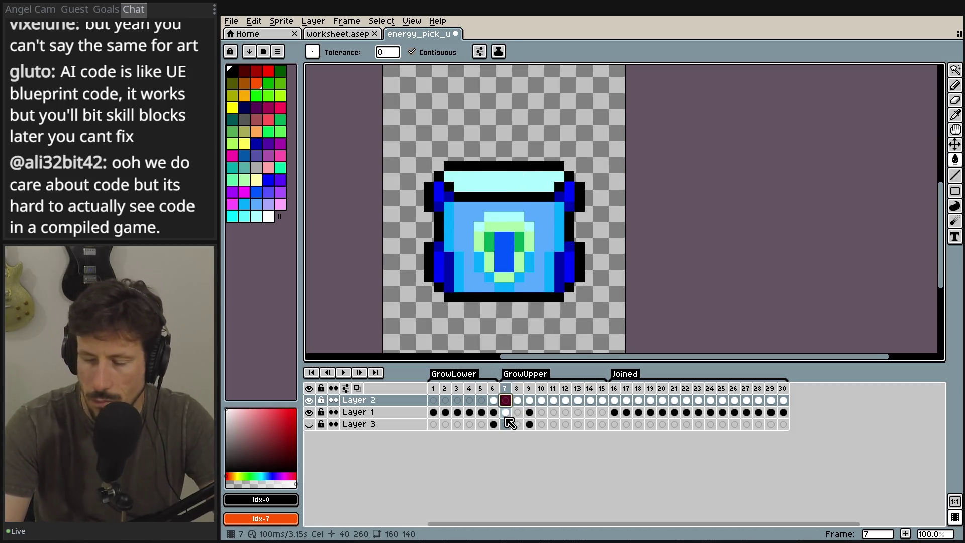
- Insert a new frame after frame 7 and select frames 6 through 8
{"action": "key", "text": "Left"}
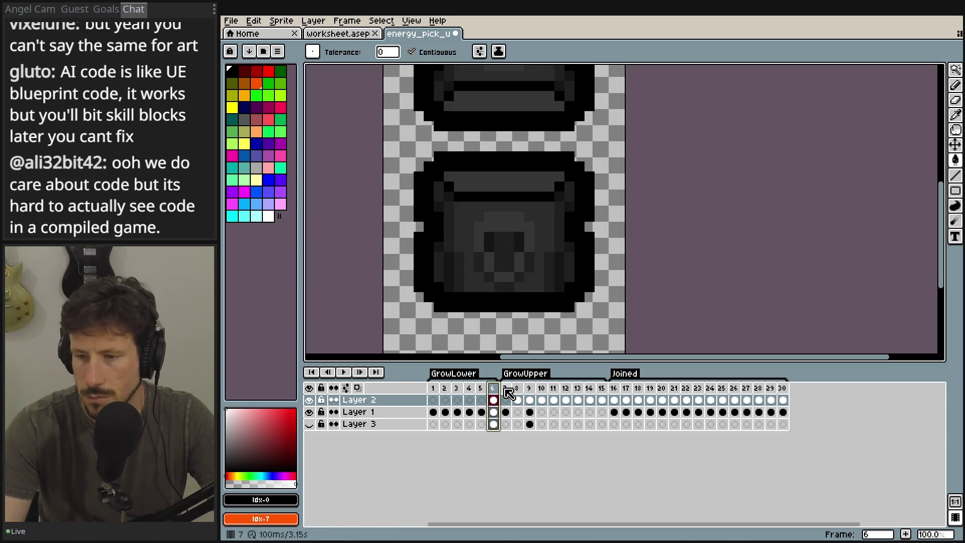
{"action": "left_click_drag", "start_coordinate": [505, 389], "coordinate": [516, 388]}
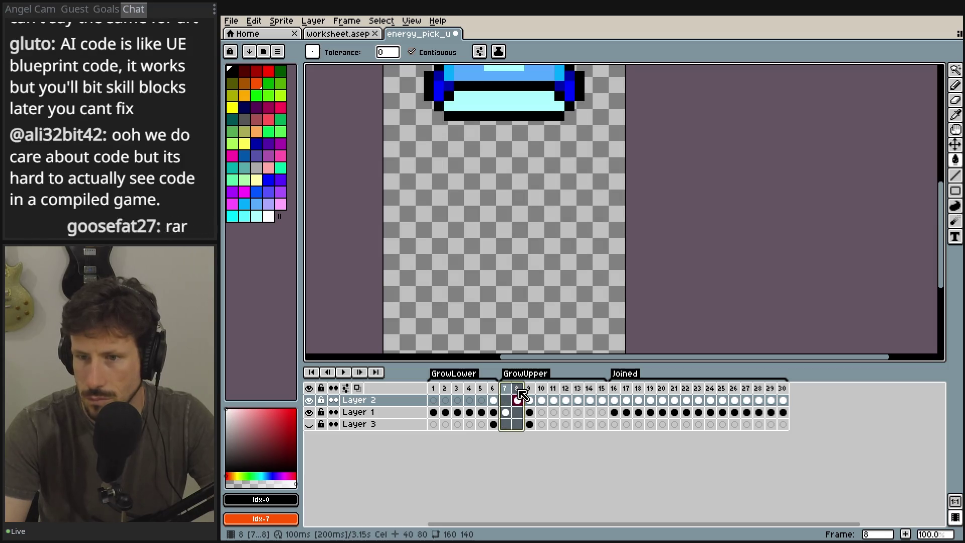
{"action": "scroll", "coordinate": [489, 278], "scroll_direction": "down", "scroll_amount": 2}
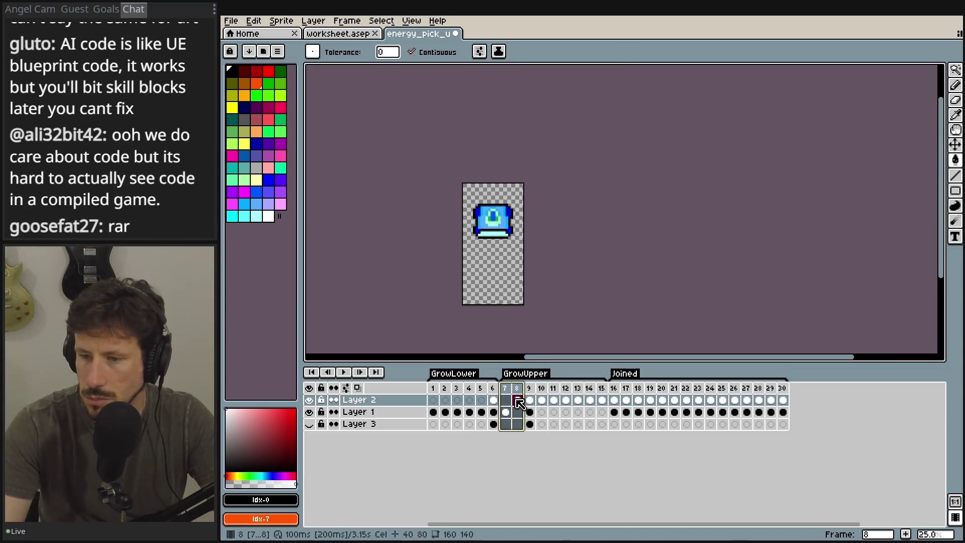
{"action": "left_click", "coordinate": [505, 400]}
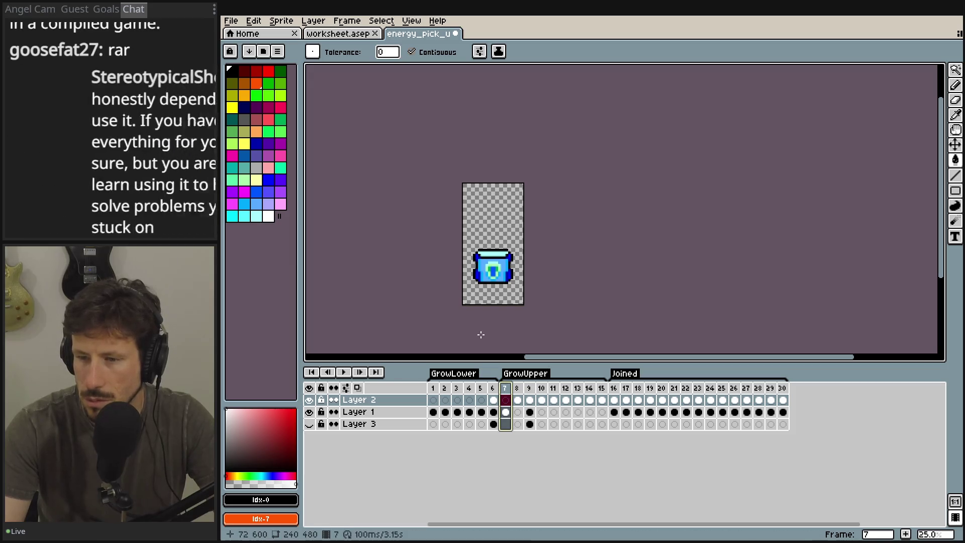
{"action": "scroll", "coordinate": [481, 334], "scroll_direction": "up", "scroll_amount": 1}
{"action": "right_click", "coordinate": [504, 387]}
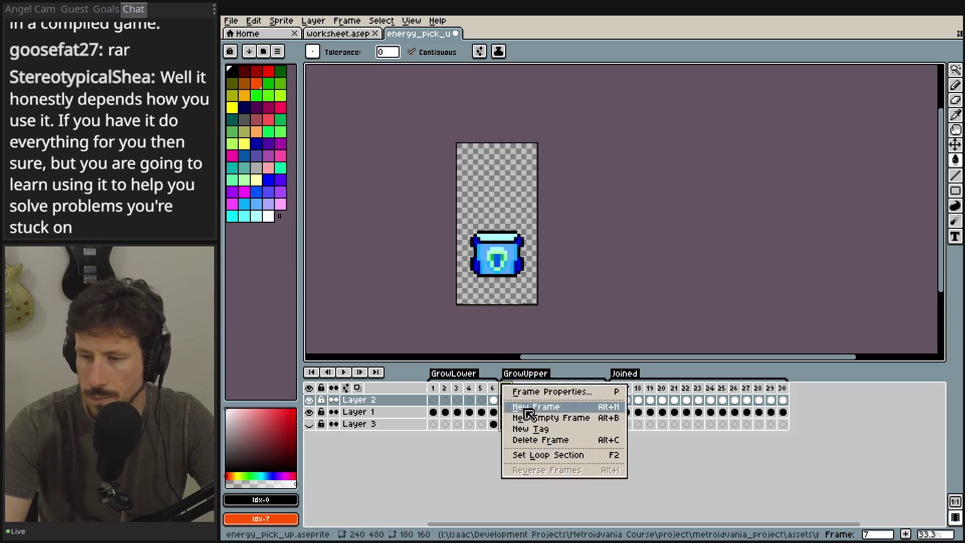
{"action": "left_click", "coordinate": [531, 407]}
{"action": "left_click_drag", "start_coordinate": [492, 388], "coordinate": [517, 387]}
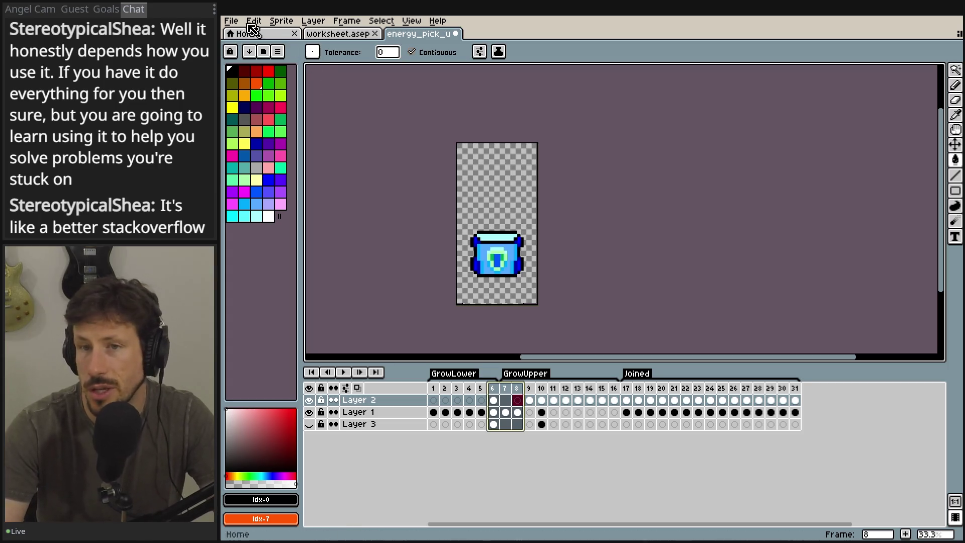
{"action": "left_click", "coordinate": [235, 21]}
{"action": "mouse_move", "coordinate": [275, 122]}
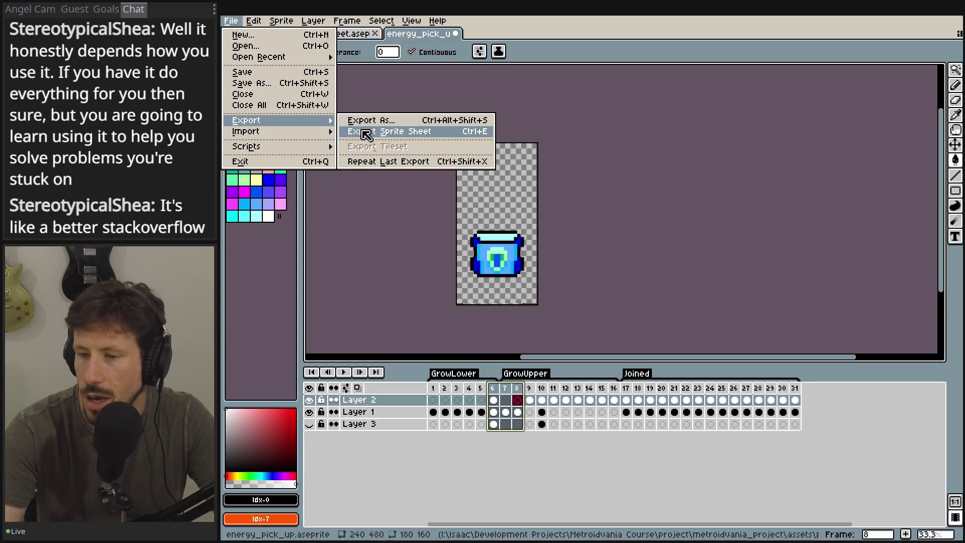
{"action": "left_click", "coordinate": [366, 133]}
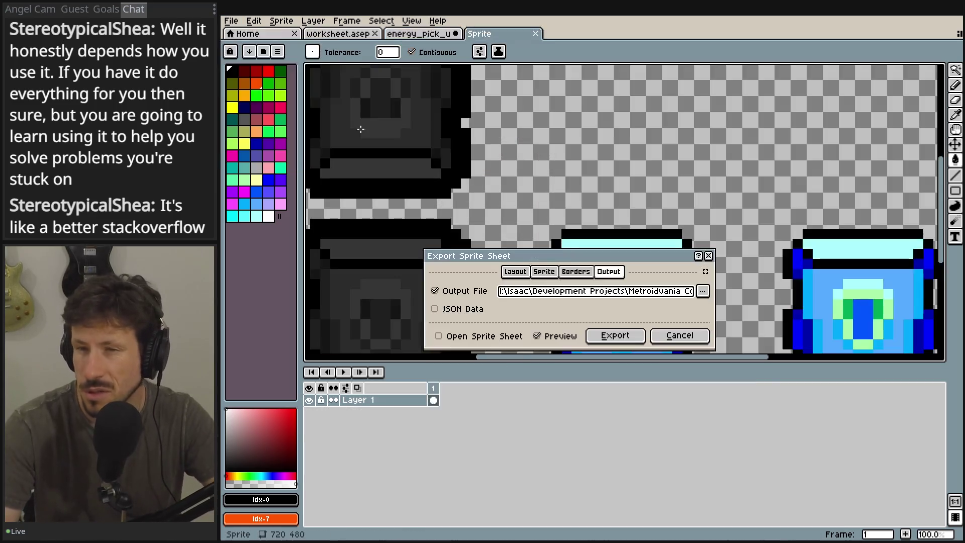
{"action": "scroll", "coordinate": [572, 173], "scroll_direction": "down", "scroll_amount": 2}
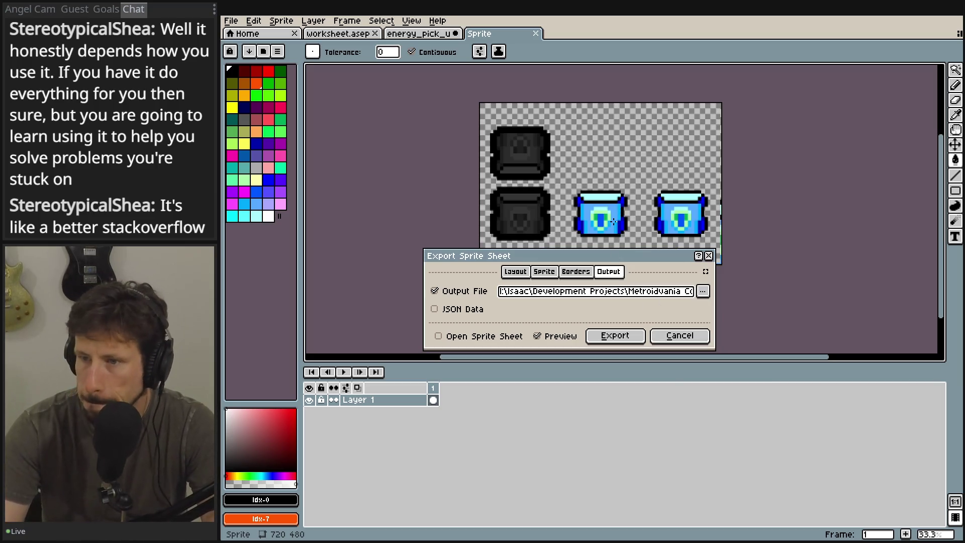
{"action": "mouse_move", "coordinate": [602, 257]}
{"action": "left_mouse_down"}
{"action": "mouse_move", "coordinate": [669, 299]}
{"action": "mouse_move", "coordinate": [669, 339]}
{"action": "mouse_move", "coordinate": [649, 268]}
{"action": "left_mouse_up"}
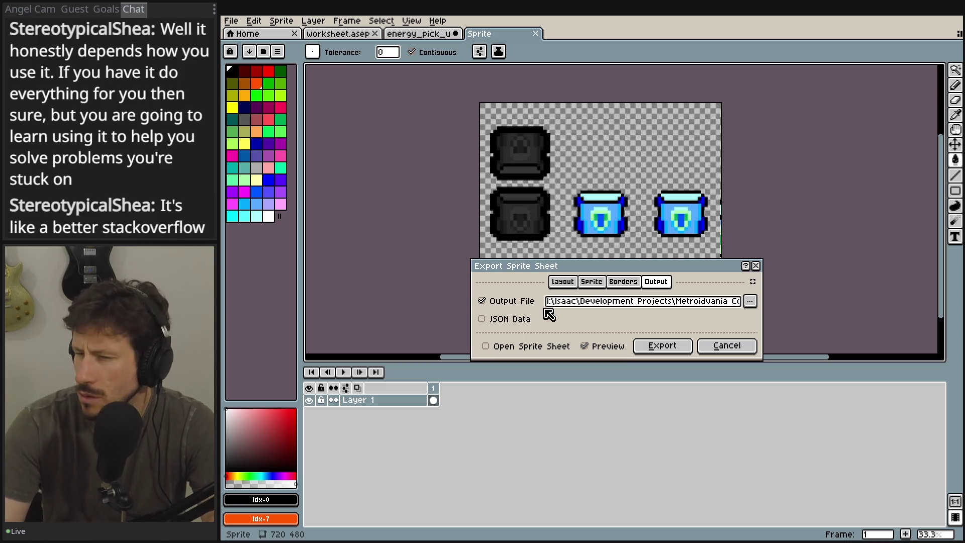
{"action": "left_click", "coordinate": [591, 282]}
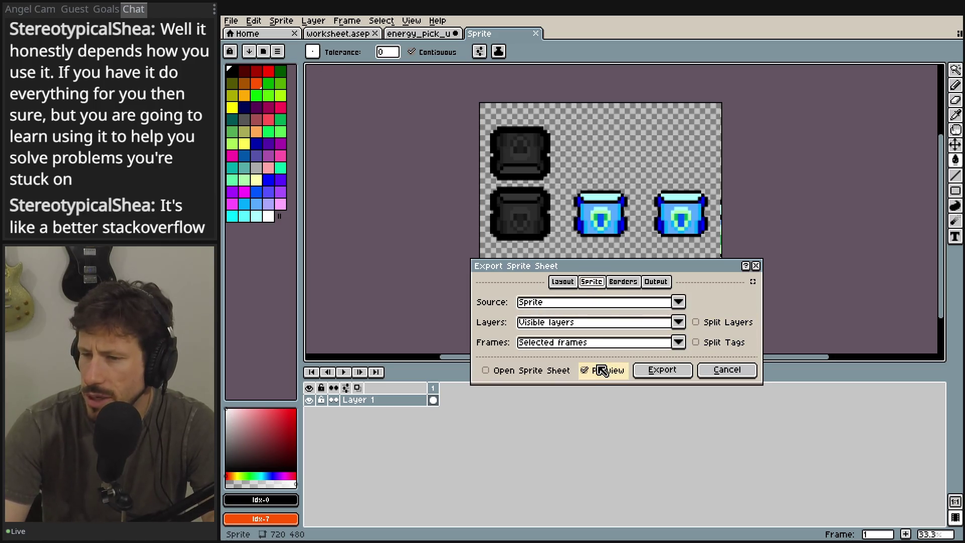
{"action": "left_click", "coordinate": [563, 282]}
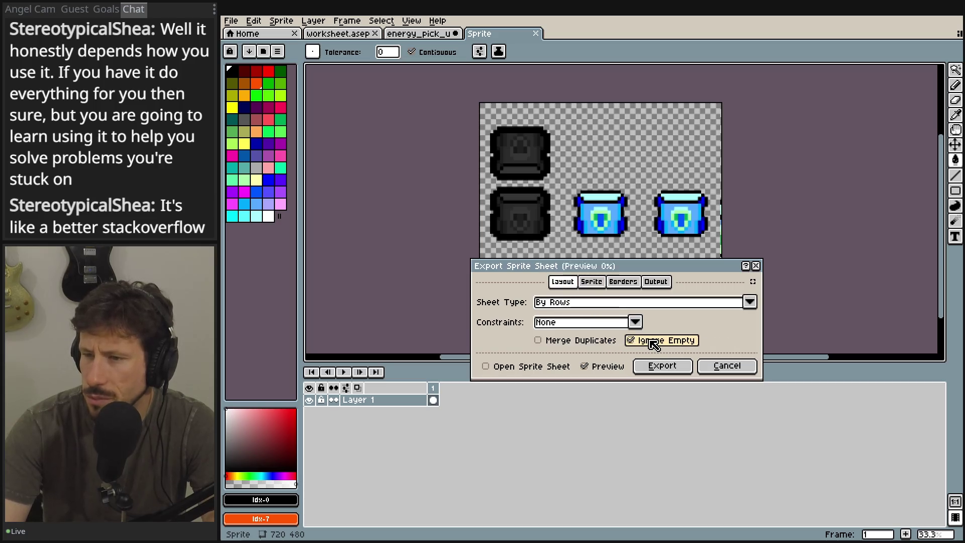
{"action": "left_click", "coordinate": [735, 365]}
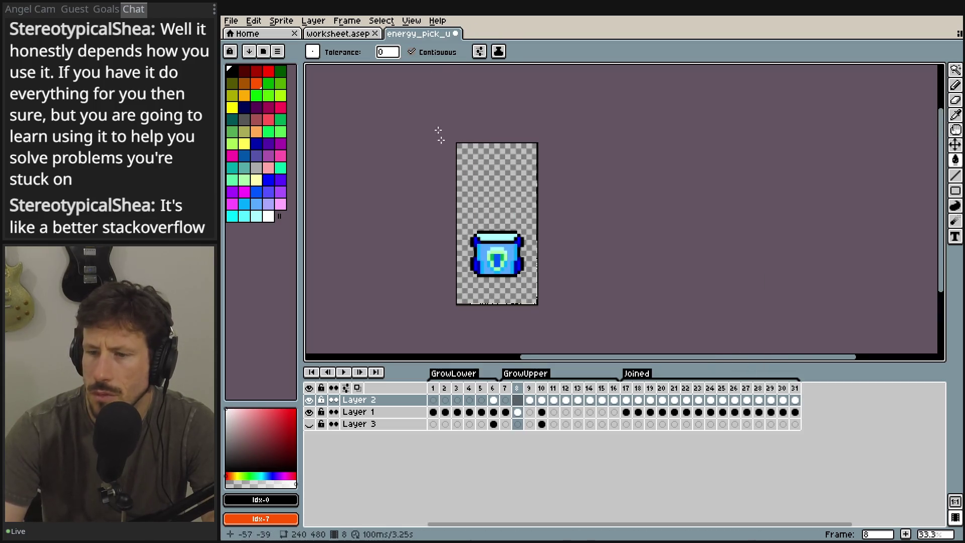
- Delete the chest from frame 7's Layer 1 cel
{"action": "left_click", "coordinate": [493, 388]}
{"action": "left_click", "coordinate": [502, 388]}
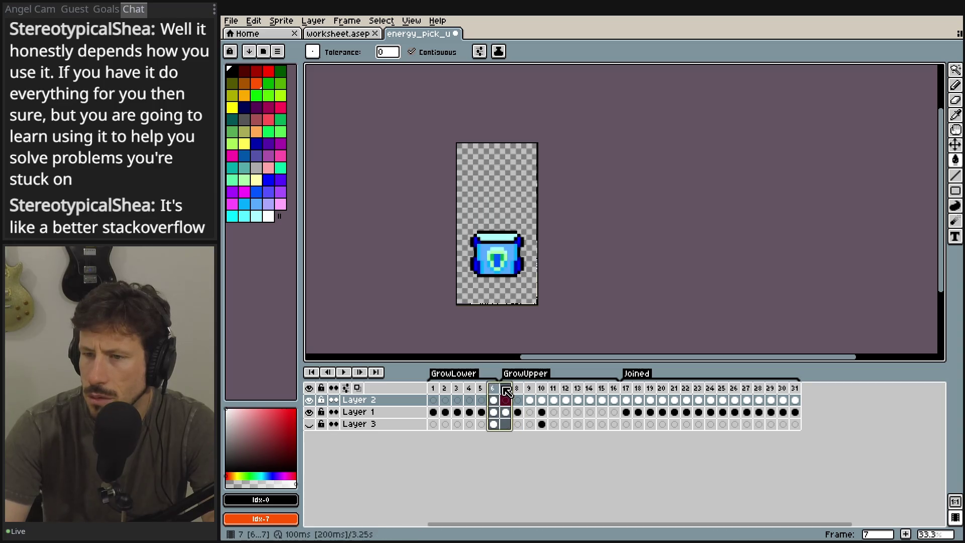
{"action": "left_click", "coordinate": [506, 412]}
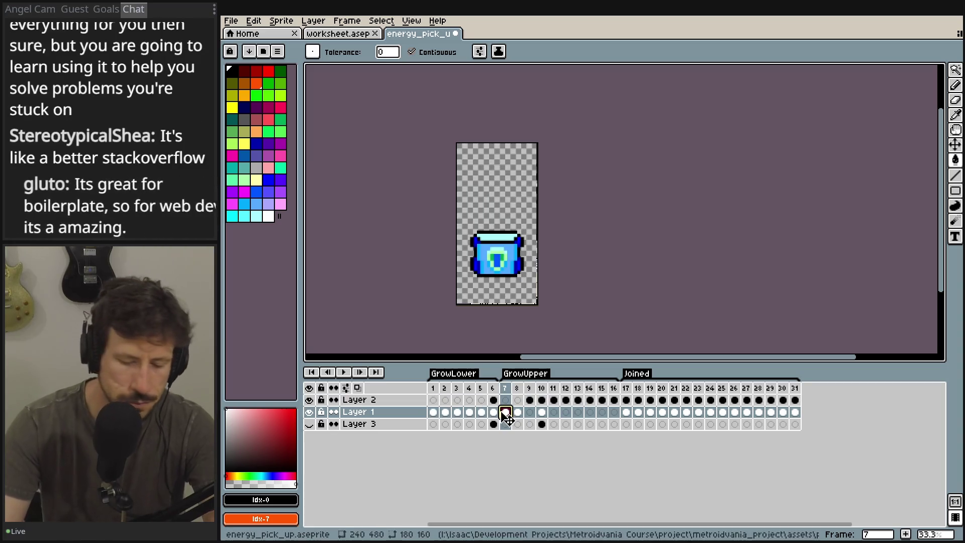
{"action": "key", "text": "Delete"}
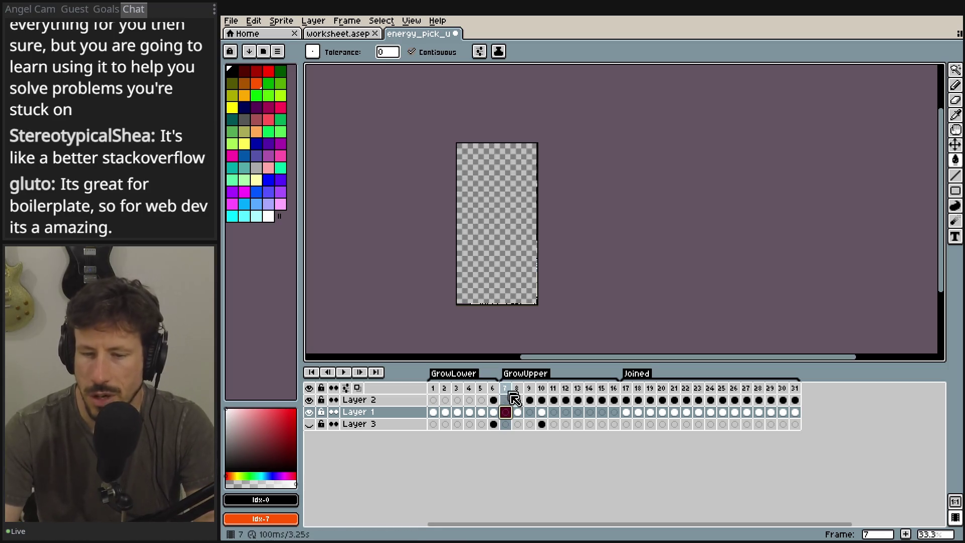
- Export frames 6–8 as a sprite sheet replacing energy_counter.png in in_game_menu
{"action": "left_click_drag", "start_coordinate": [493, 388], "coordinate": [517, 395]}
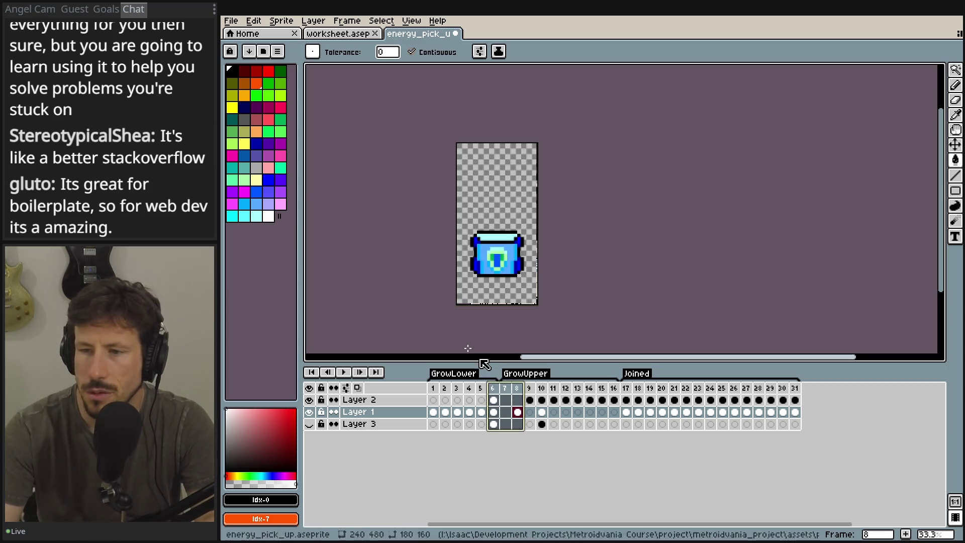
{"action": "left_click", "coordinate": [231, 21]}
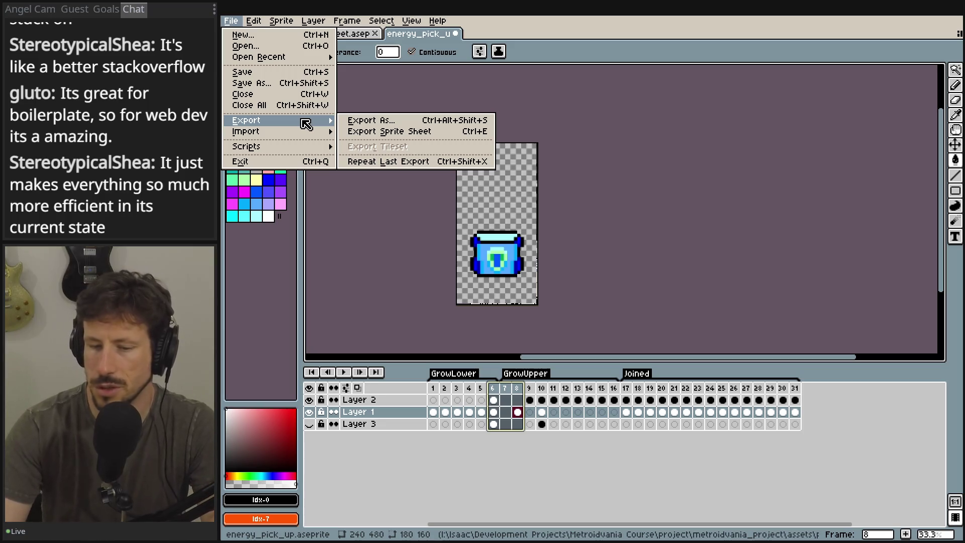
{"action": "left_click", "coordinate": [377, 131]}
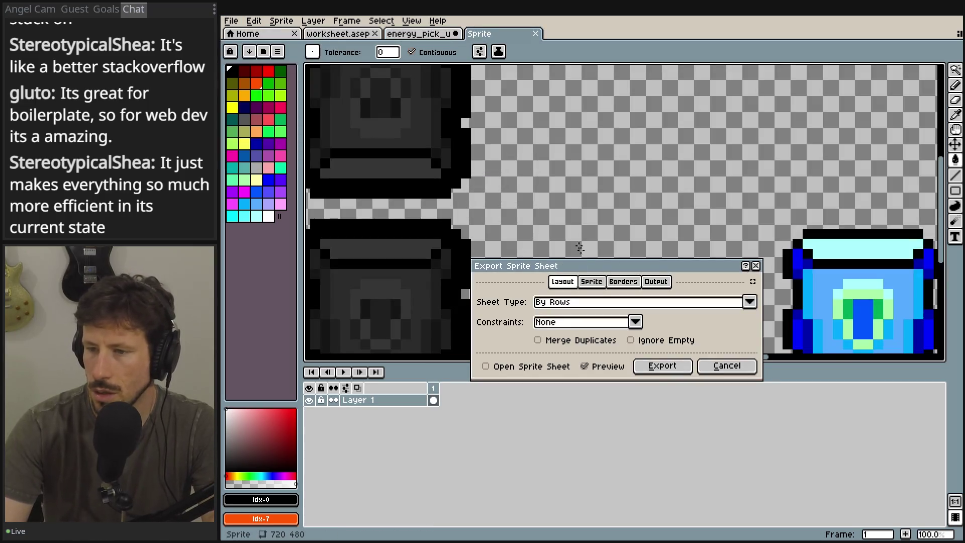
{"action": "left_click", "coordinate": [656, 282]}
{"action": "left_click", "coordinate": [750, 301]}
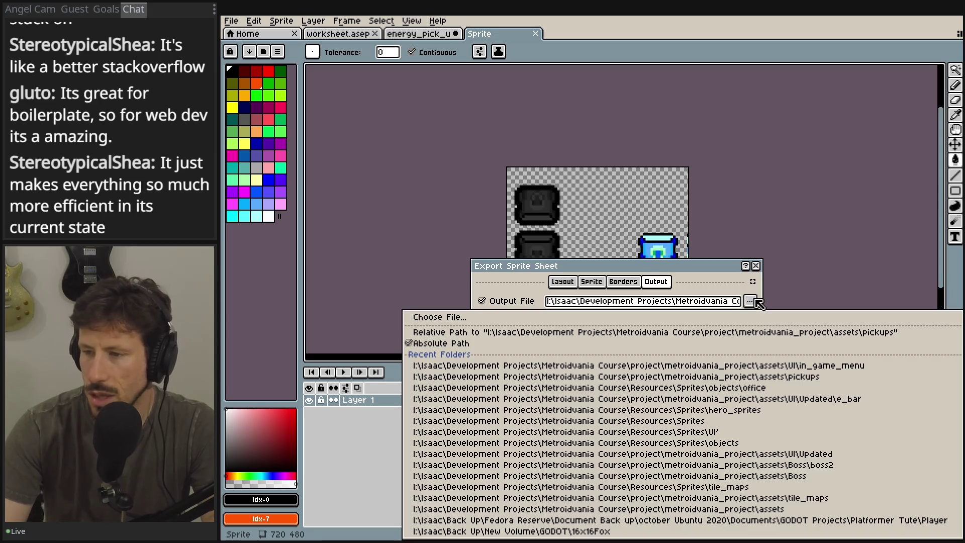
{"action": "left_click", "coordinate": [749, 301]}
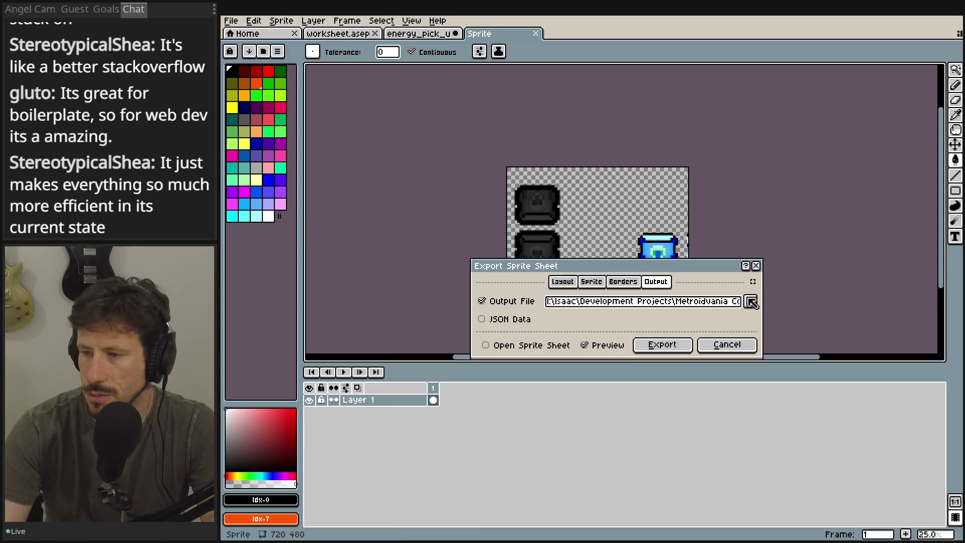
{"action": "left_click", "coordinate": [756, 303]}
{"action": "left_click", "coordinate": [732, 317]}
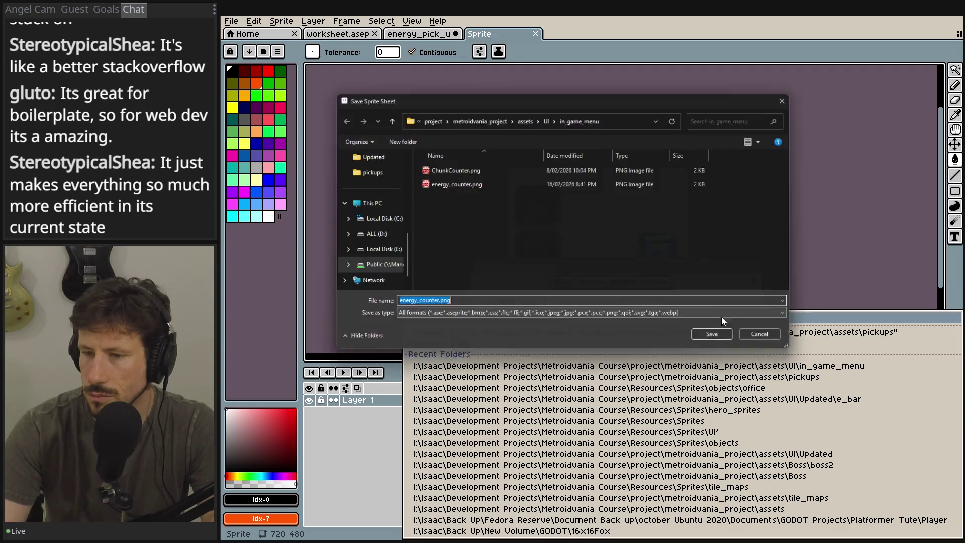
{"action": "double_click", "coordinate": [481, 183]}
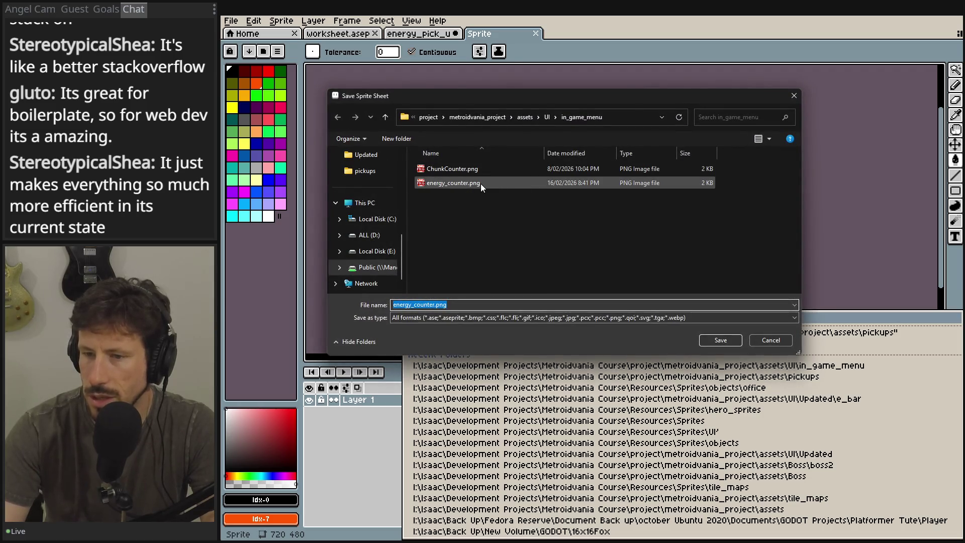
{"action": "left_click", "coordinate": [501, 278]}
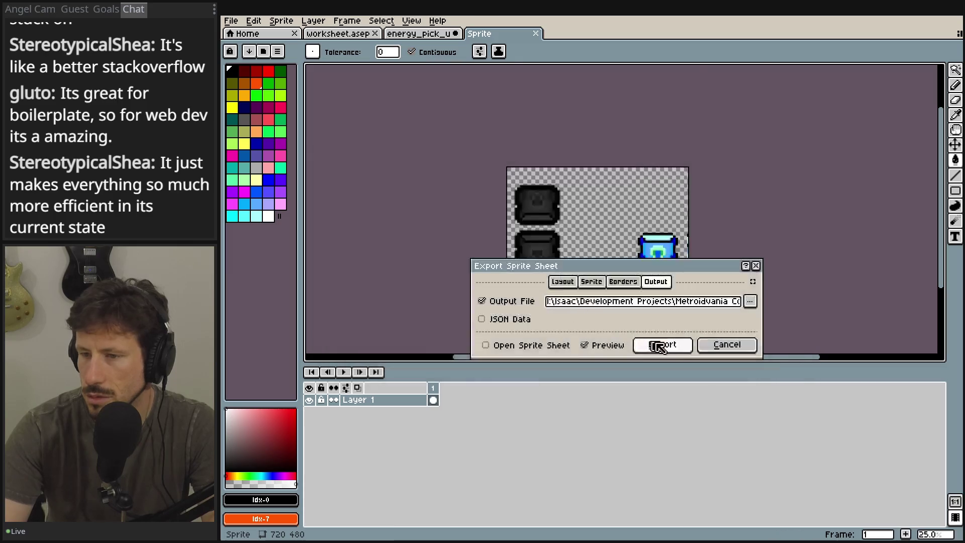
{"action": "left_click", "coordinate": [674, 349]}
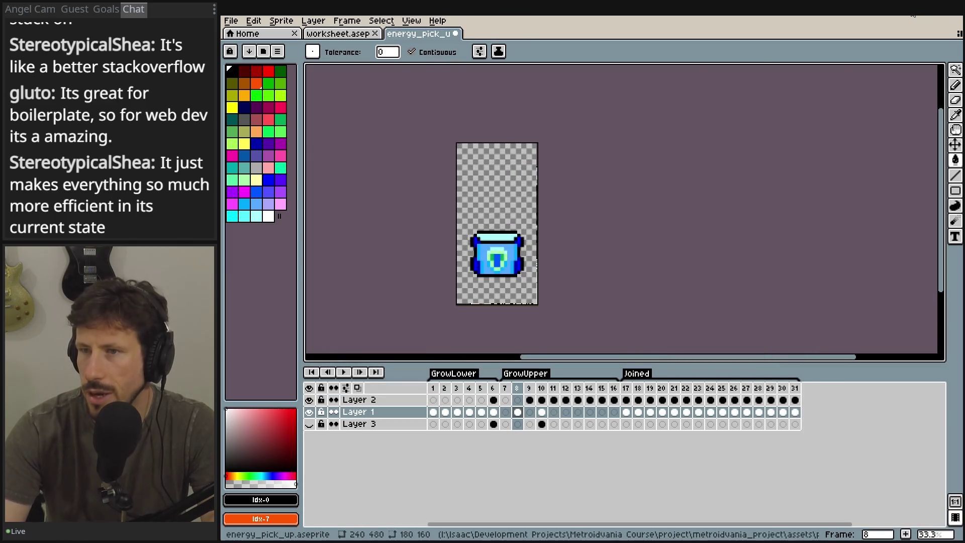
{"action": "key", "text": "alt+Tab"}
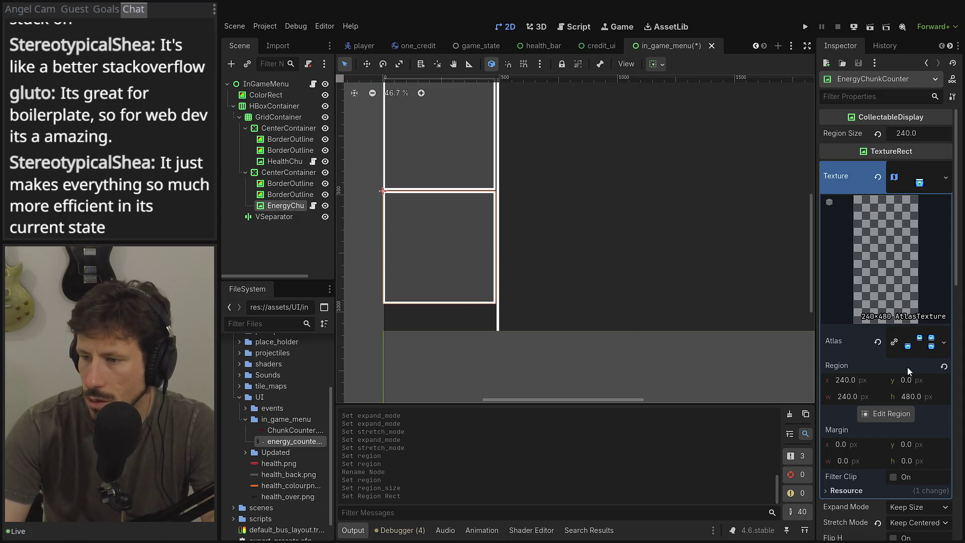
- Review the counter's AtlasTexture region x offset and its stretch and expand modes
{"action": "left_click", "coordinate": [878, 382]}
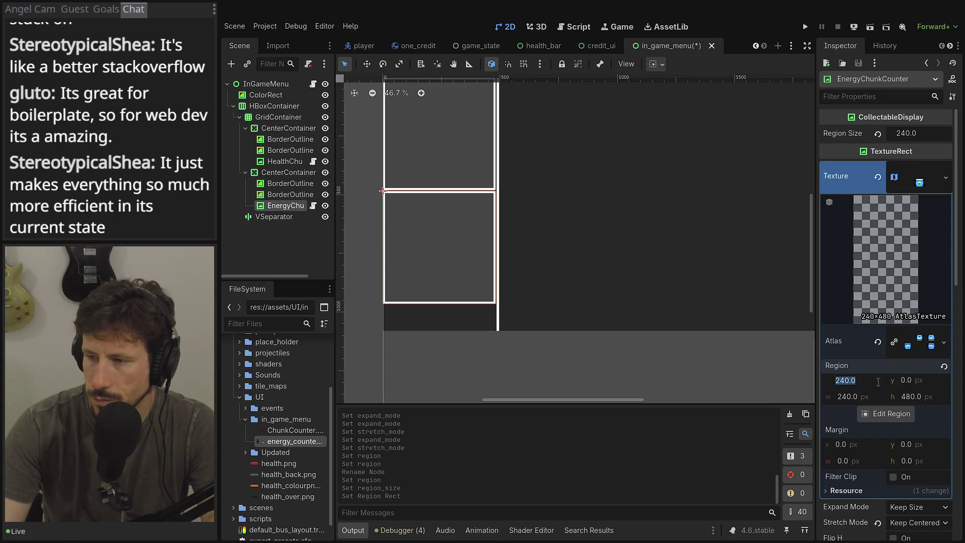
{"action": "left_click", "coordinate": [915, 346]}
{"action": "left_click", "coordinate": [915, 346]}
{"action": "left_click", "coordinate": [914, 346]}
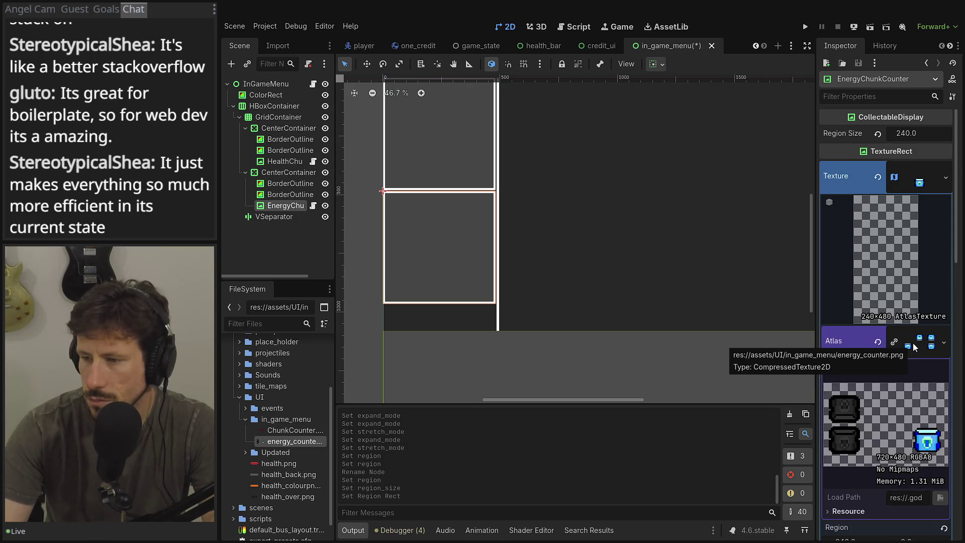
{"action": "left_click", "coordinate": [914, 346]}
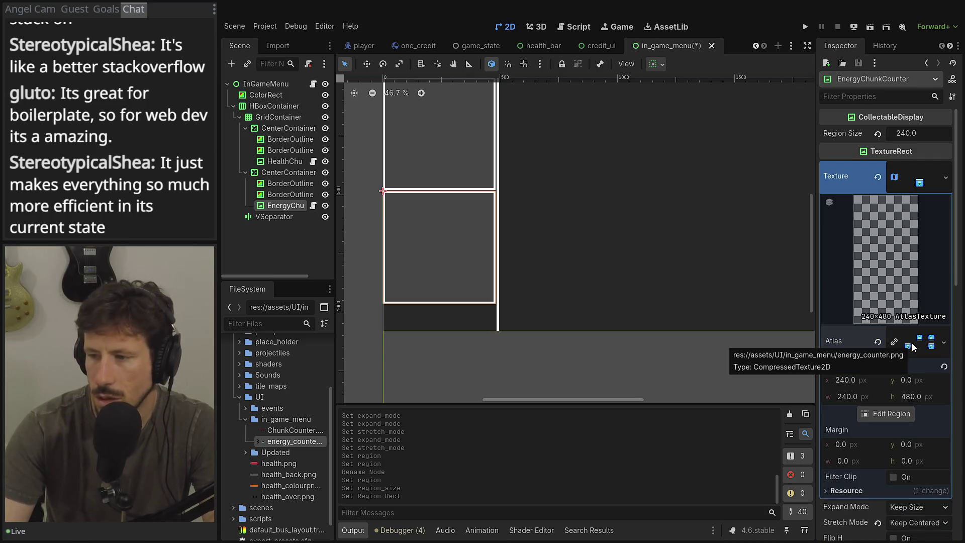
{"action": "left_click", "coordinate": [845, 381]}
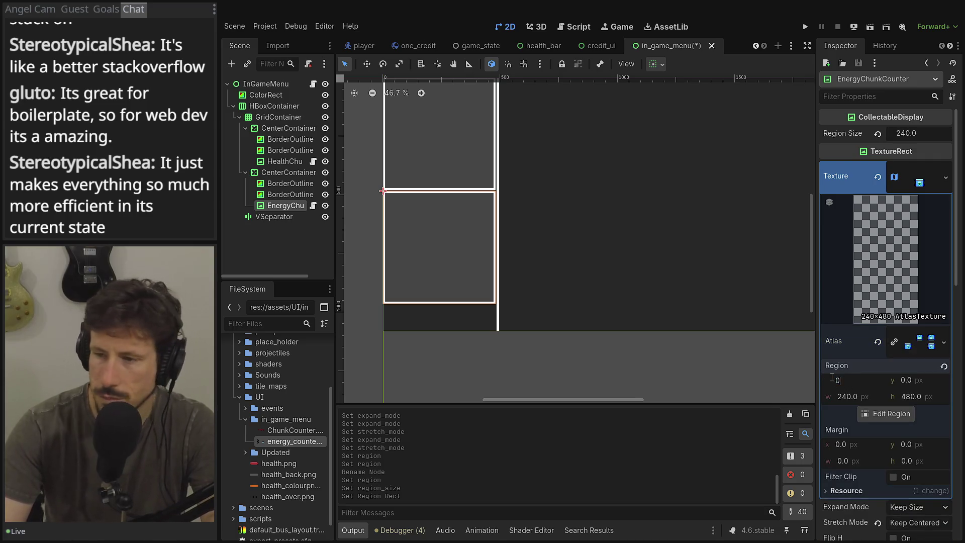
{"action": "key", "text": "Return"}
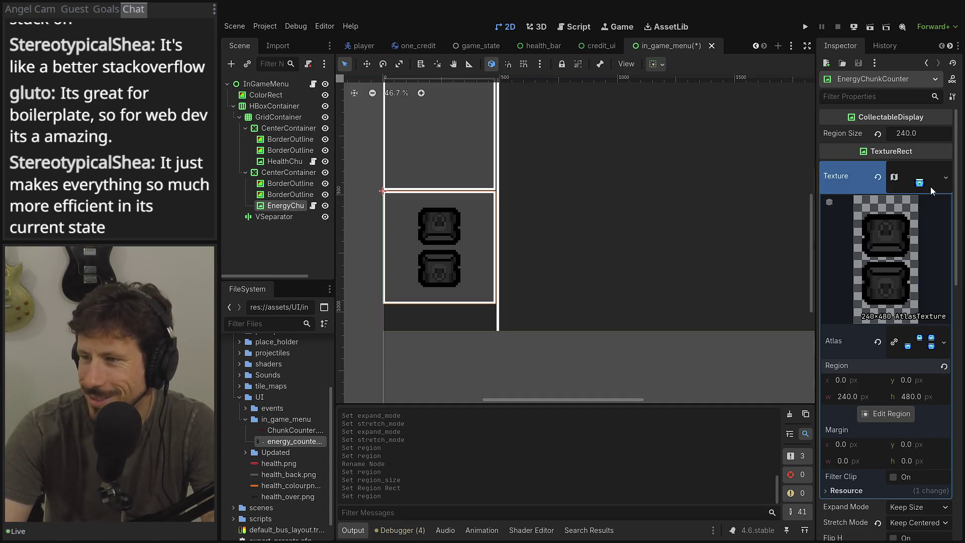
{"action": "left_click", "coordinate": [892, 181]}
{"action": "left_click", "coordinate": [922, 216]}
{"action": "left_click", "coordinate": [917, 201]}
{"action": "left_click", "coordinate": [900, 206]}
{"action": "scroll", "coordinate": [435, 270], "scroll_direction": "up", "scroll_amount": 2}
{"action": "scroll", "coordinate": [435, 271], "scroll_direction": "up", "scroll_amount": 2}
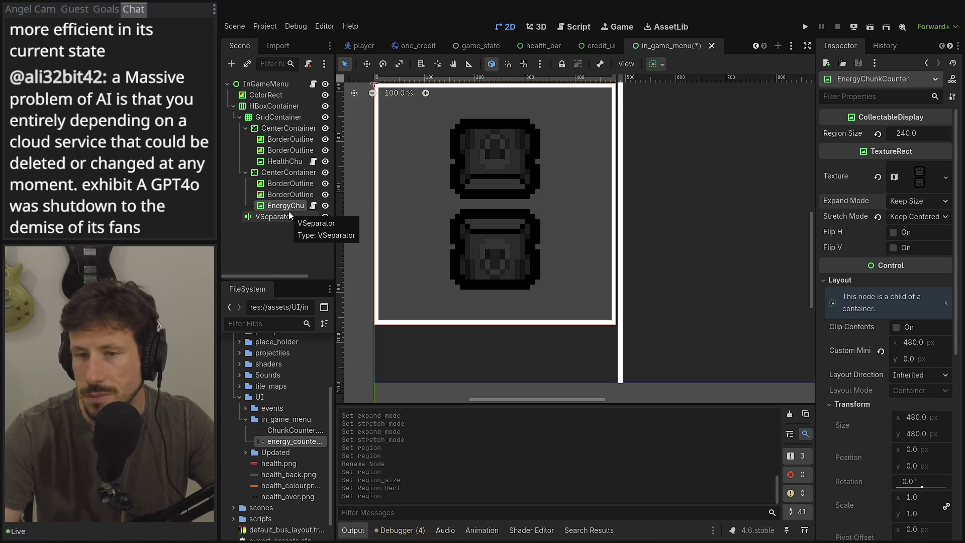
- Duplicate EnergyChunkCounter, detach its script, and make its texture unique
{"action": "left_click", "coordinate": [296, 195]}
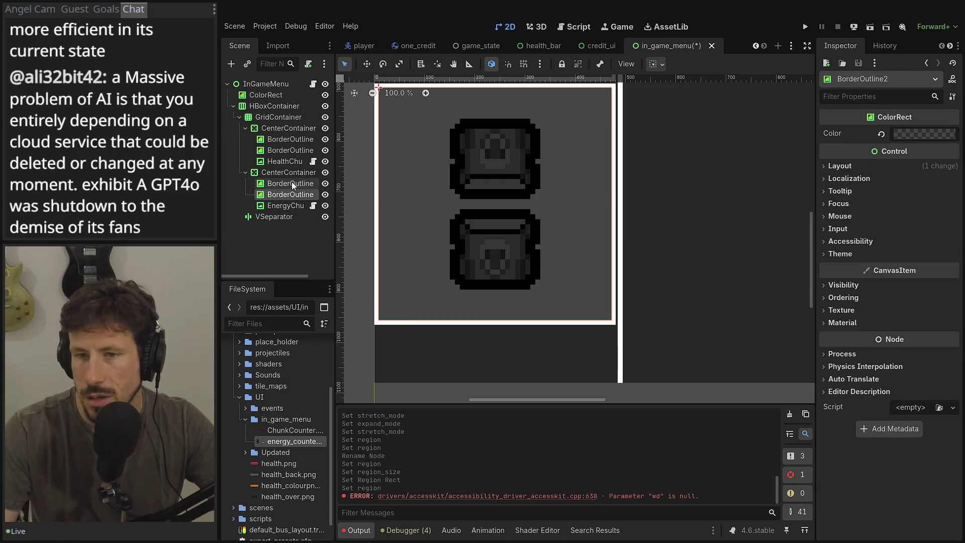
{"action": "left_click", "coordinate": [300, 205]}
{"action": "key", "text": "ctrl+d"}
{"action": "left_click_drag", "start_coordinate": [284, 216], "coordinate": [284, 203]}
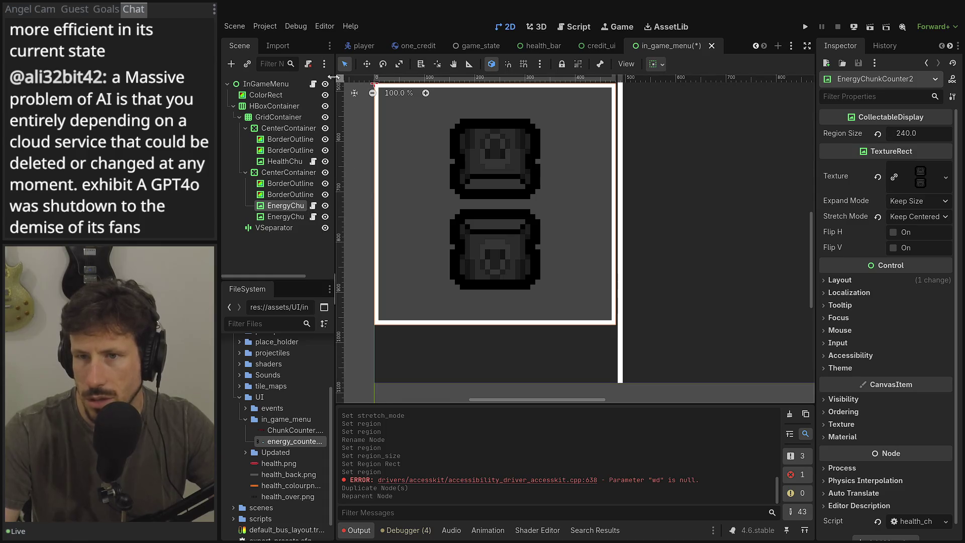
{"action": "left_click", "coordinate": [310, 64]}
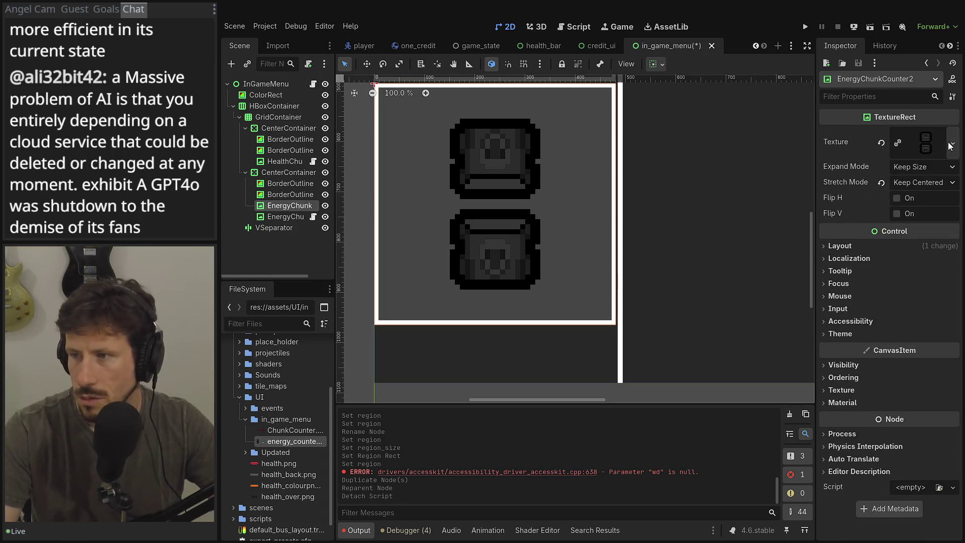
{"action": "left_click", "coordinate": [953, 143]}
{"action": "left_click", "coordinate": [865, 444]}
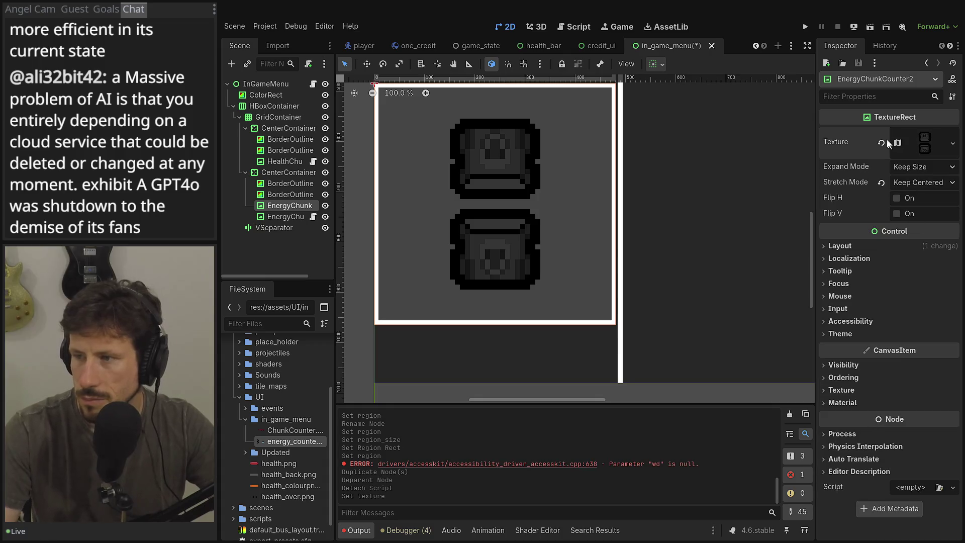
- Move the original counter's atlas region onto the blue chest column in the region editor
{"action": "left_click", "coordinate": [284, 217]}
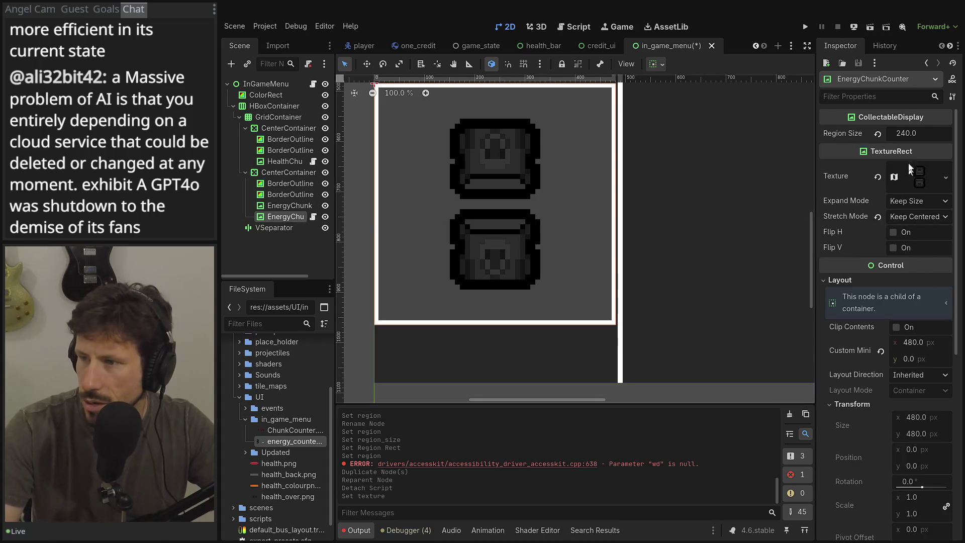
{"action": "left_click", "coordinate": [911, 177]}
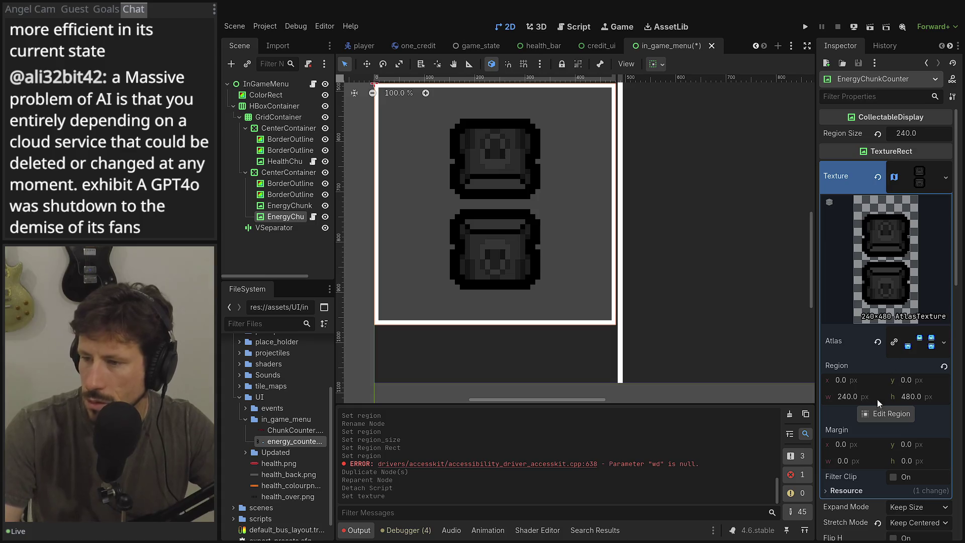
{"action": "left_click", "coordinate": [875, 413]}
{"action": "left_click", "coordinate": [564, 262]}
{"action": "left_click_drag", "start_coordinate": [502, 235], "coordinate": [476, 331]}
{"action": "left_click", "coordinate": [482, 394]}
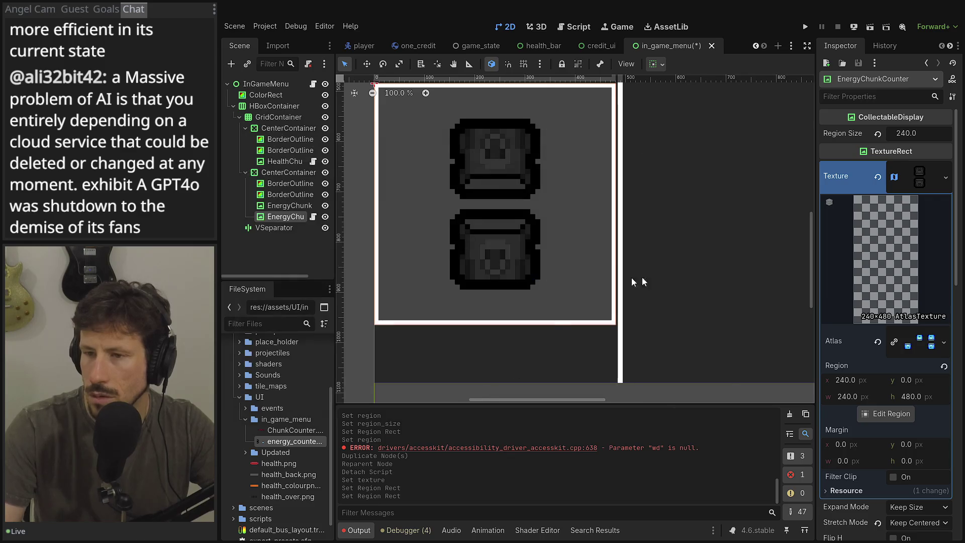
{"action": "left_click", "coordinate": [932, 342]}
{"action": "left_click", "coordinate": [931, 347]}
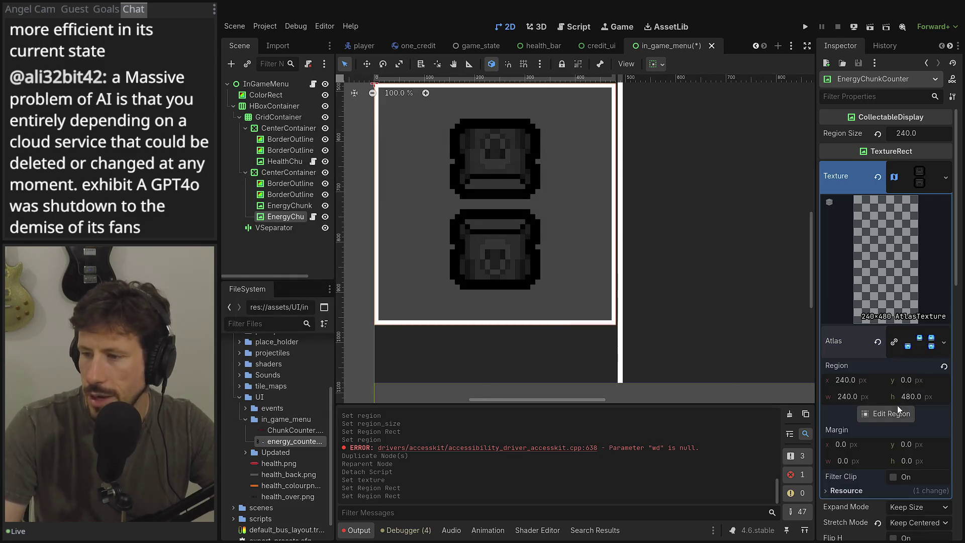
{"action": "left_click", "coordinate": [900, 413]}
{"action": "mouse_move", "coordinate": [519, 193]}
{"action": "left_mouse_down"}
{"action": "mouse_move", "coordinate": [520, 270]}
{"action": "mouse_move", "coordinate": [597, 346]}
{"action": "mouse_move", "coordinate": [578, 327]}
{"action": "left_mouse_up"}
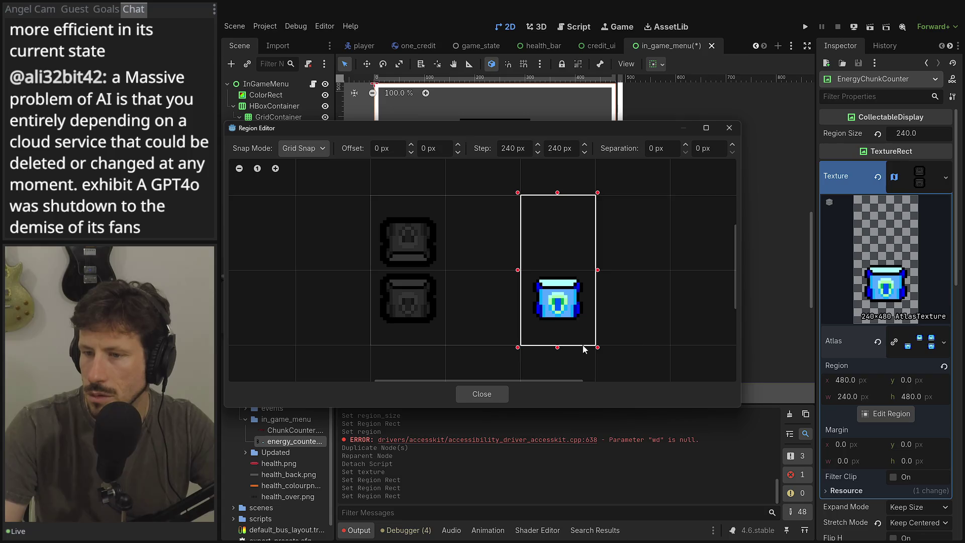
{"action": "left_click", "coordinate": [481, 393]}
- Collapse the Atlas resource to confirm region 480, 0, 240, 480
{"action": "scroll", "coordinate": [563, 230], "scroll_direction": "up", "scroll_amount": 12}
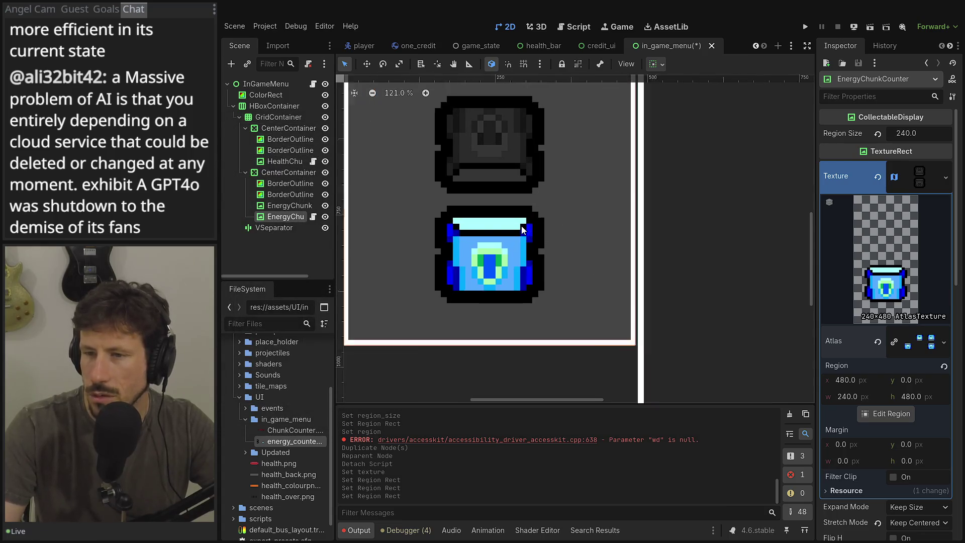
{"action": "scroll", "coordinate": [522, 230], "scroll_direction": "down", "scroll_amount": 10}
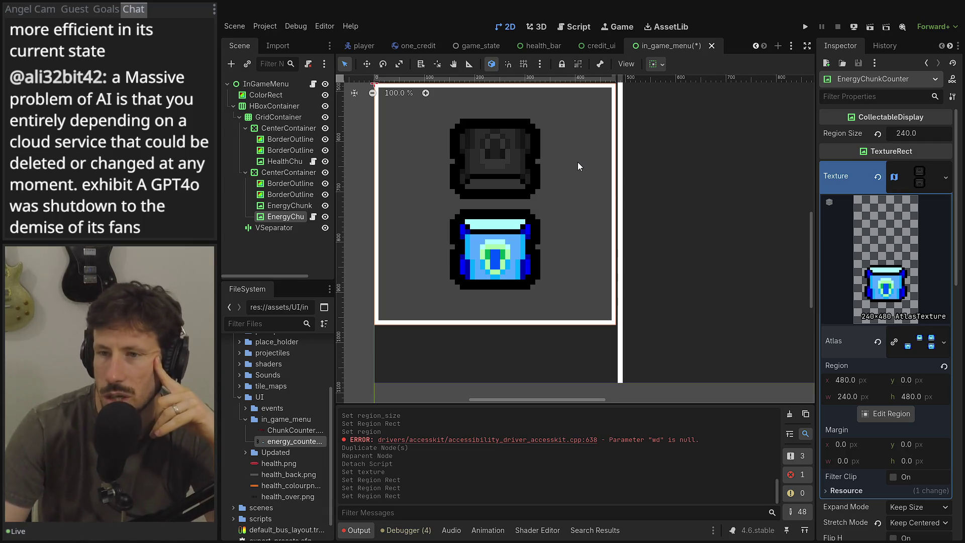
{"action": "scroll", "coordinate": [576, 164], "scroll_direction": "down", "scroll_amount": 5}
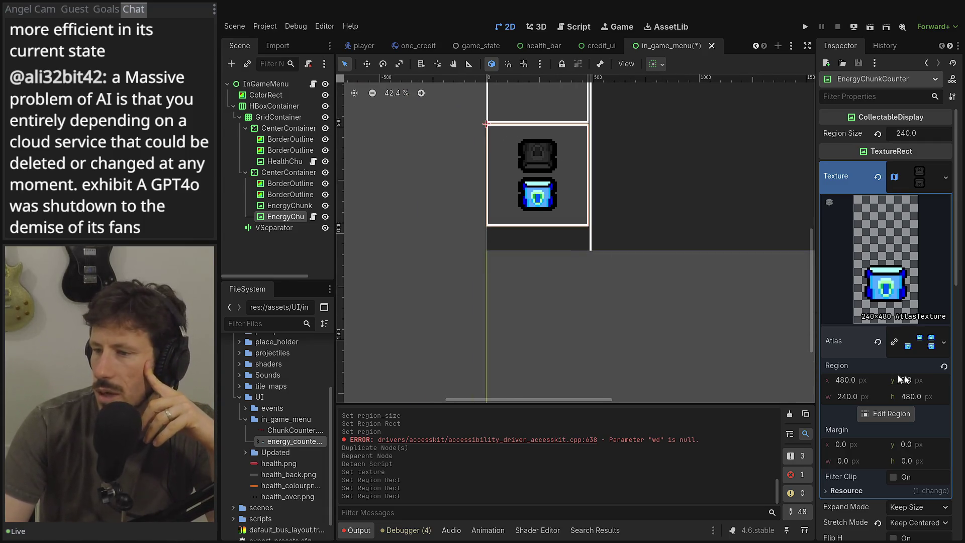
{"action": "left_click", "coordinate": [918, 342]}
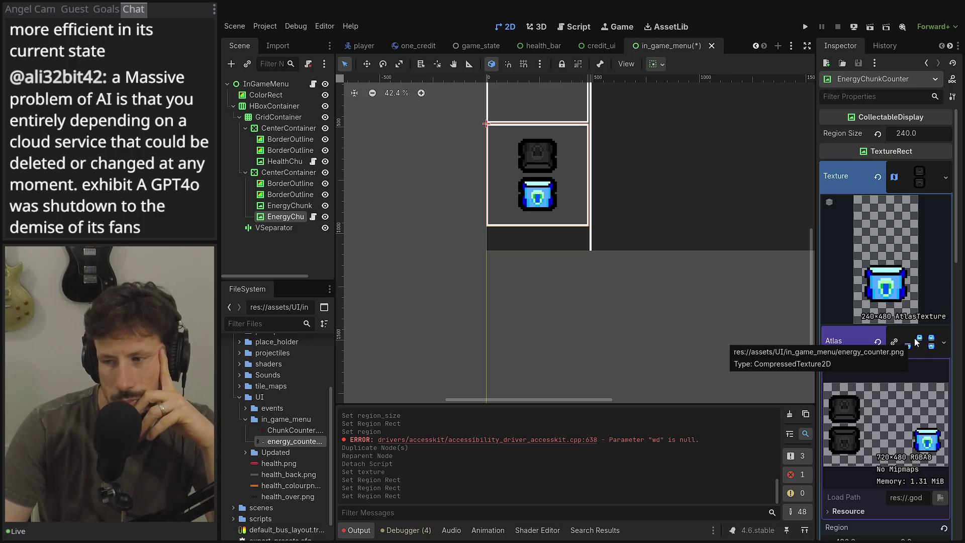
{"action": "left_click", "coordinate": [917, 342]}
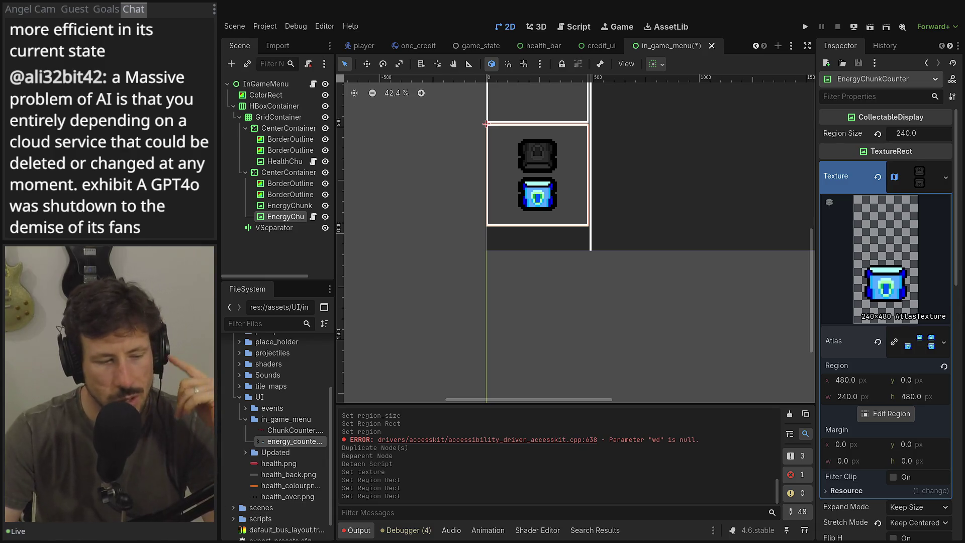
{"action": "key", "text": "alt+Tab"}
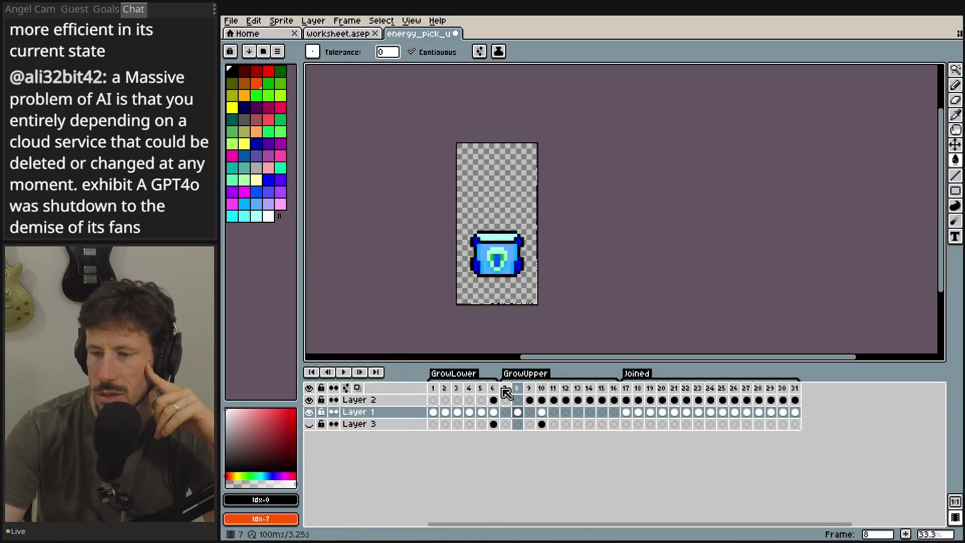
- Re-export frames 7–8 as a sprite sheet over energy_counter.png, then return to frame 6
{"action": "left_click", "coordinate": [518, 389]}
{"action": "left_click", "coordinate": [231, 21]}
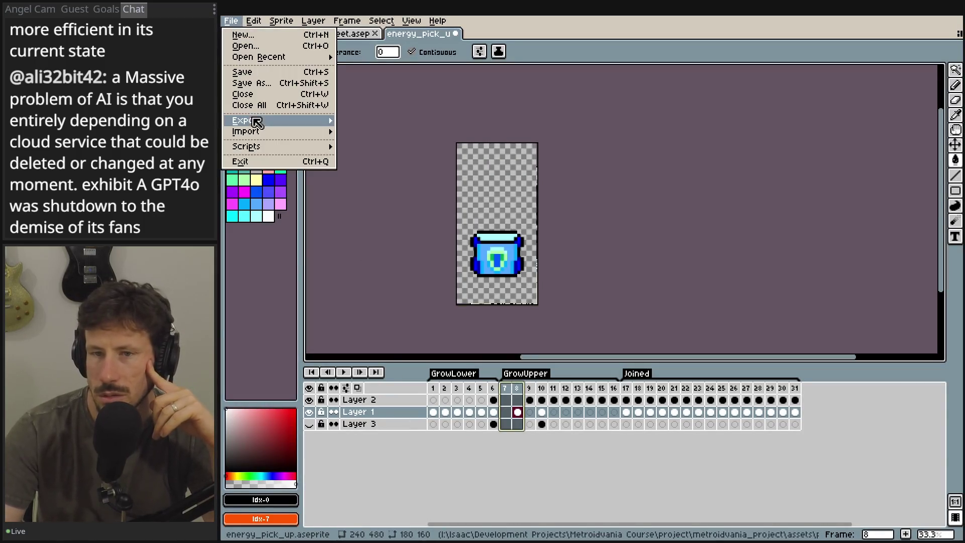
{"action": "mouse_move", "coordinate": [254, 122]}
{"action": "left_click", "coordinate": [441, 132]}
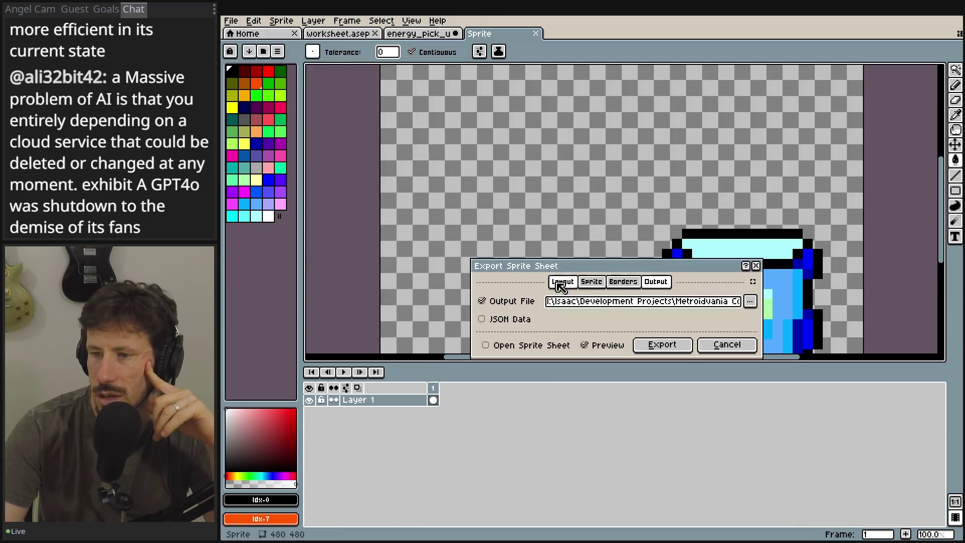
{"action": "left_click", "coordinate": [750, 301]}
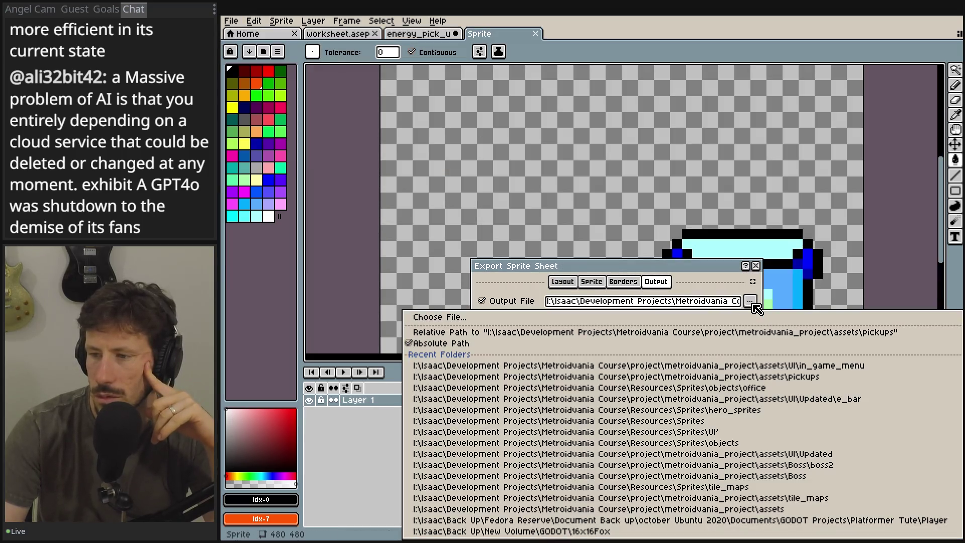
{"action": "left_click", "coordinate": [751, 302]}
{"action": "left_click", "coordinate": [751, 302]}
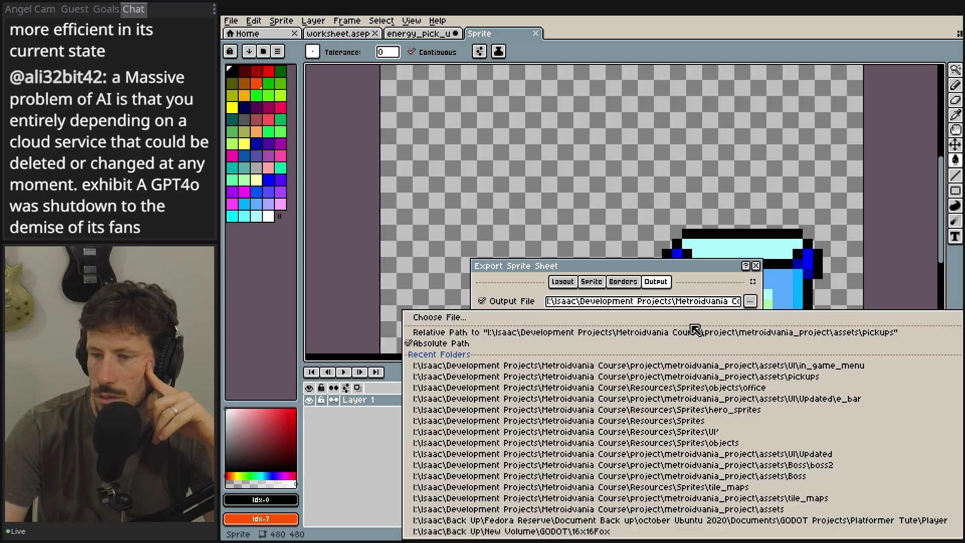
{"action": "left_click", "coordinate": [692, 321]}
{"action": "double_click", "coordinate": [457, 181]}
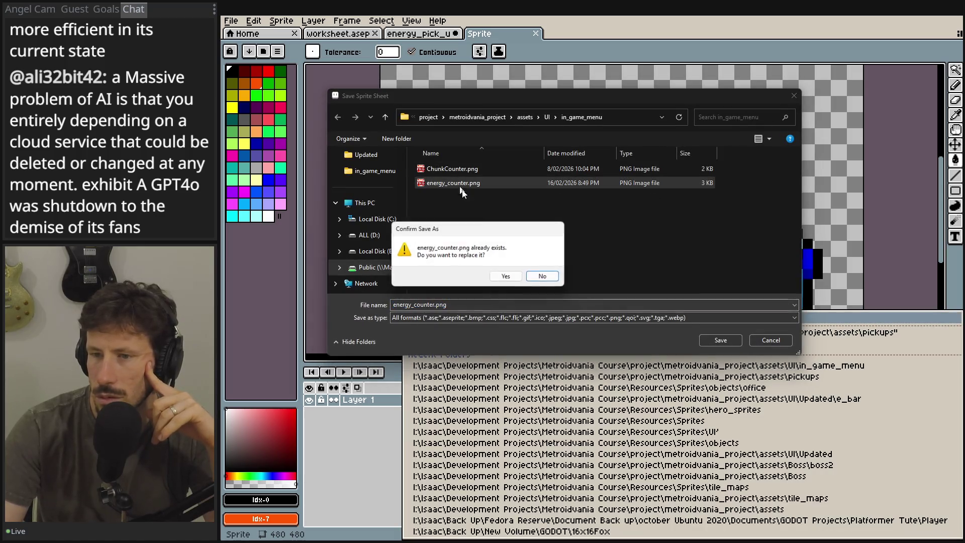
{"action": "left_click", "coordinate": [506, 276]}
{"action": "left_click", "coordinate": [685, 346]}
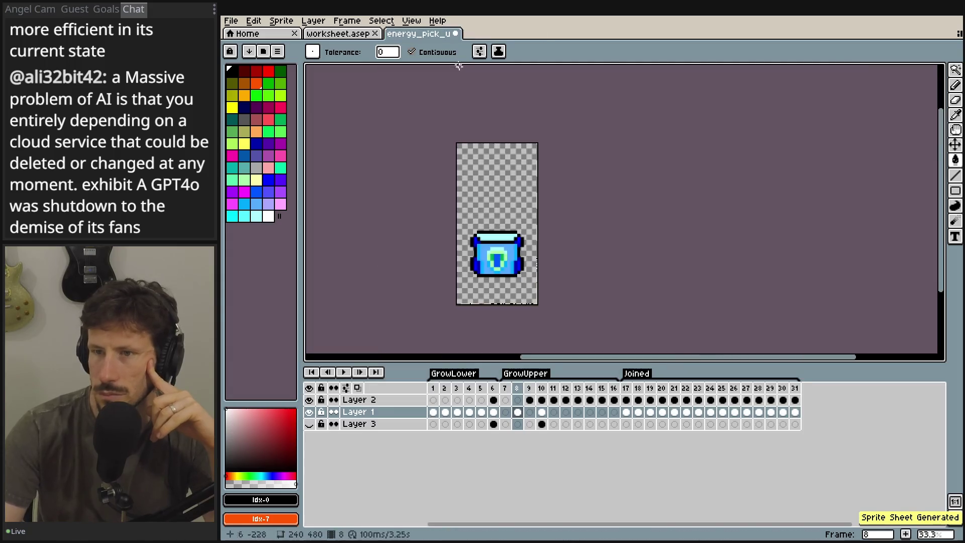
{"action": "left_click", "coordinate": [492, 388]}
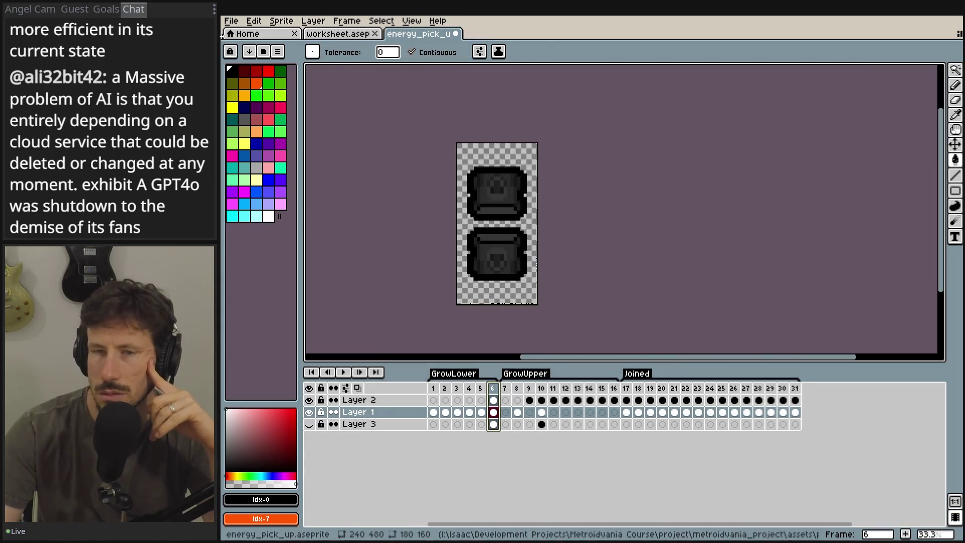
{"action": "left_click", "coordinate": [231, 23]}
{"action": "mouse_move", "coordinate": [259, 120]}
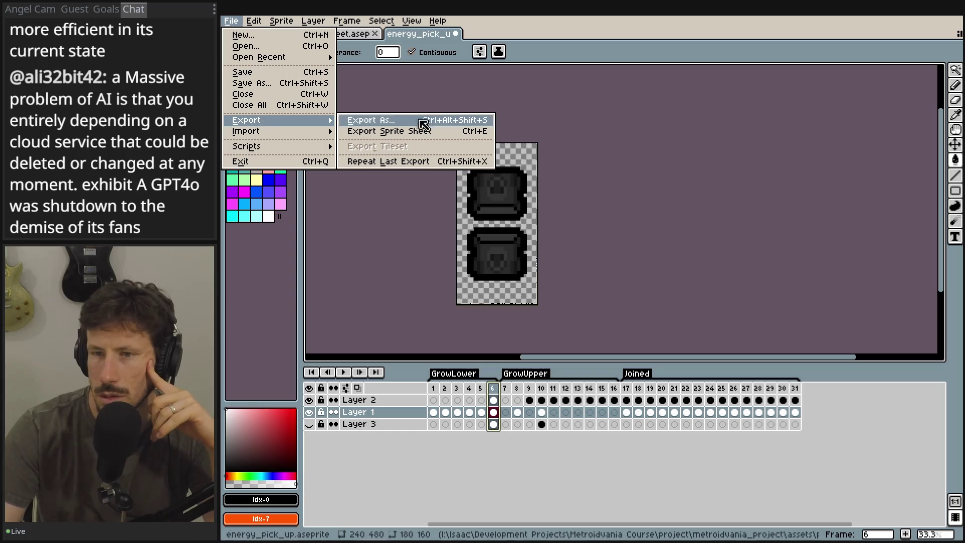
{"action": "left_click", "coordinate": [478, 120]}
{"action": "left_click", "coordinate": [583, 139]}
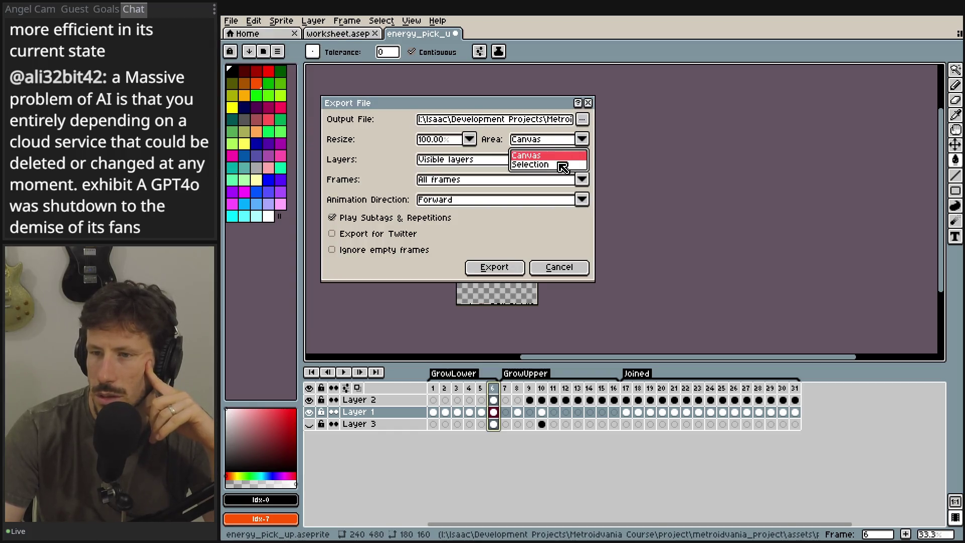
{"action": "left_click", "coordinate": [472, 160]}
{"action": "left_click", "coordinate": [465, 184]}
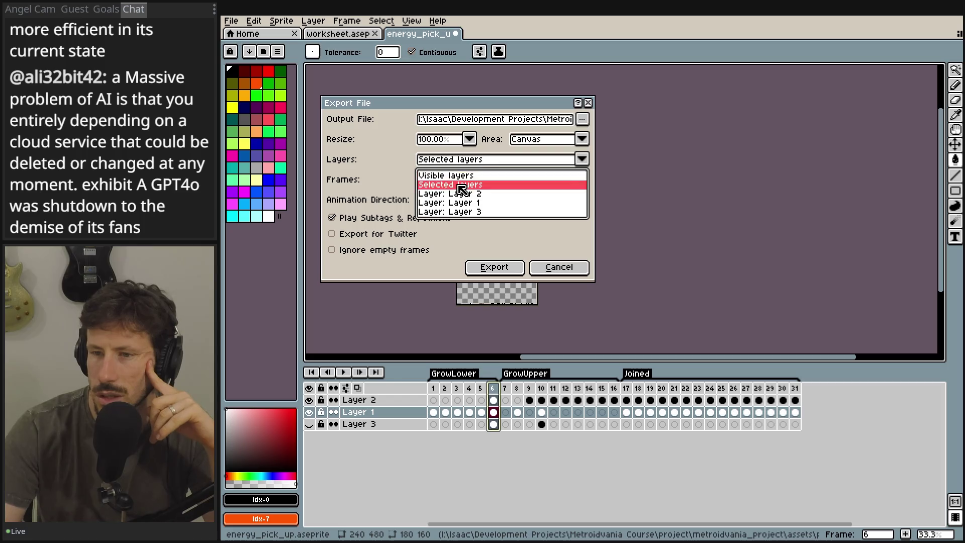
{"action": "left_click", "coordinate": [459, 184]}
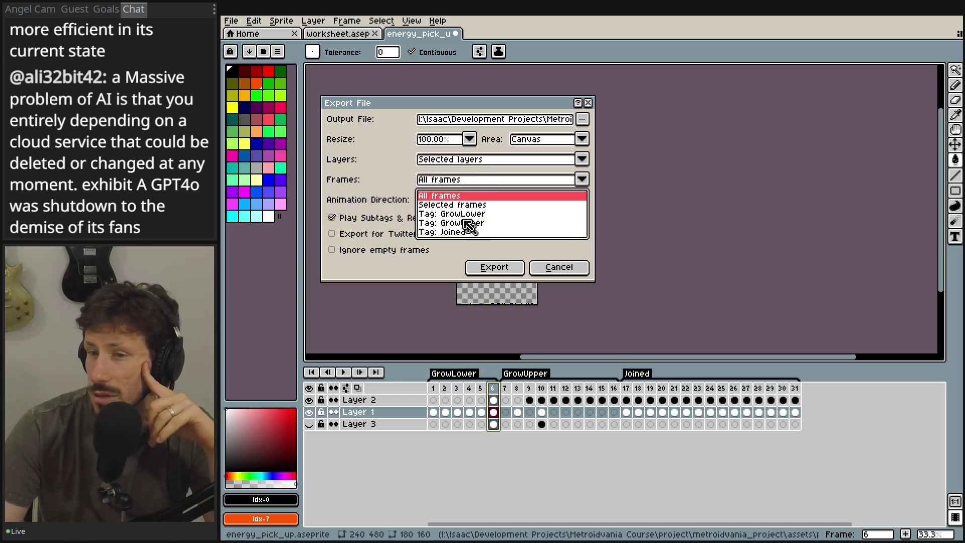
{"action": "left_click", "coordinate": [463, 205]}
{"action": "left_click", "coordinate": [582, 119]}
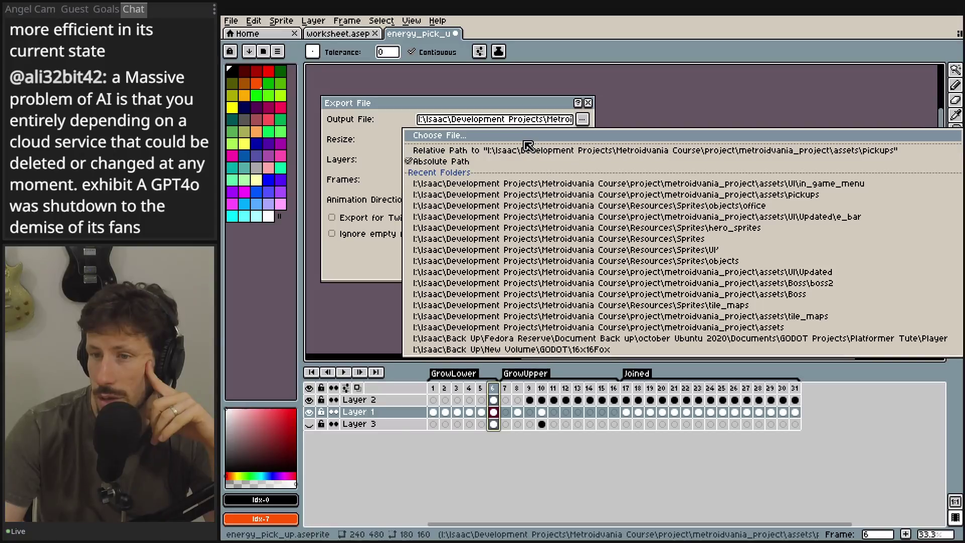
{"action": "left_click", "coordinate": [520, 135]}
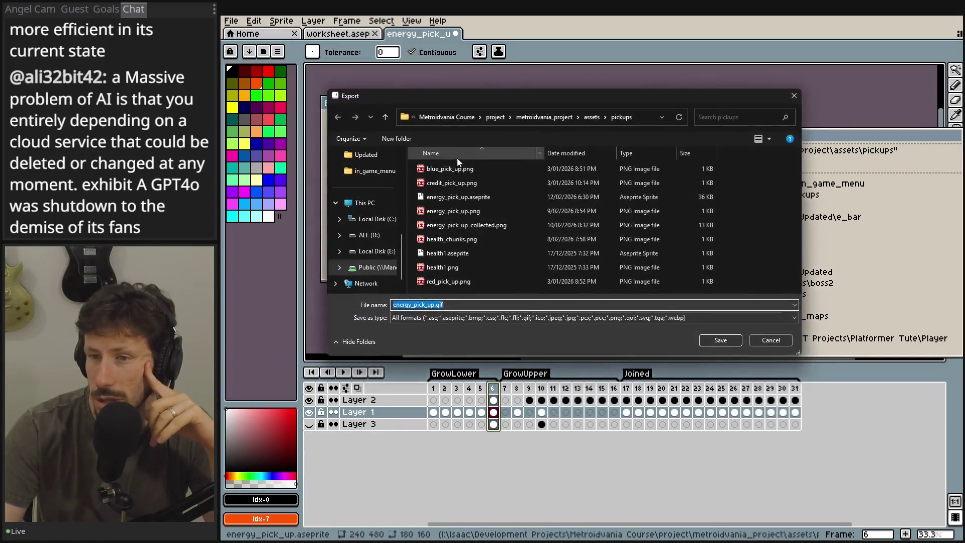
{"action": "left_click", "coordinate": [547, 119]}
{"action": "left_click", "coordinate": [445, 182]}
{"action": "double_click", "coordinate": [445, 183]}
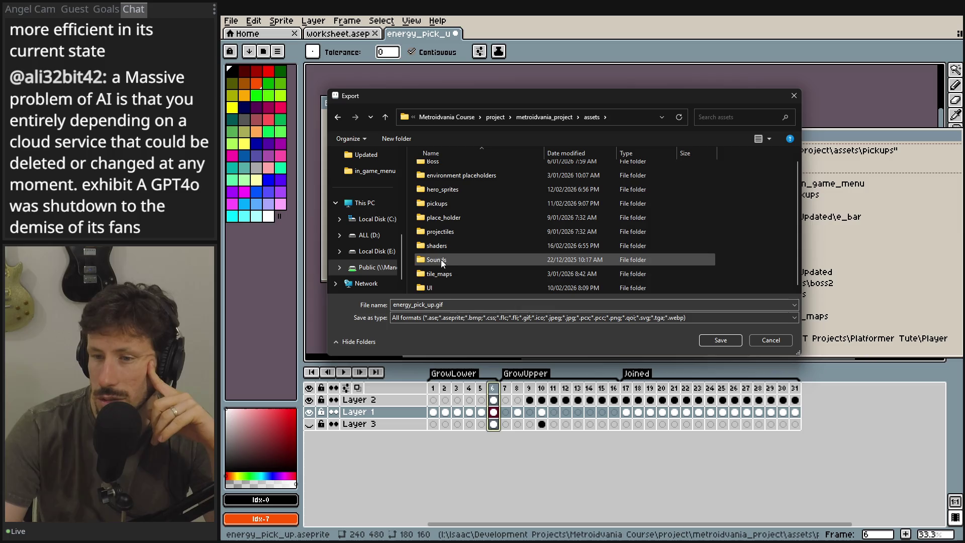
{"action": "double_click", "coordinate": [439, 288]}
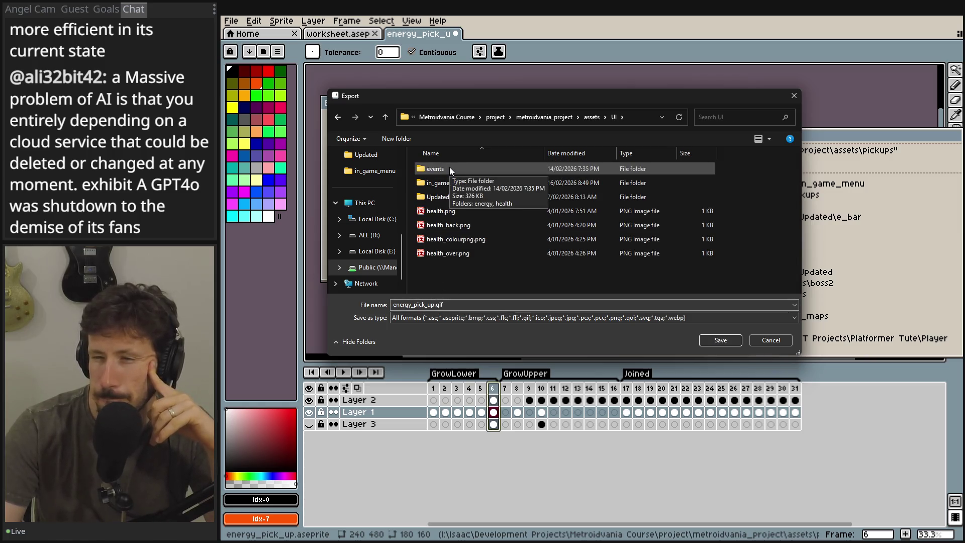
{"action": "double_click", "coordinate": [441, 185]}
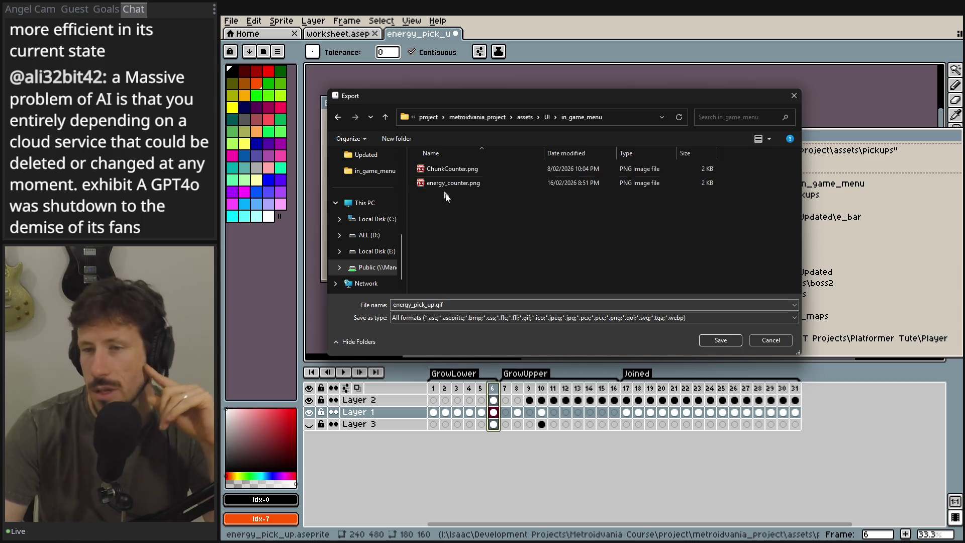
{"action": "left_click", "coordinate": [440, 303]}
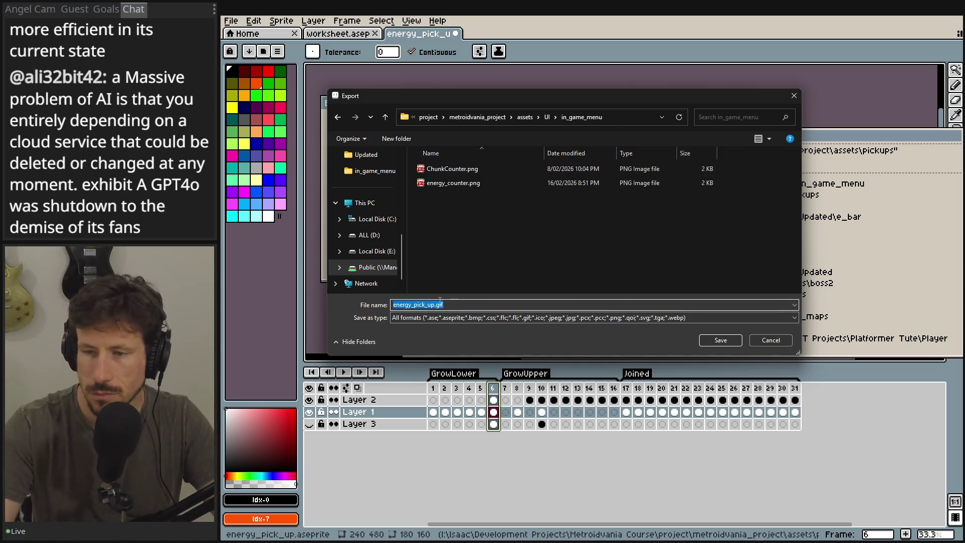
{"action": "left_click", "coordinate": [440, 303]}
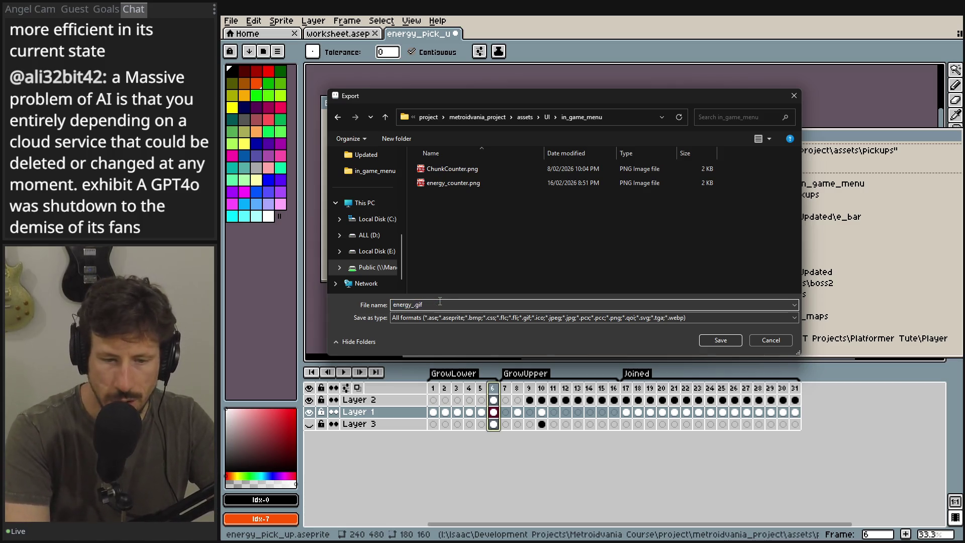
{"action": "type", "text": "BACK"}
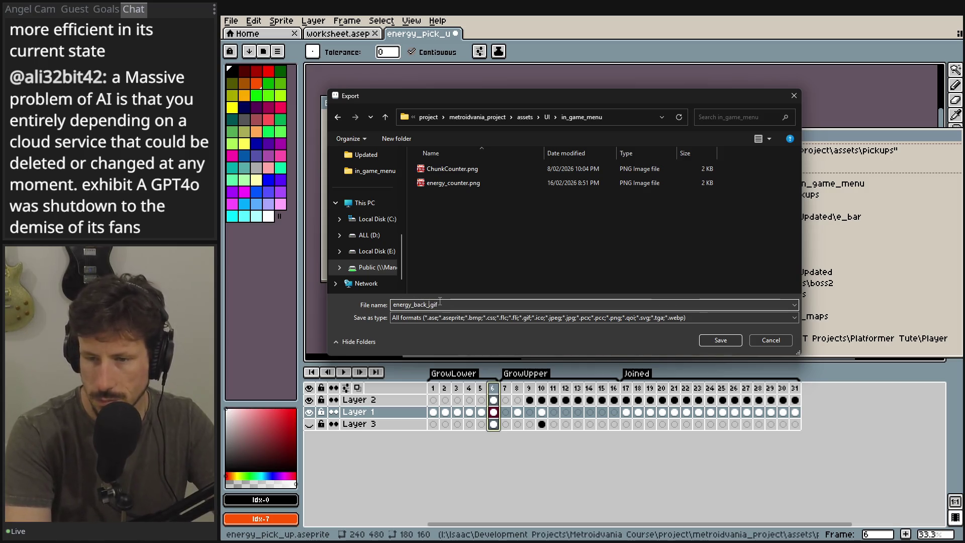
{"action": "type", "text": "ground"}
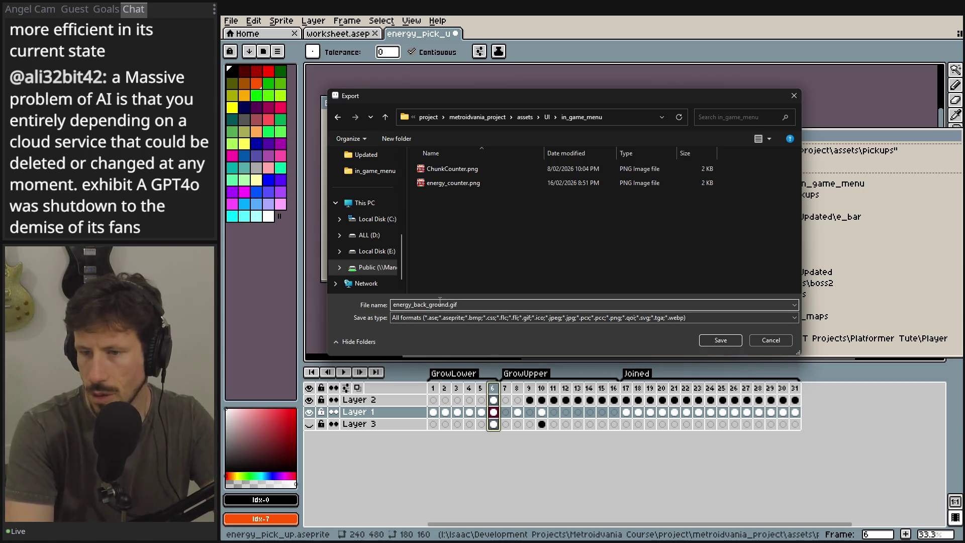
{"action": "key", "text": "Return"}
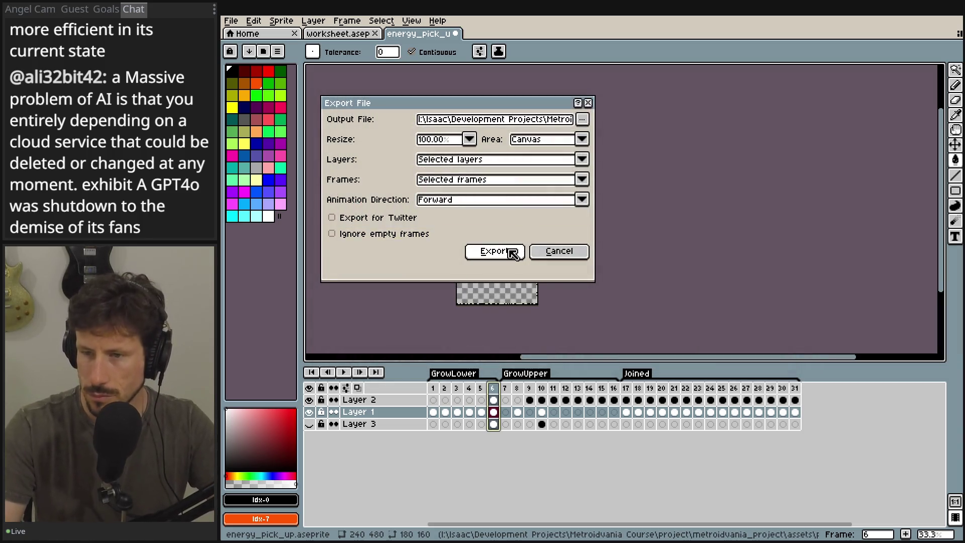
{"action": "left_click", "coordinate": [513, 254]}
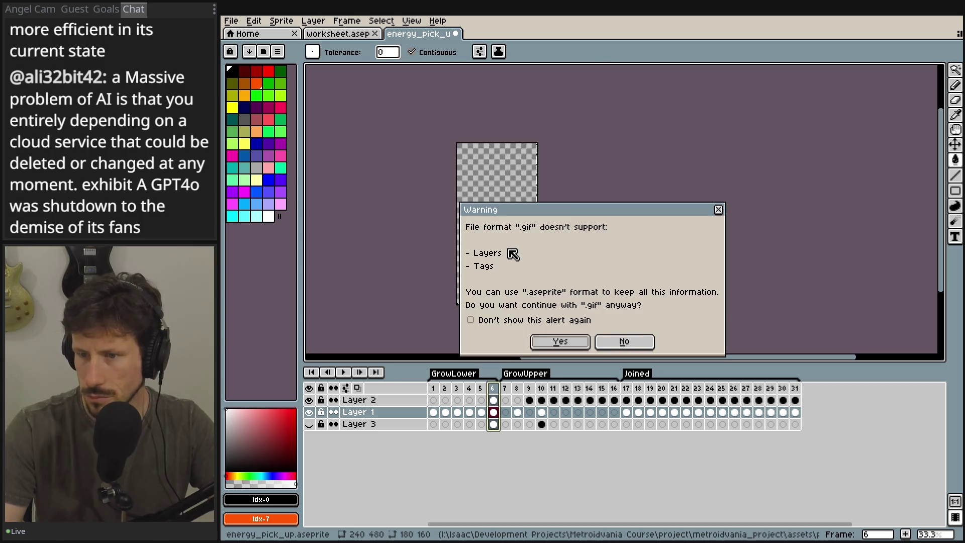
{"action": "left_click", "coordinate": [558, 342]}
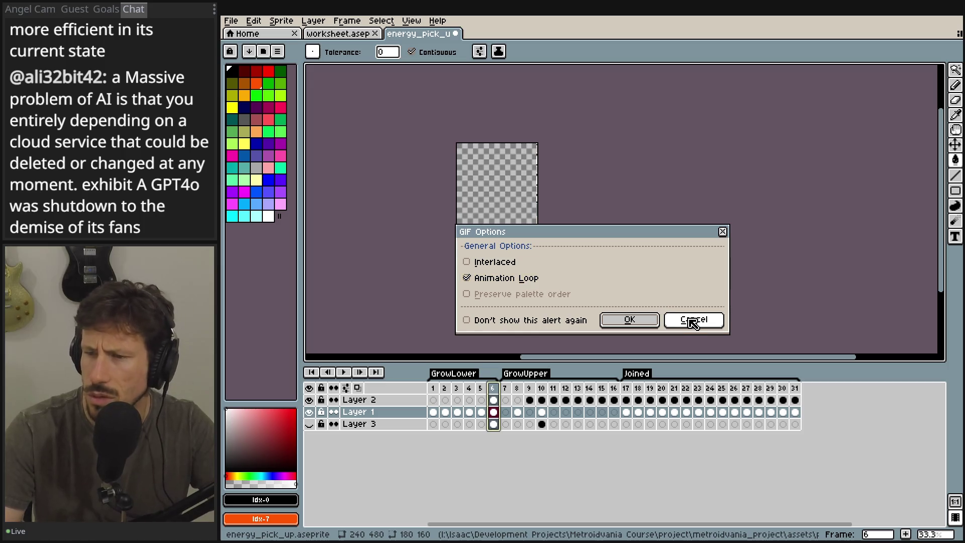
{"action": "left_click", "coordinate": [693, 320]}
{"action": "left_click", "coordinate": [231, 20]}
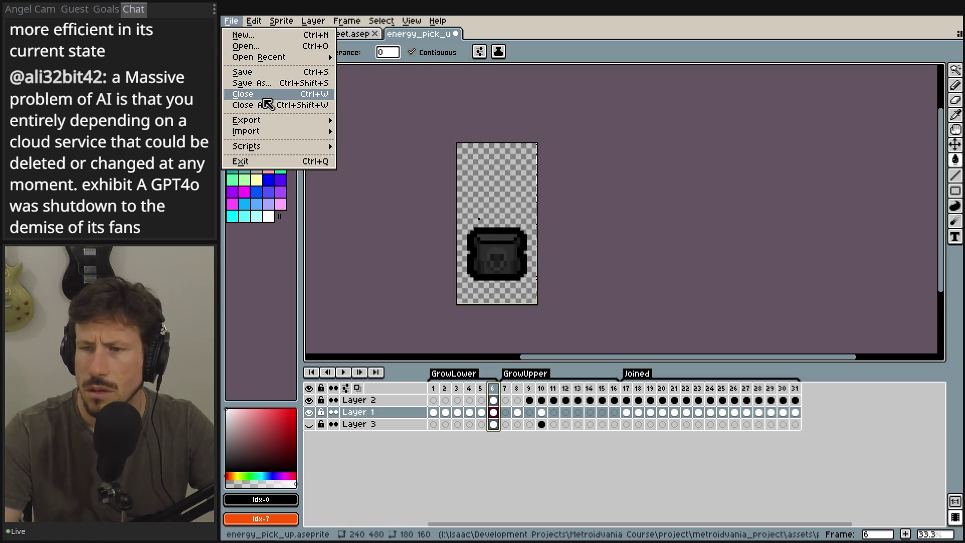
- Reopen the single-image export and choose the in_game_menu folder as the destination
{"action": "key", "text": "Escape"}
{"action": "scroll", "coordinate": [481, 225], "scroll_direction": "down", "scroll_amount": 1}
{"action": "scroll", "coordinate": [481, 225], "scroll_direction": "up", "scroll_amount": 2}
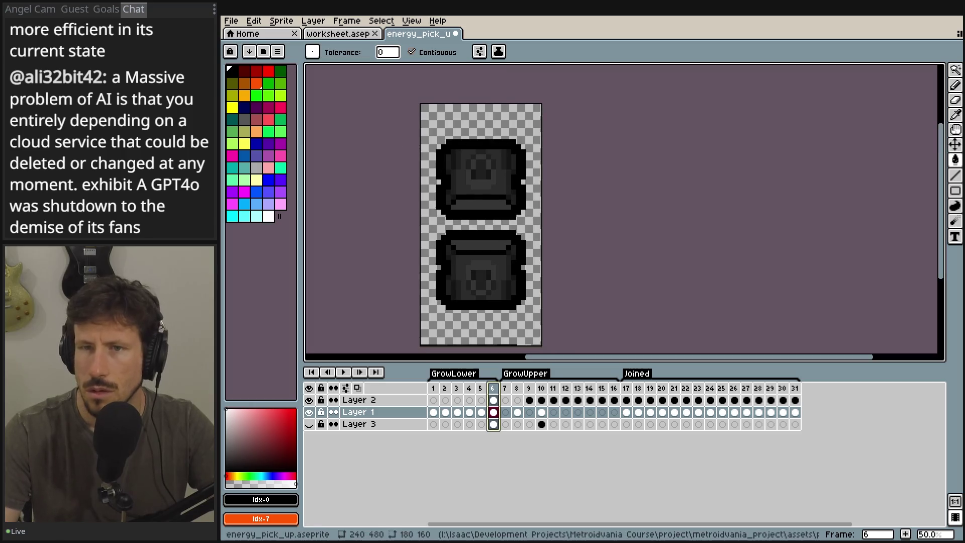
{"action": "left_click", "coordinate": [231, 20]}
{"action": "mouse_move", "coordinate": [284, 121]}
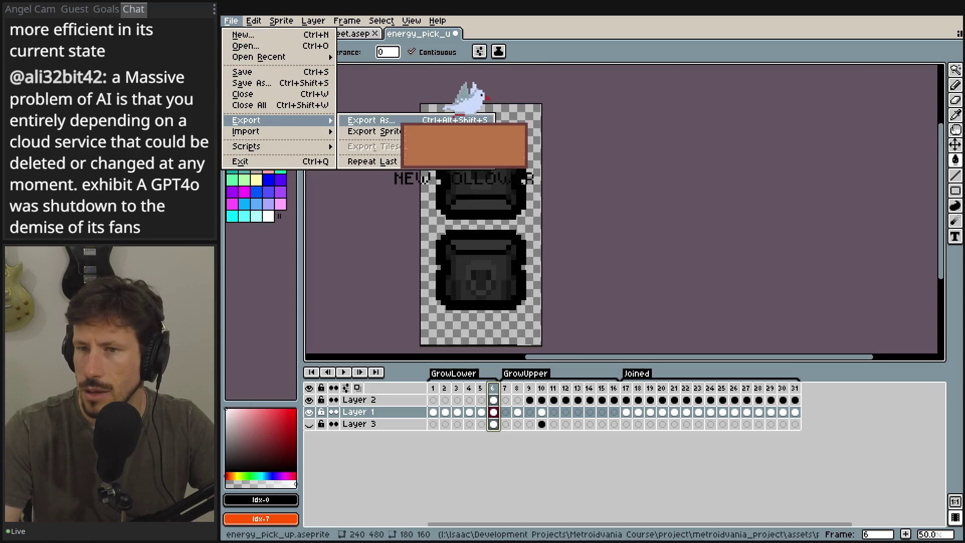
{"action": "left_click", "coordinate": [371, 120]}
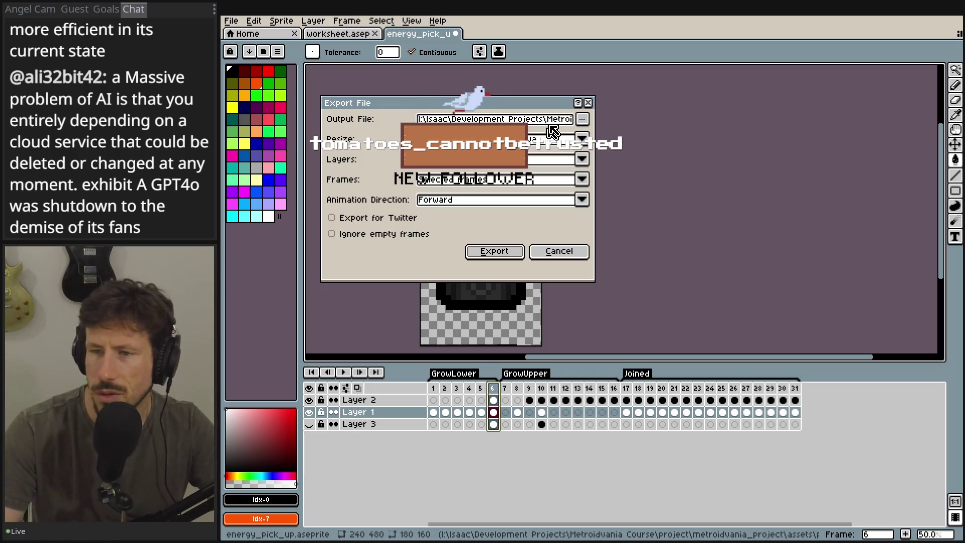
{"action": "left_click", "coordinate": [582, 121]}
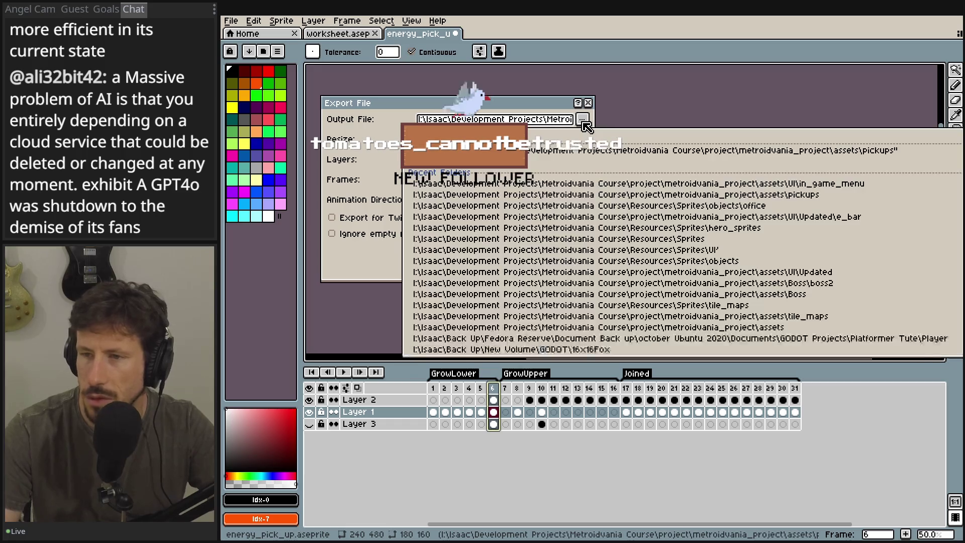
{"action": "left_click", "coordinate": [583, 141]}
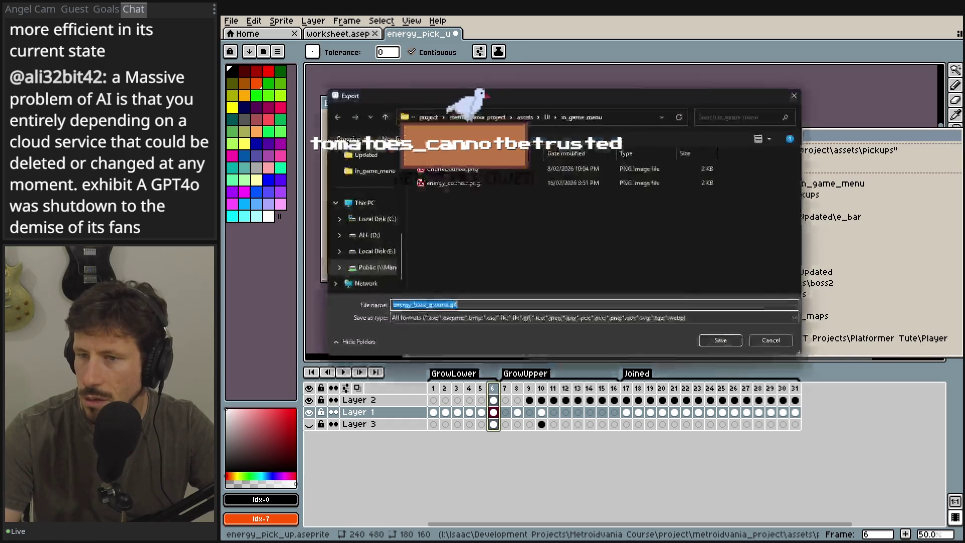
- Save the sprite as energy_back_ground.png, export it as PNG, and switch to Godot
{"action": "left_click", "coordinate": [476, 304]}
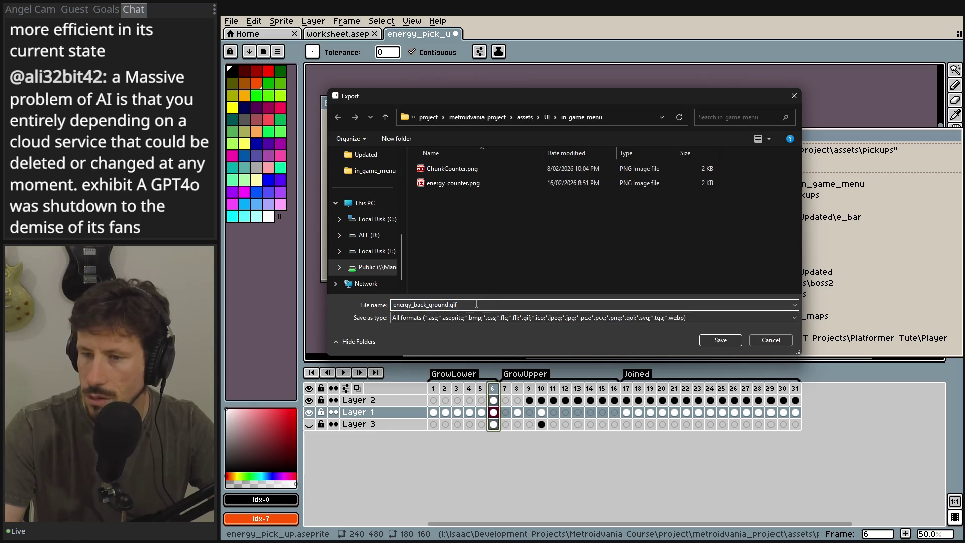
{"action": "key", "text": "BackSpace"}
{"action": "key", "text": "BackSpace"}
{"action": "key", "text": "BackSpace"}
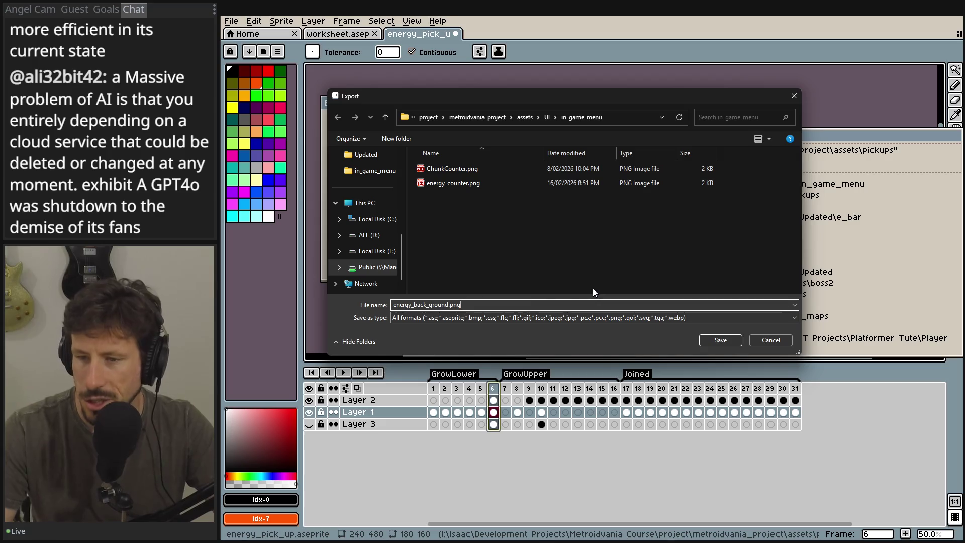
{"action": "left_click", "coordinate": [721, 340]}
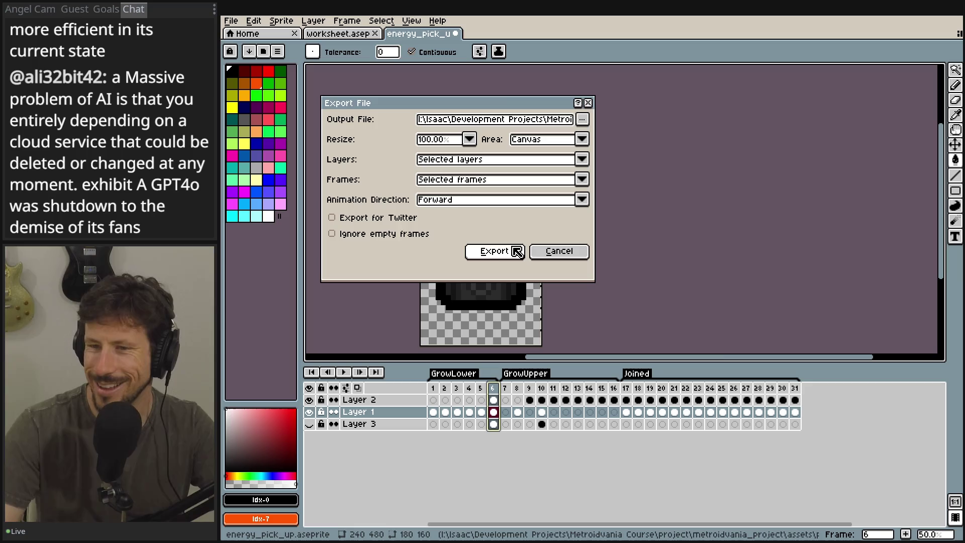
{"action": "left_click", "coordinate": [512, 251]}
{"action": "left_click", "coordinate": [572, 341]}
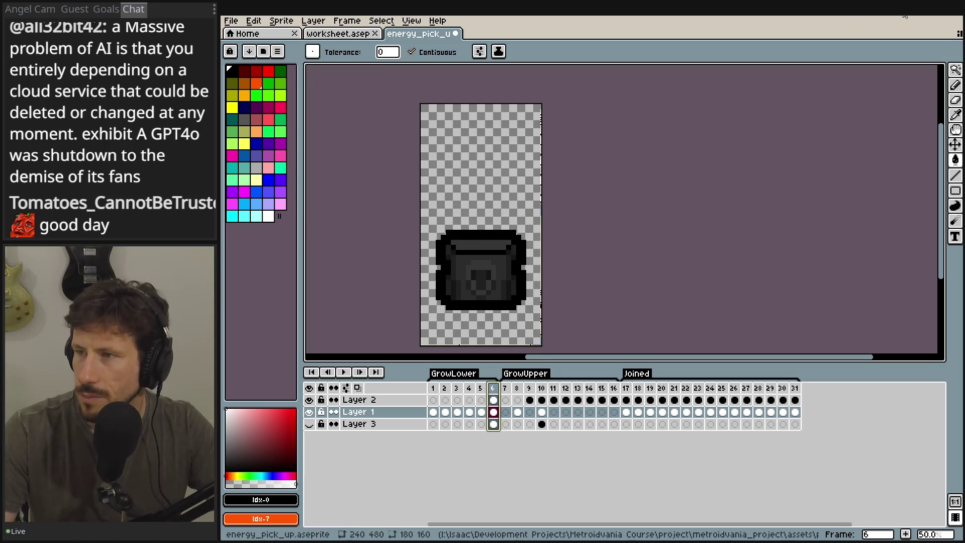
{"action": "key", "text": "alt+Tab"}
{"action": "left_click", "coordinate": [278, 210]}
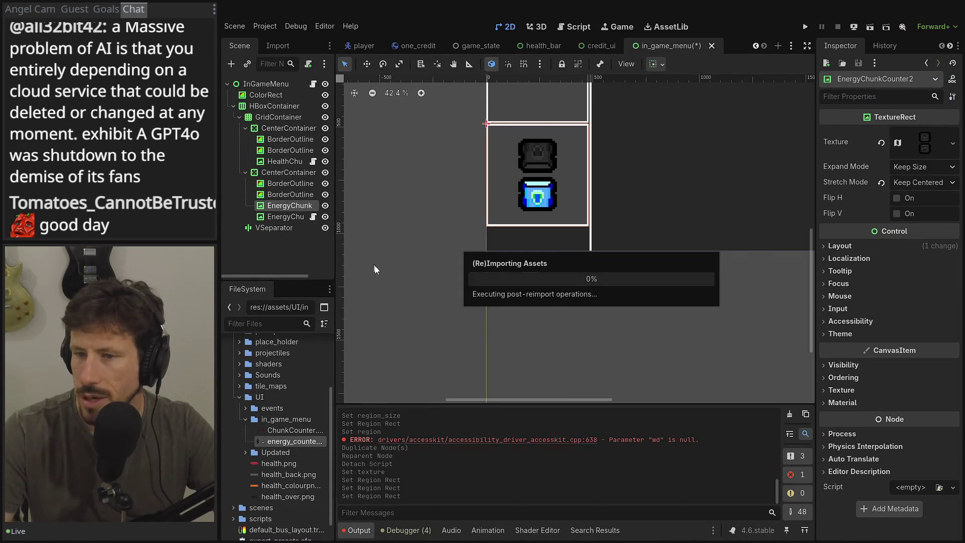
- Rename the duplicated energy node to EnergyBG
{"action": "left_click", "coordinate": [289, 203]}
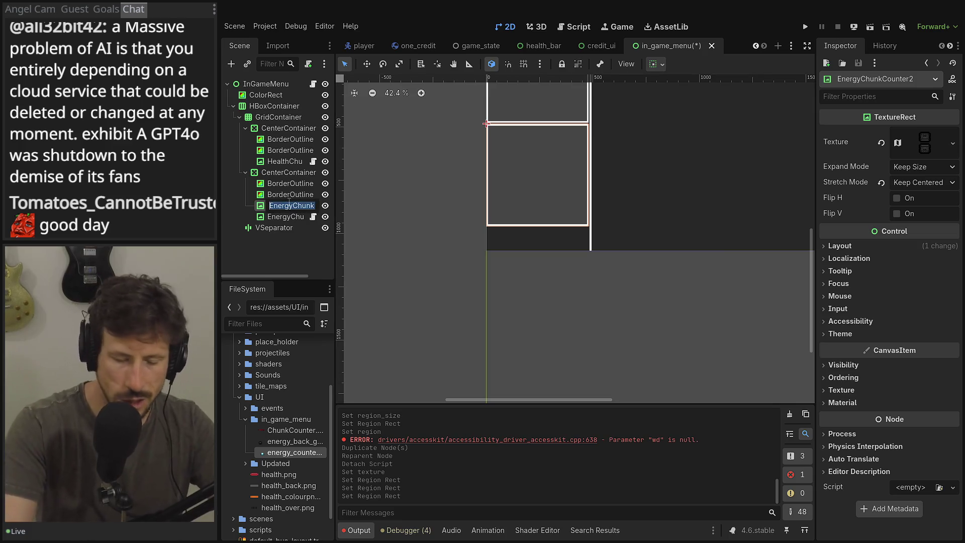
{"action": "left_click", "coordinate": [289, 203]}
{"action": "key", "text": "BackSpace"}
{"action": "key", "text": "BackSpace"}
{"action": "key", "text": "BackSpace"}
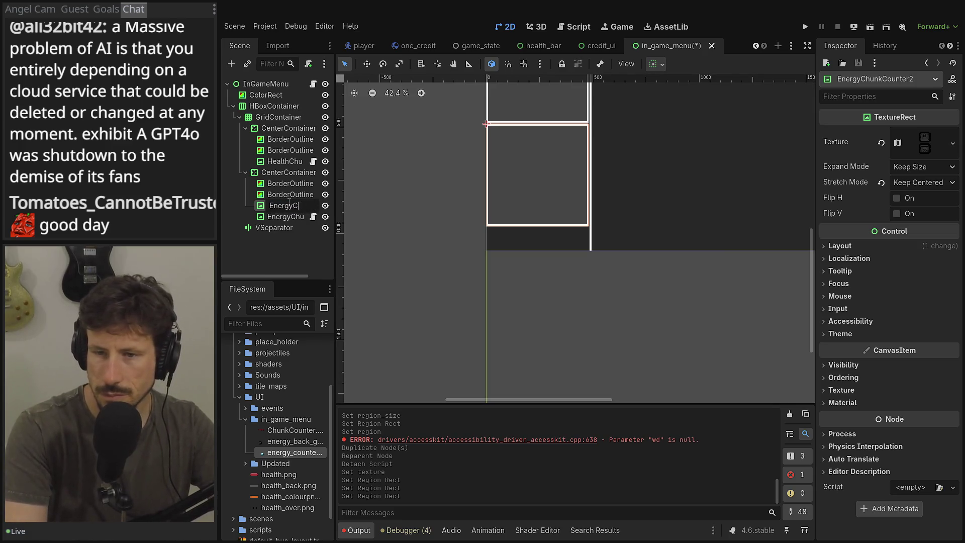
{"action": "type", "text": "BG"}
{"action": "key", "text": "Return"}
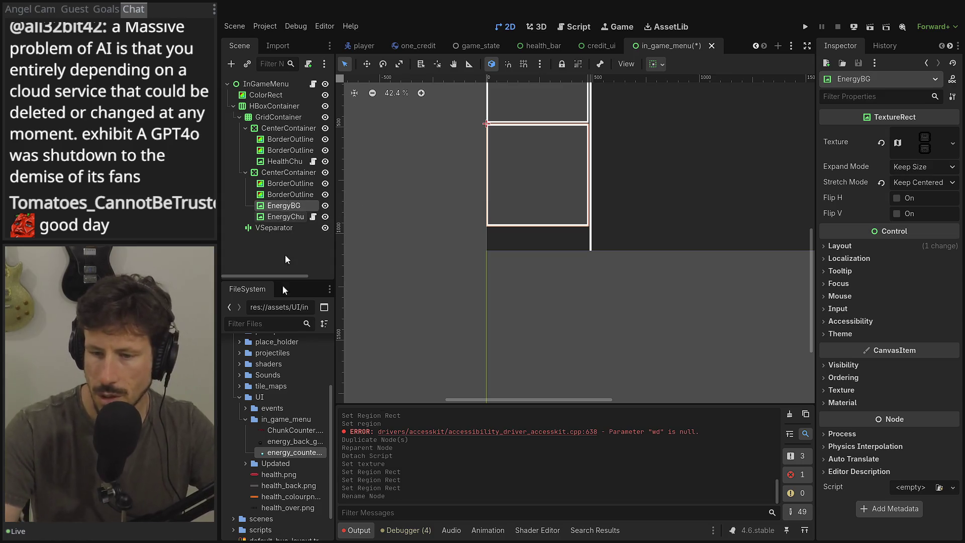
- Assign energy_back_ground.png as EnergyBG's texture, then return to Aseprite
{"action": "mouse_move", "coordinate": [294, 441]}
{"action": "left_mouse_down"}
{"action": "mouse_move", "coordinate": [935, 199]}
{"action": "mouse_move", "coordinate": [925, 142]}
{"action": "left_mouse_up"}
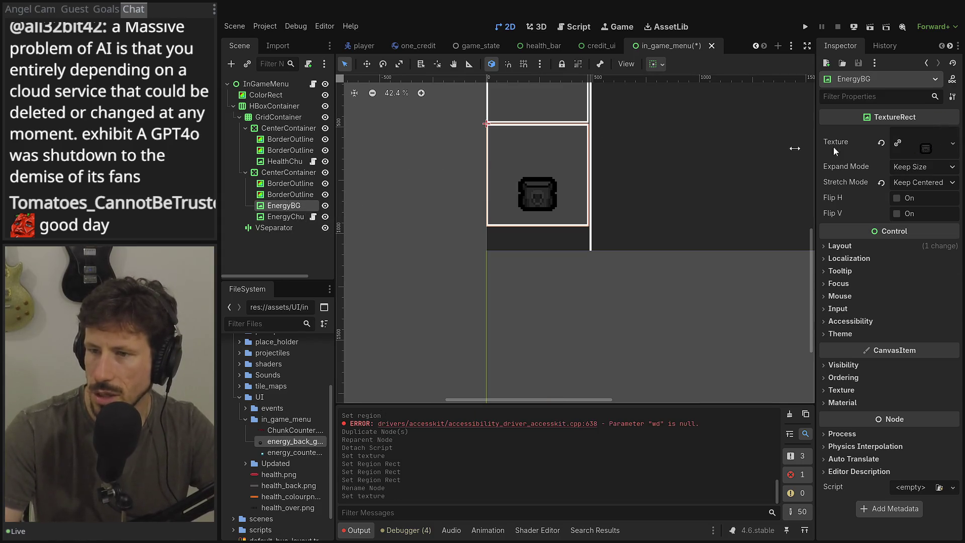
{"action": "scroll", "coordinate": [575, 149], "scroll_direction": "up", "scroll_amount": 4}
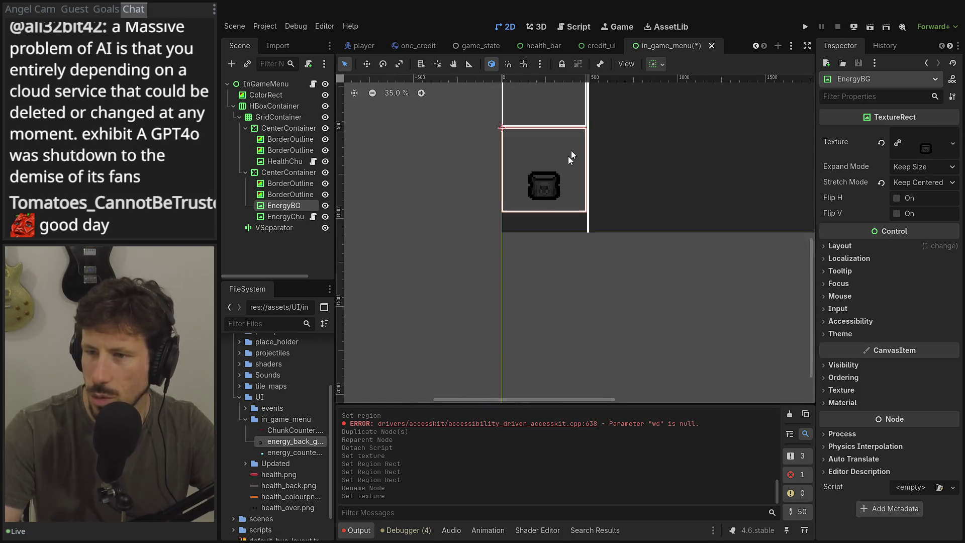
{"action": "key", "text": "alt+Tab"}
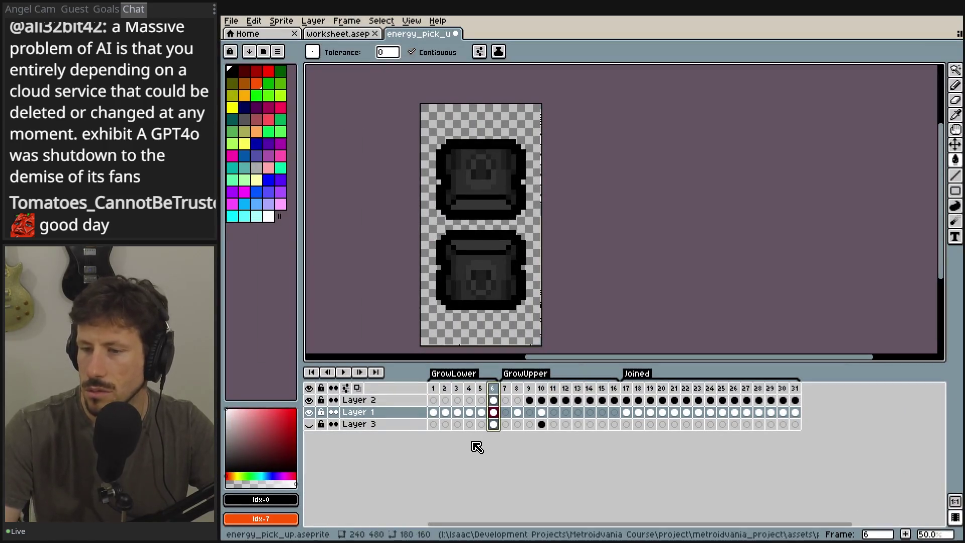
- Open Export Sprite Sheet and set Layers to Visible layers
{"action": "left_click", "coordinate": [231, 21]}
{"action": "mouse_move", "coordinate": [262, 123]}
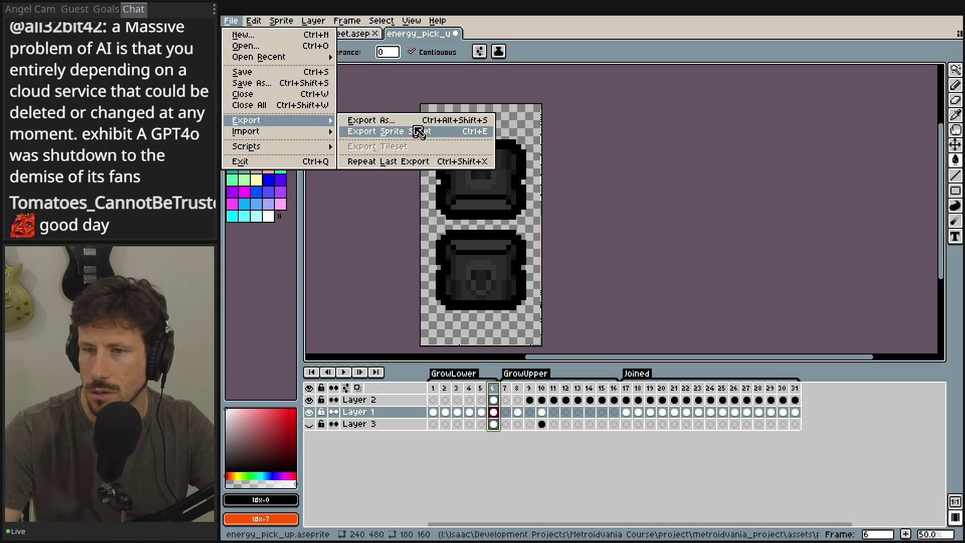
{"action": "left_click", "coordinate": [415, 130]}
{"action": "left_click", "coordinate": [516, 162]}
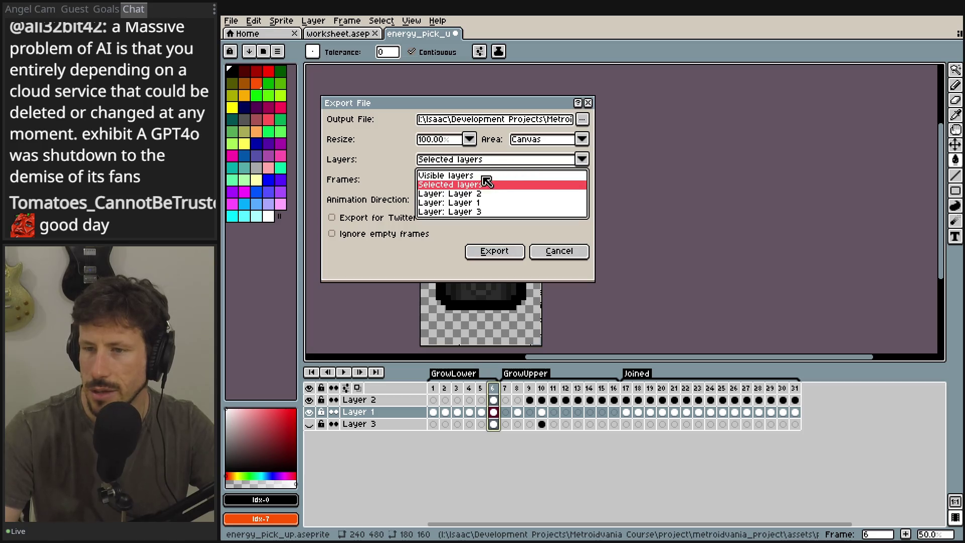
{"action": "left_click", "coordinate": [485, 184]}
- Export over energy_back_ground.png as PNG, then switch back to Godot
{"action": "left_click", "coordinate": [584, 122]}
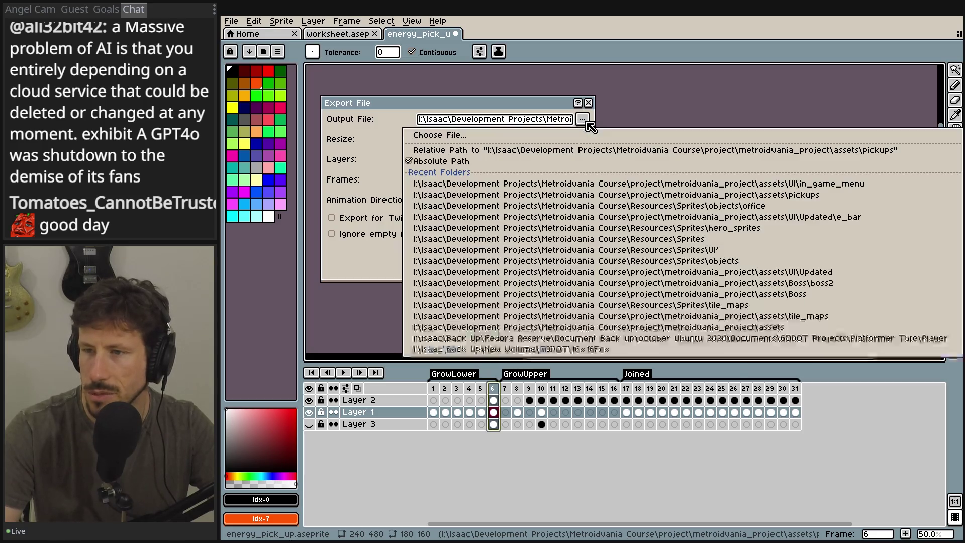
{"action": "left_click", "coordinate": [582, 135]}
{"action": "double_click", "coordinate": [454, 197]}
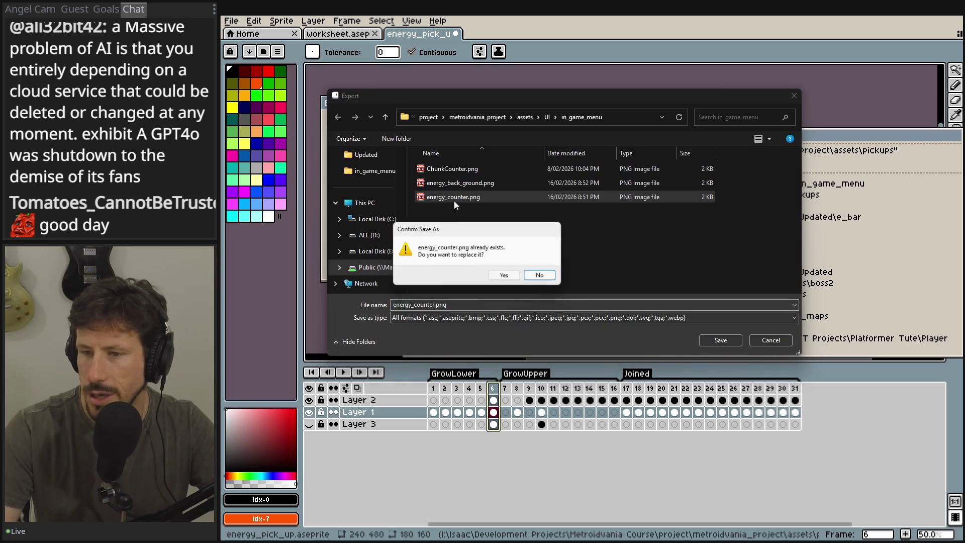
{"action": "left_click", "coordinate": [539, 274]}
{"action": "double_click", "coordinate": [457, 182]}
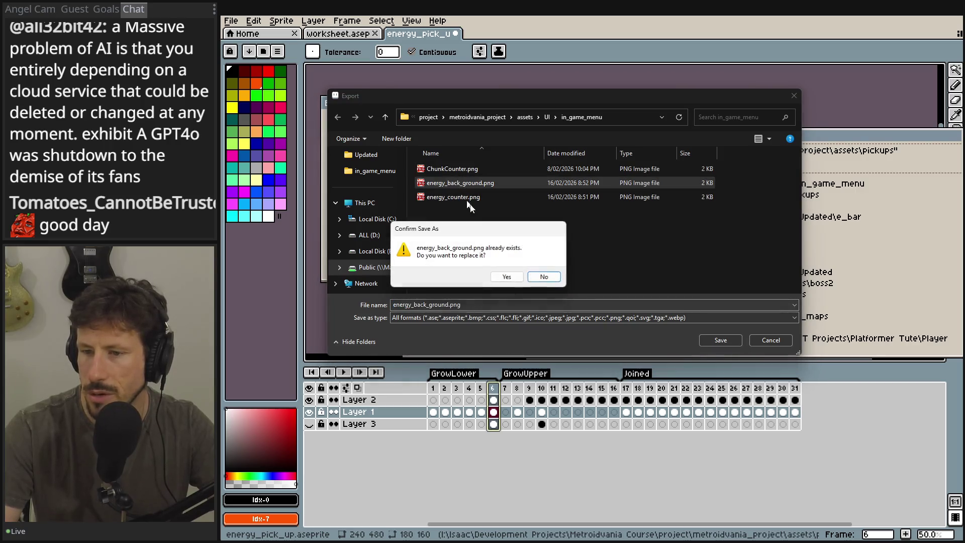
{"action": "left_click", "coordinate": [518, 276]}
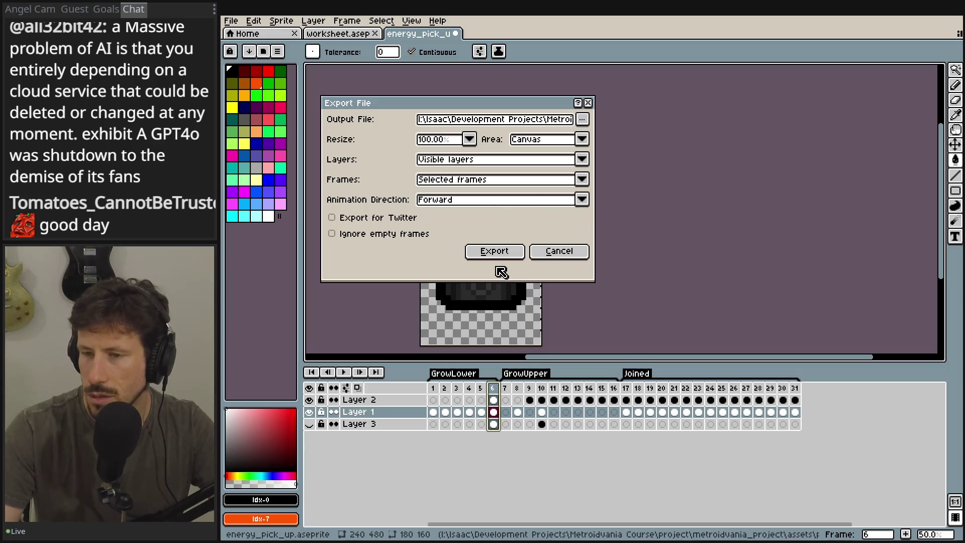
{"action": "left_click", "coordinate": [499, 251]}
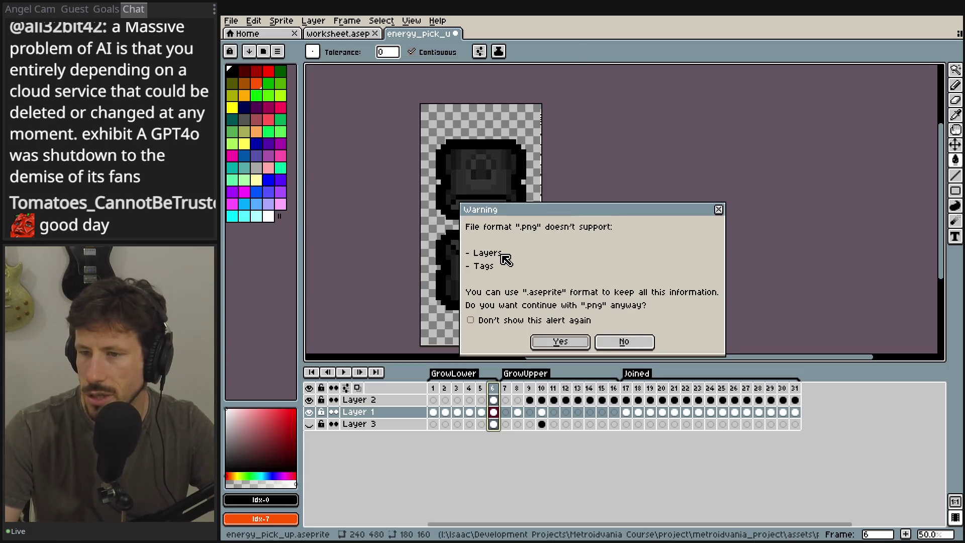
{"action": "left_click", "coordinate": [558, 340]}
{"action": "key", "text": "alt+Tab"}
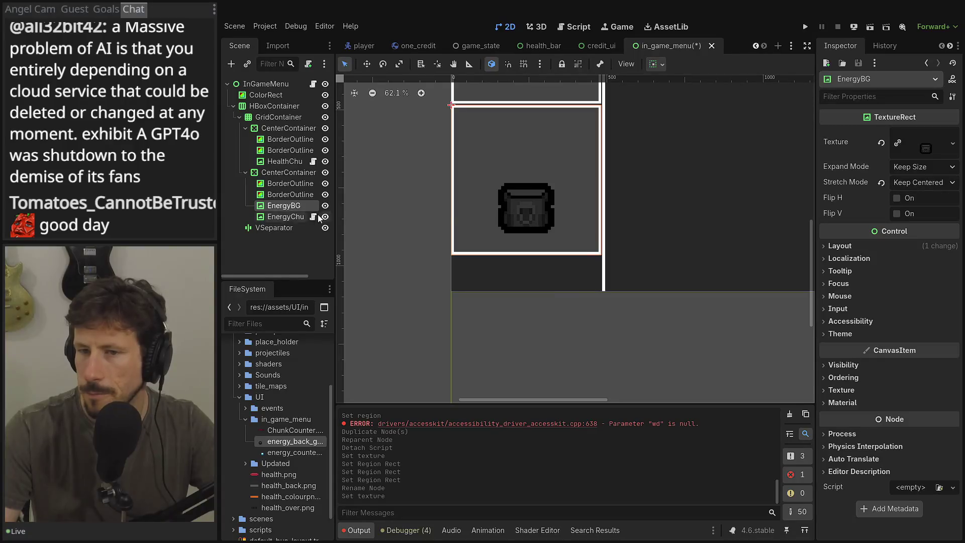
- Check EnergyChunkCounter's texture region, then expand HealthChunkCounter's heart atlas details
{"action": "left_click", "coordinate": [276, 220]}
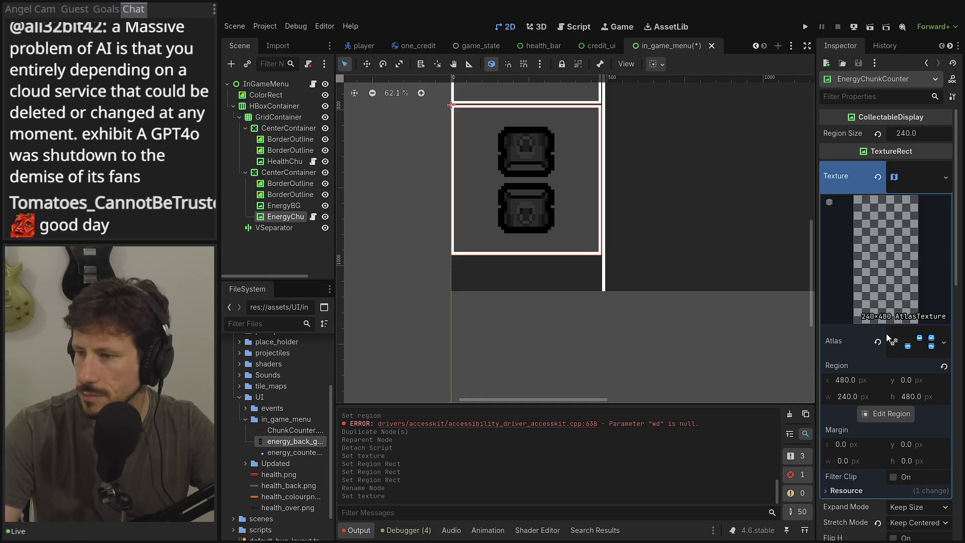
{"action": "left_click", "coordinate": [886, 414]}
{"action": "left_click", "coordinate": [482, 393]}
{"action": "left_click", "coordinate": [285, 161]}
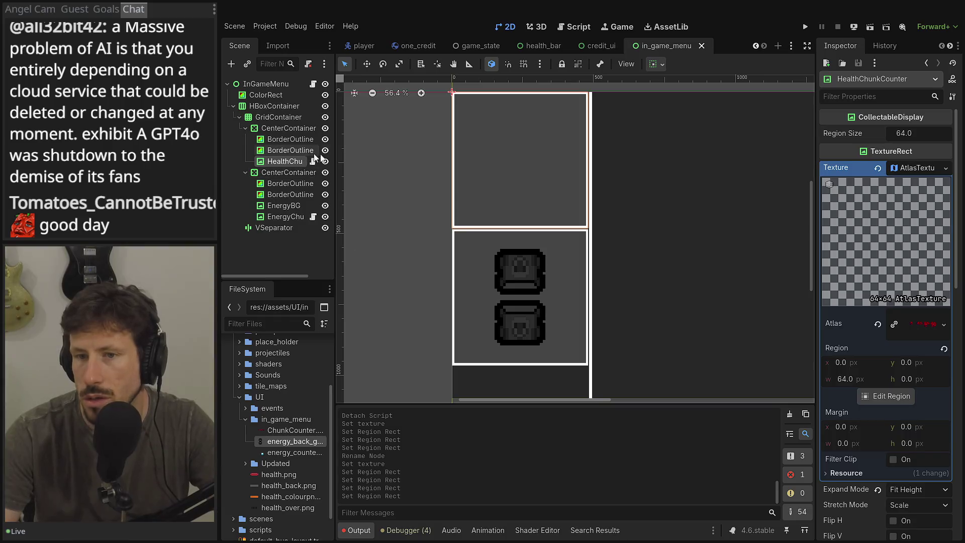
{"action": "left_click", "coordinate": [920, 329]}
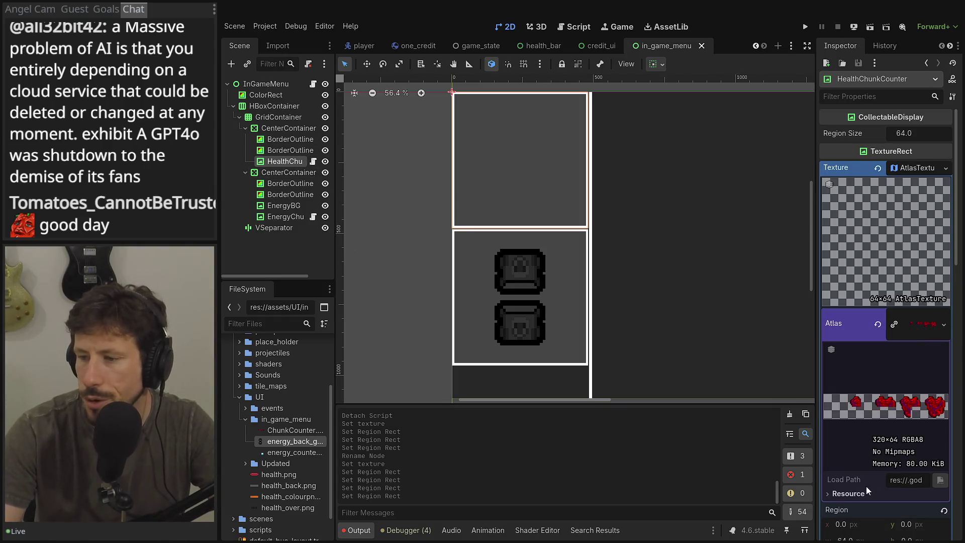
{"action": "scroll", "coordinate": [877, 452], "scroll_direction": "down", "scroll_amount": 2}
- Redraw HealthChunkCounter's region to the first 240×64 of the heart strip
{"action": "left_click", "coordinate": [886, 455]}
{"action": "scroll", "coordinate": [463, 274], "scroll_direction": "up", "scroll_amount": 4}
{"action": "left_click_drag", "start_coordinate": [463, 273], "coordinate": [402, 281]}
{"action": "mouse_move", "coordinate": [480, 281]}
{"action": "left_mouse_down"}
{"action": "mouse_move", "coordinate": [593, 259]}
{"action": "mouse_move", "coordinate": [450, 279]}
{"action": "mouse_move", "coordinate": [624, 293]}
{"action": "left_mouse_up"}
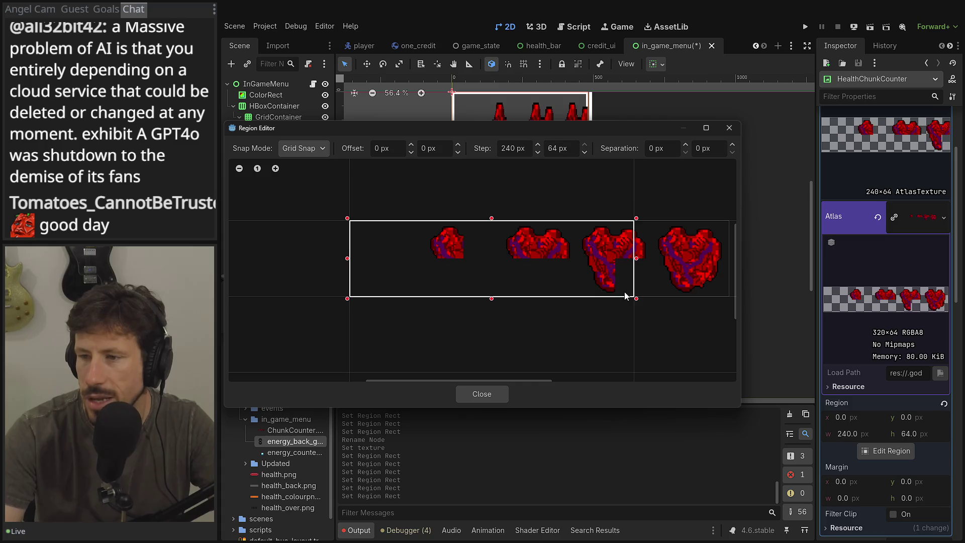
{"action": "left_click_drag", "start_coordinate": [729, 262], "coordinate": [668, 265]}
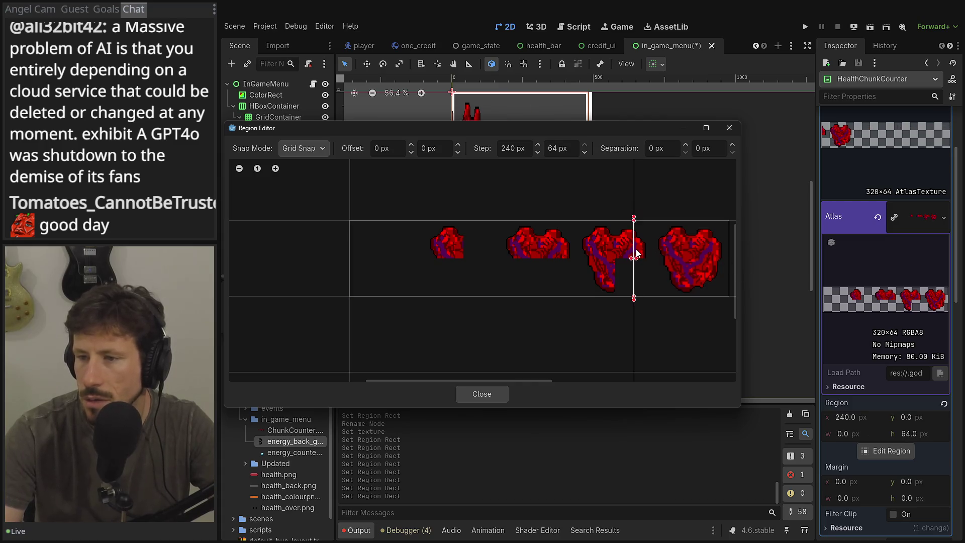
{"action": "left_click_drag", "start_coordinate": [429, 243], "coordinate": [529, 293]}
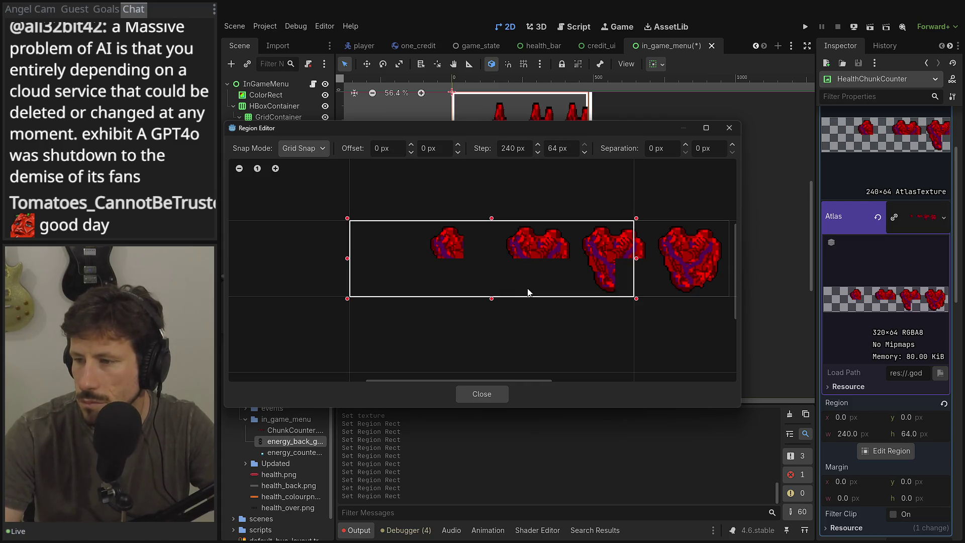
{"action": "left_click", "coordinate": [500, 395]}
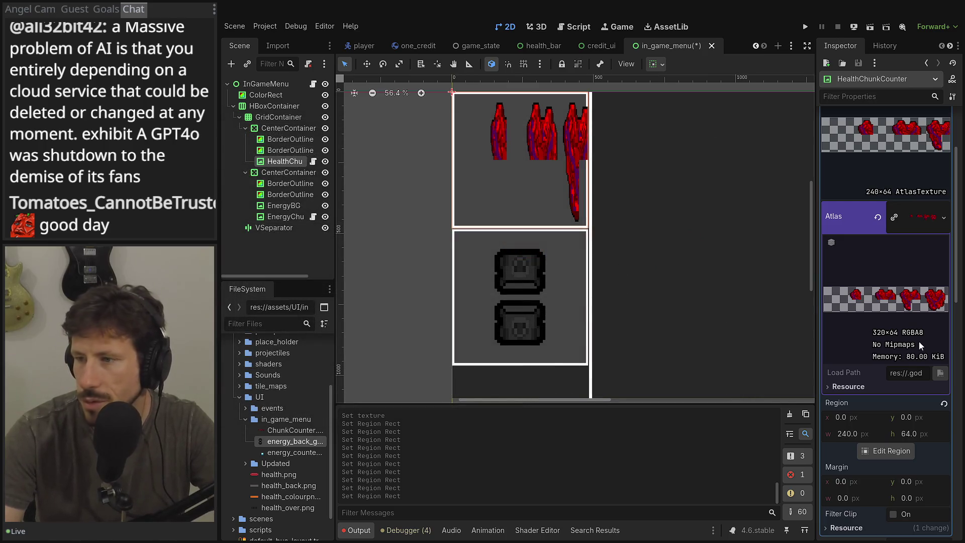
- Set HealthChunkCounter's texture to a new AtlasTexture using the health chunk strip as atlas
{"action": "scroll", "coordinate": [907, 241], "scroll_direction": "up", "scroll_amount": 2}
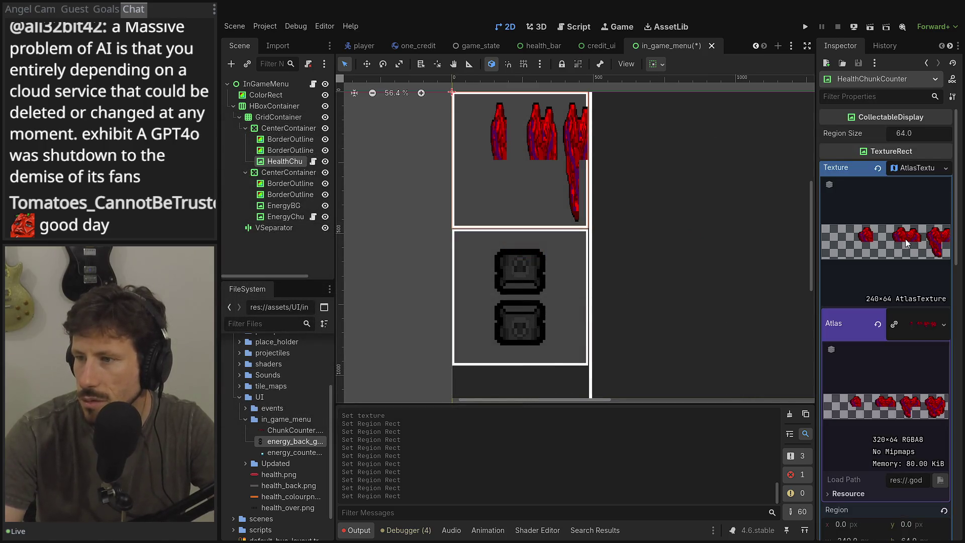
{"action": "scroll", "coordinate": [873, 316], "scroll_direction": "down", "scroll_amount": 4}
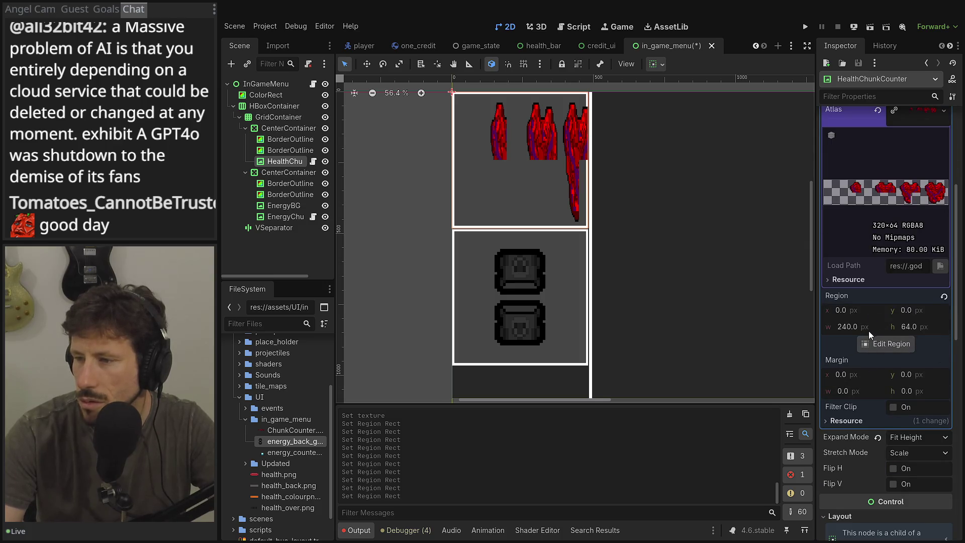
{"action": "scroll", "coordinate": [869, 330], "scroll_direction": "up", "scroll_amount": 4}
{"action": "scroll", "coordinate": [869, 330], "scroll_direction": "down", "scroll_amount": 3}
{"action": "scroll", "coordinate": [905, 292], "scroll_direction": "up", "scroll_amount": 2}
{"action": "left_click", "coordinate": [945, 270]}
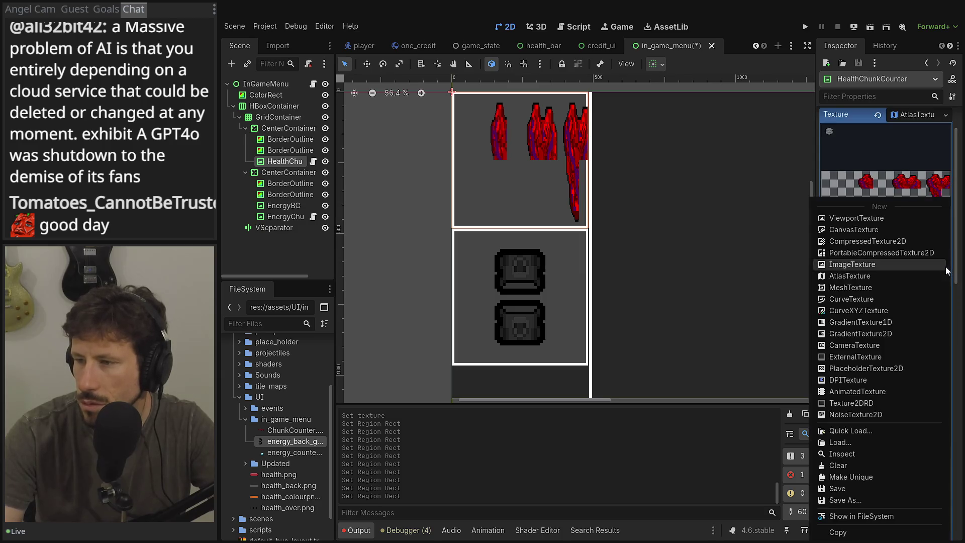
{"action": "left_click", "coordinate": [867, 480]}
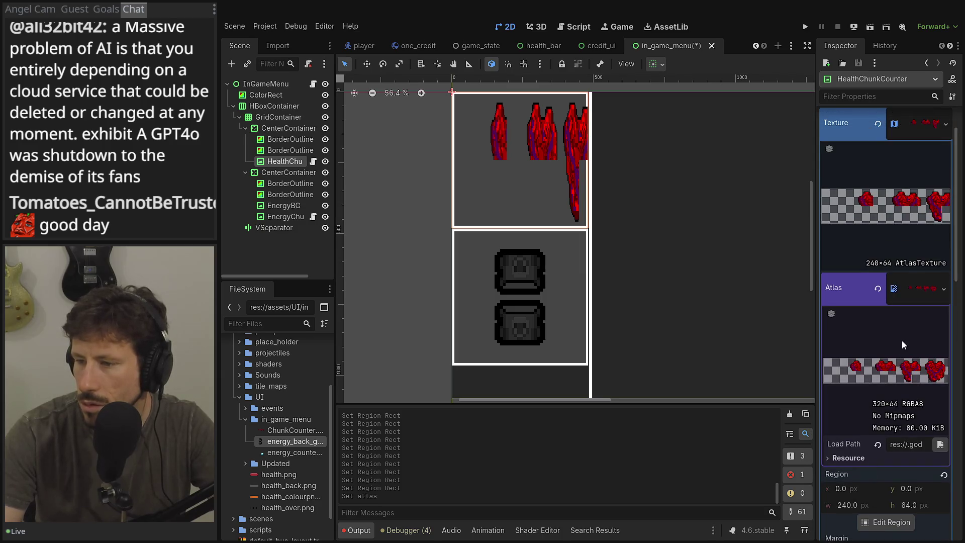
- Verify the atlas's 240×64 region in the region editor, then return to Aseprite
{"action": "scroll", "coordinate": [902, 339], "scroll_direction": "down", "scroll_amount": 2}
{"action": "left_click_drag", "start_coordinate": [894, 398], "coordinate": [883, 412]}
{"action": "left_click", "coordinate": [885, 415]}
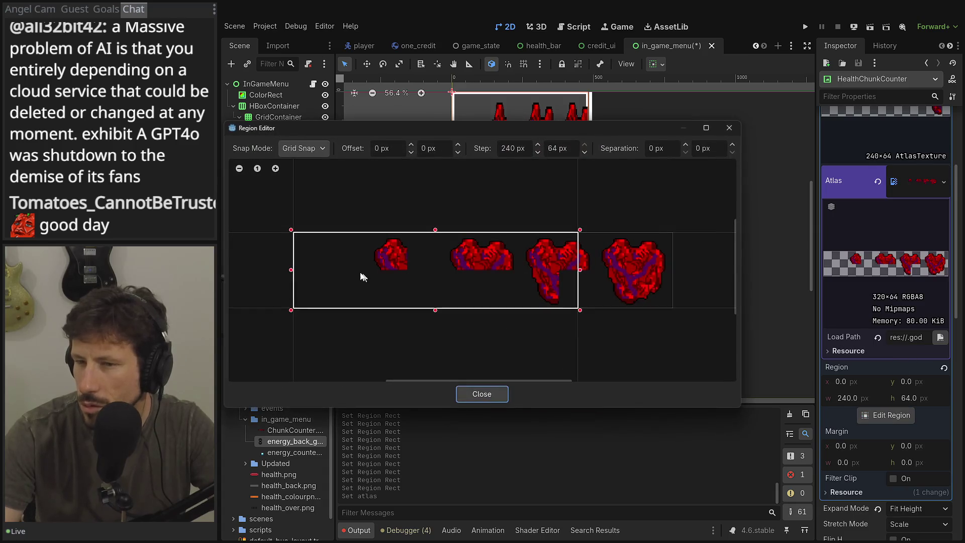
{"action": "left_click", "coordinate": [727, 129]}
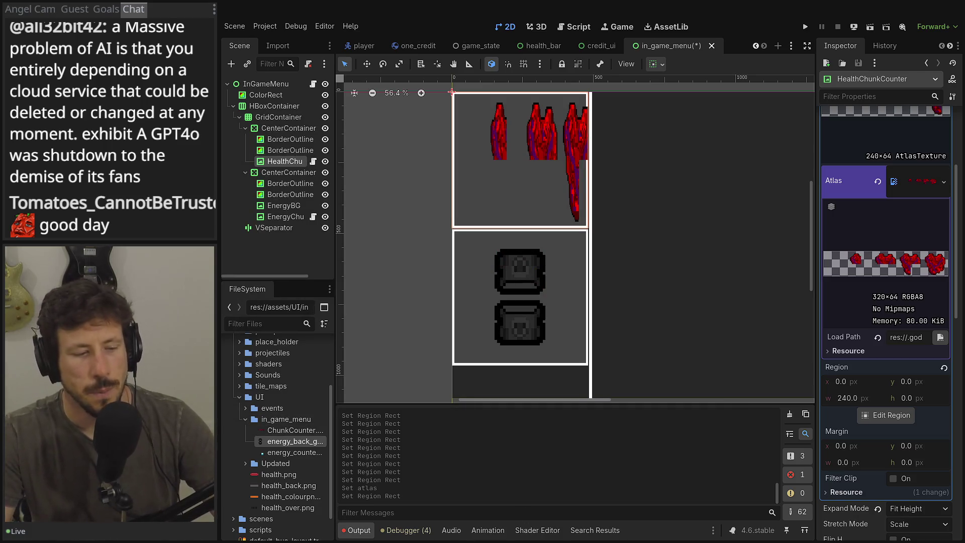
{"action": "key", "text": "alt+Tab"}
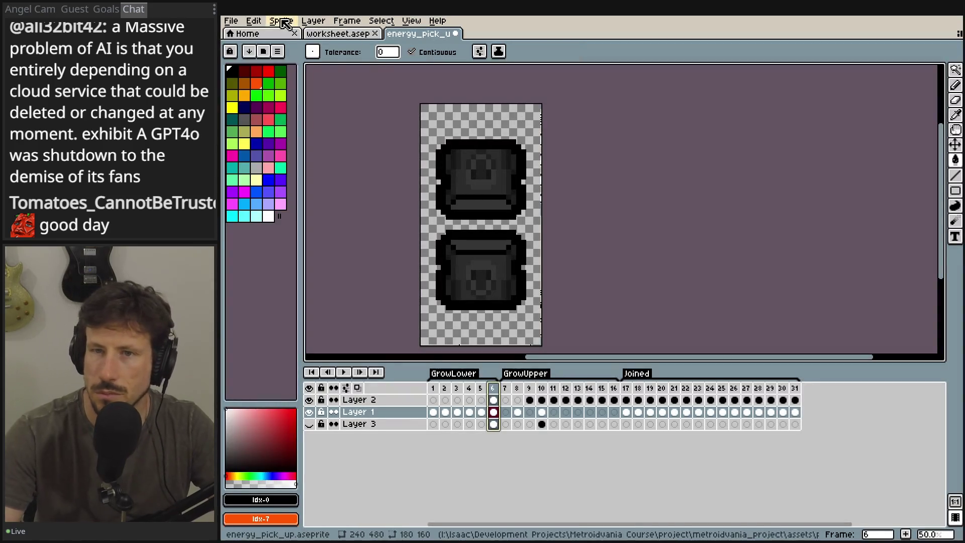
- Browse the Open dialog into the pickups folder, previewing energy_pick_up and health1
{"action": "left_click", "coordinate": [240, 20]}
{"action": "mouse_move", "coordinate": [251, 56]}
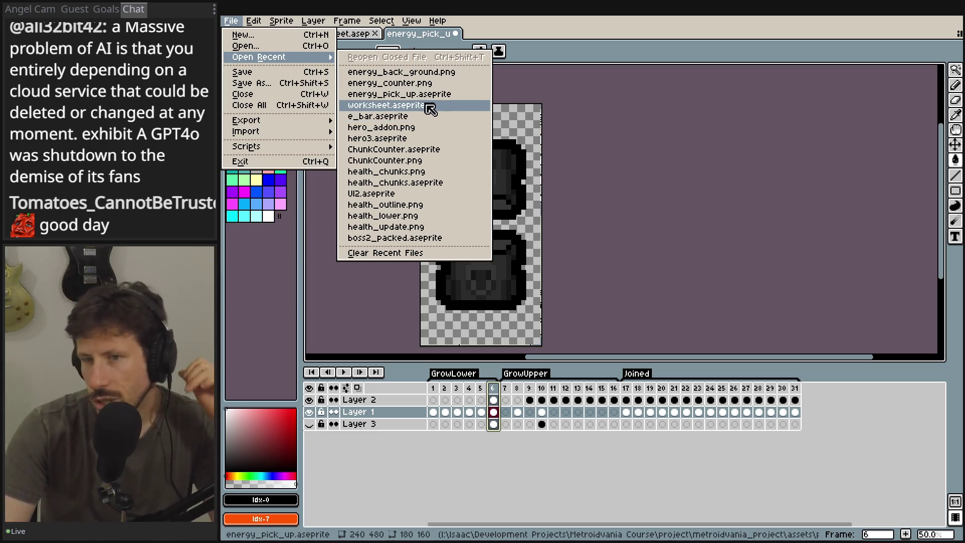
{"action": "left_click", "coordinate": [244, 46]}
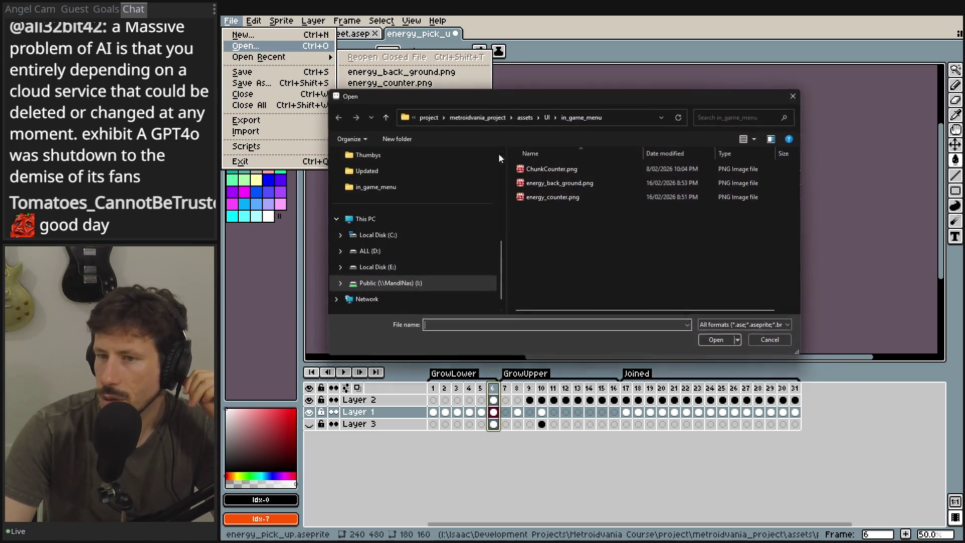
{"action": "left_click", "coordinate": [546, 117]}
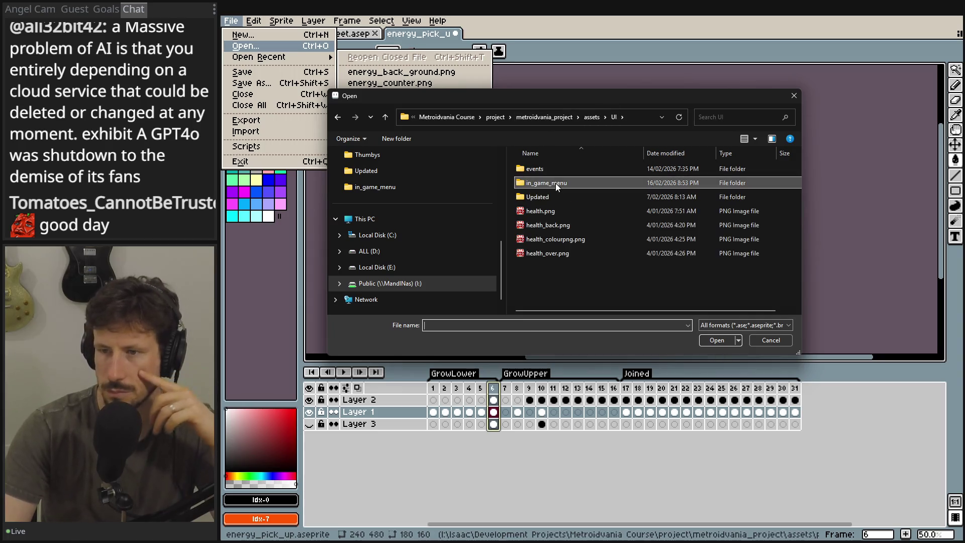
{"action": "left_click", "coordinate": [592, 116]}
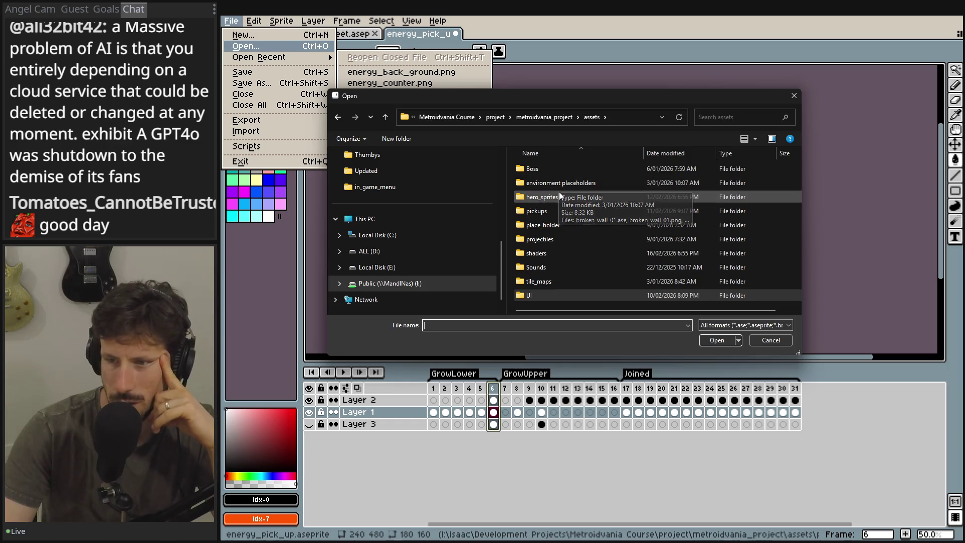
{"action": "double_click", "coordinate": [551, 213]}
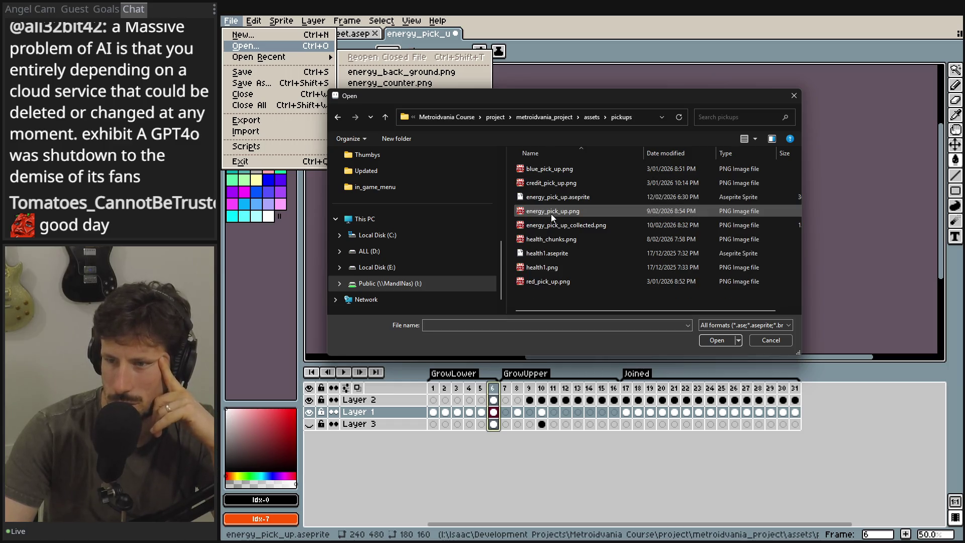
{"action": "left_click", "coordinate": [553, 197]}
{"action": "left_click", "coordinate": [565, 254]}
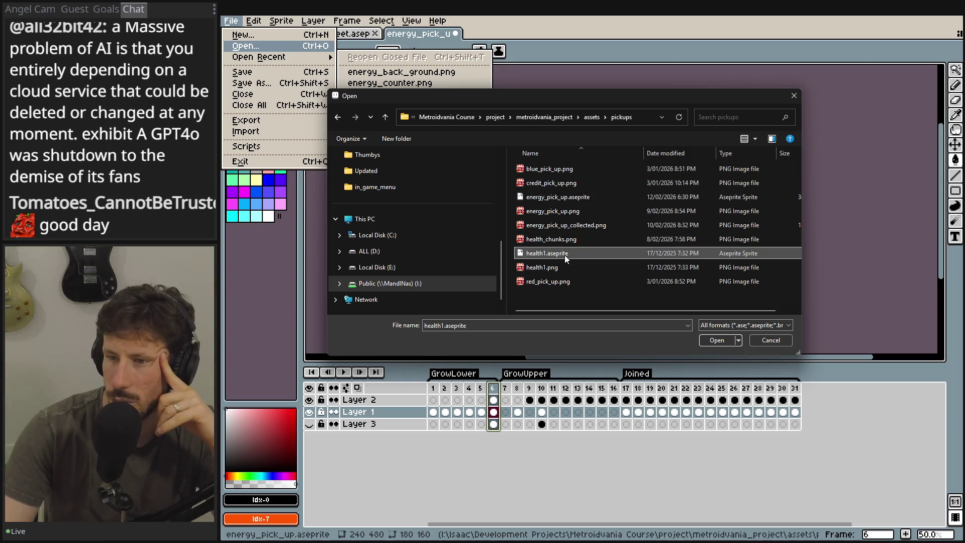
- Open ChunkCounter.aseprite from Resources\Sprites\UI' and select frames 1–3
{"action": "left_click", "coordinate": [586, 117]}
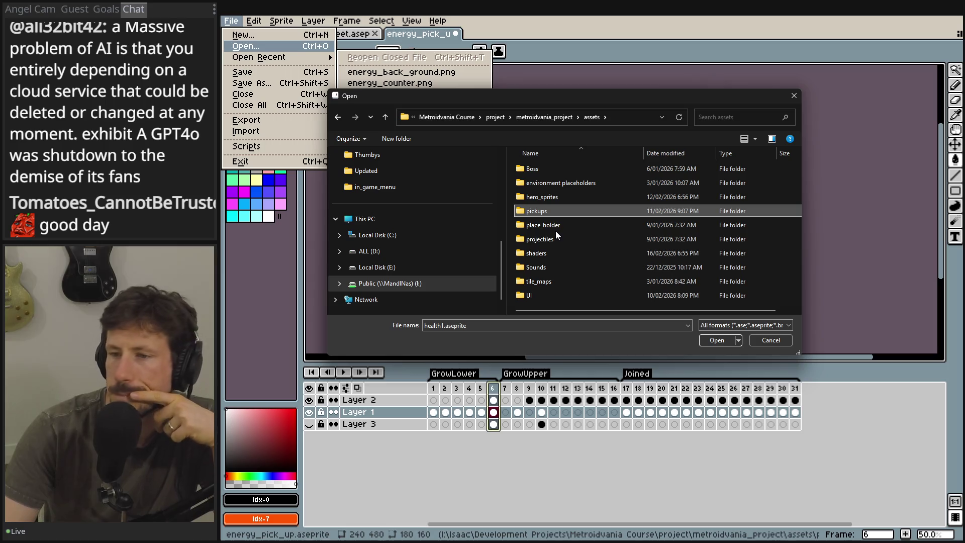
{"action": "left_click", "coordinate": [498, 116]}
{"action": "left_click", "coordinate": [548, 117]}
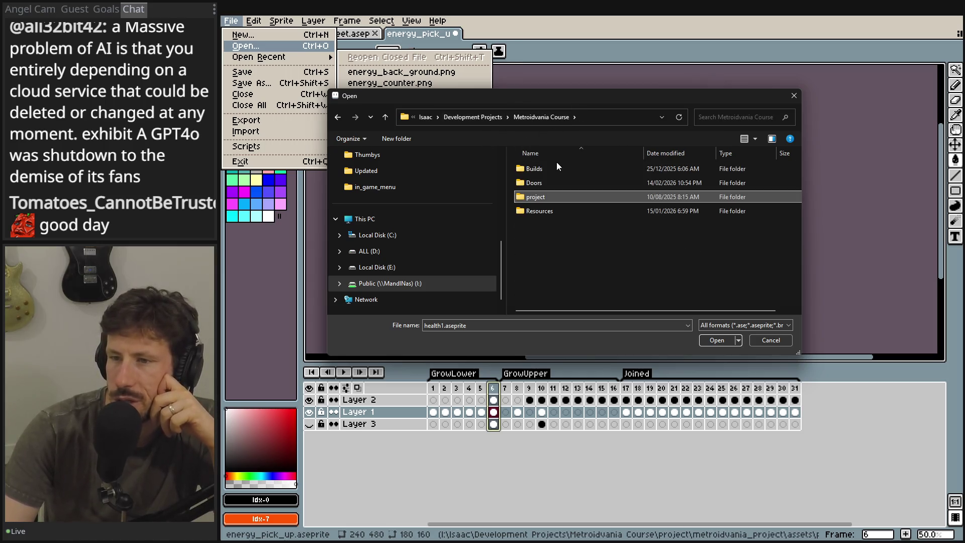
{"action": "double_click", "coordinate": [534, 210]}
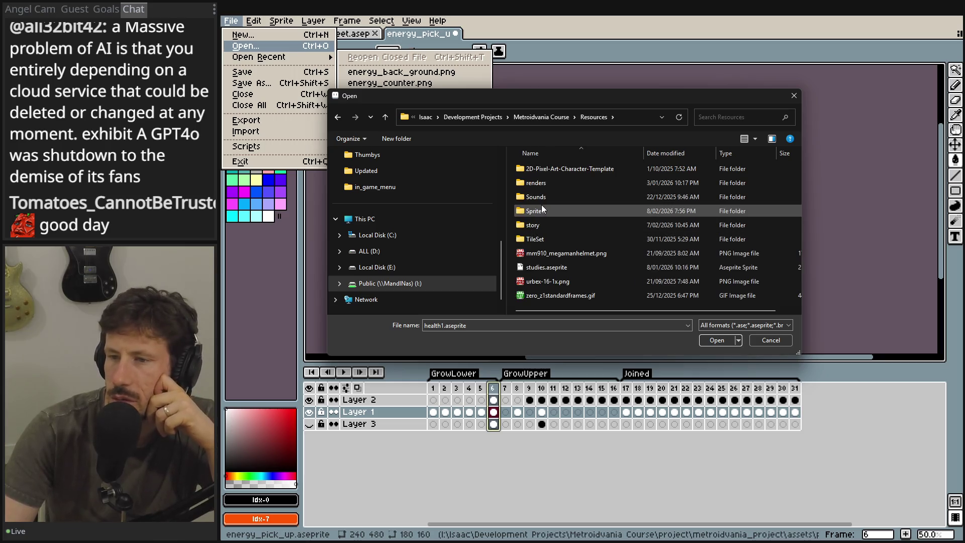
{"action": "double_click", "coordinate": [542, 205]}
{"action": "double_click", "coordinate": [554, 239]}
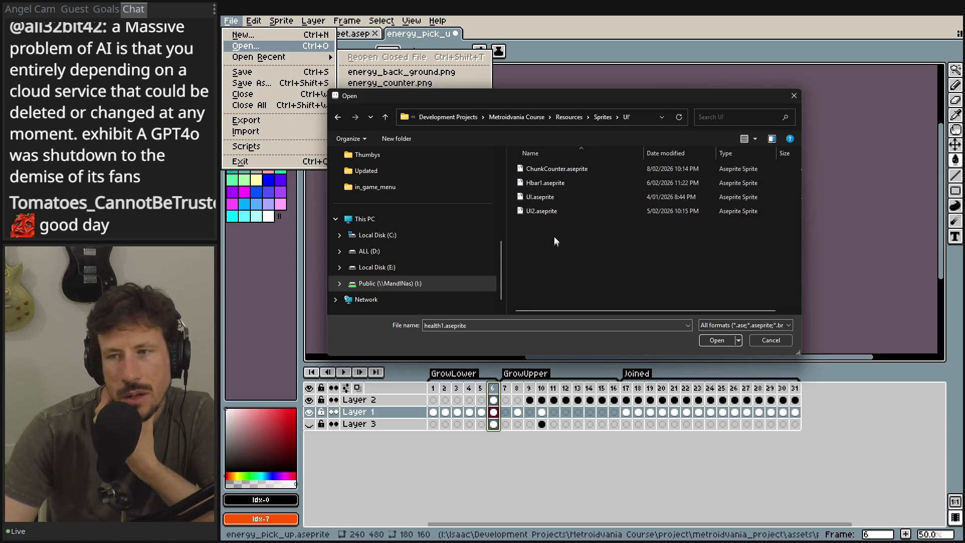
{"action": "left_click", "coordinate": [571, 169]}
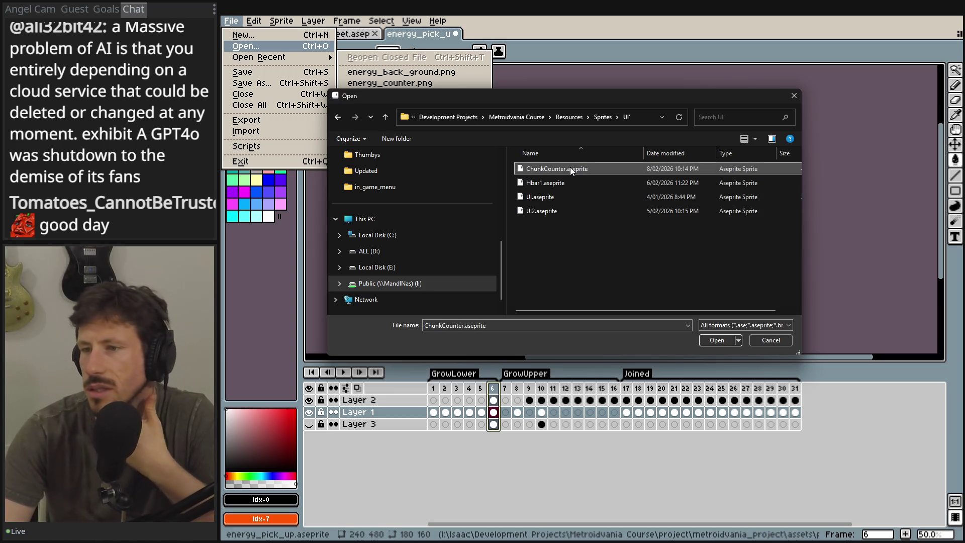
{"action": "double_click", "coordinate": [570, 169]}
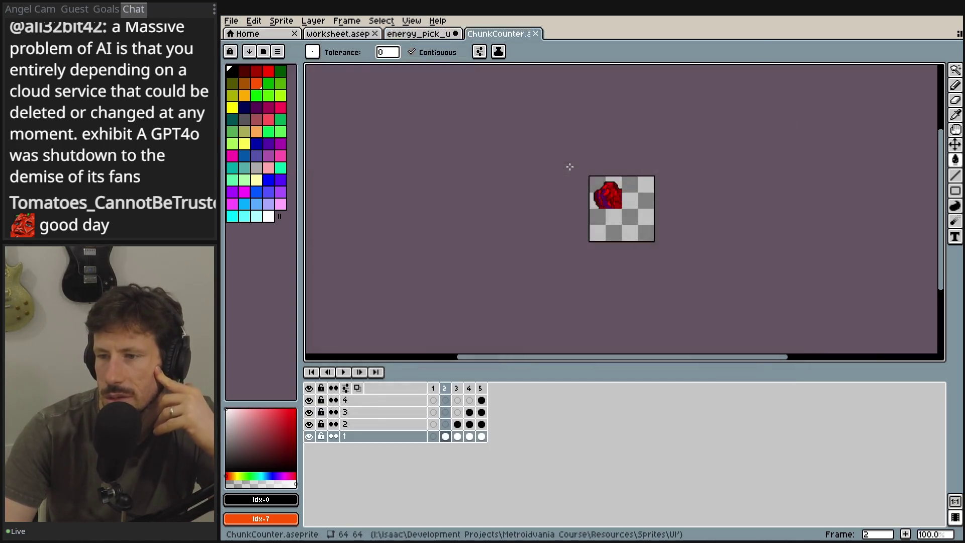
{"action": "mouse_move", "coordinate": [459, 388]}
{"action": "left_mouse_down"}
{"action": "mouse_move", "coordinate": [485, 388]}
{"action": "mouse_move", "coordinate": [419, 387]}
{"action": "left_mouse_up"}
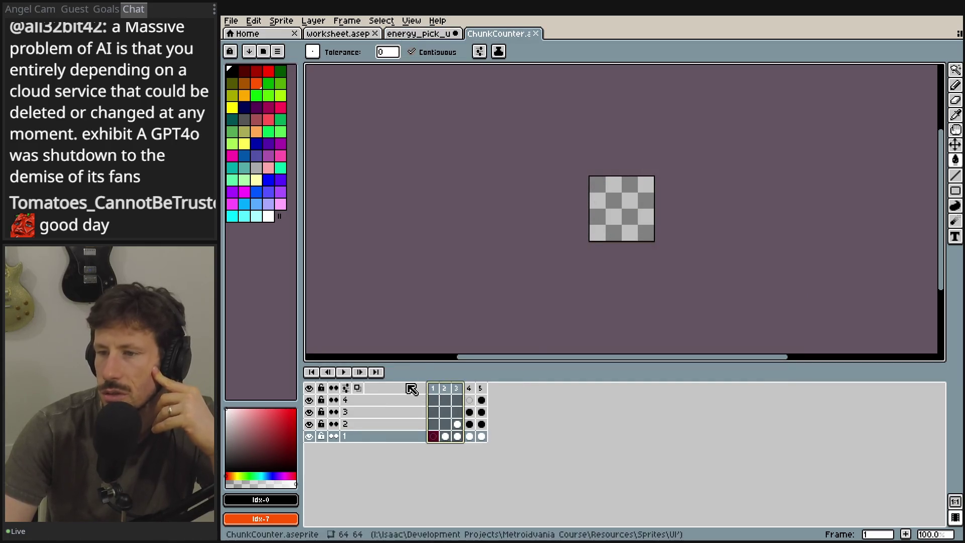
{"action": "left_click", "coordinate": [231, 21]}
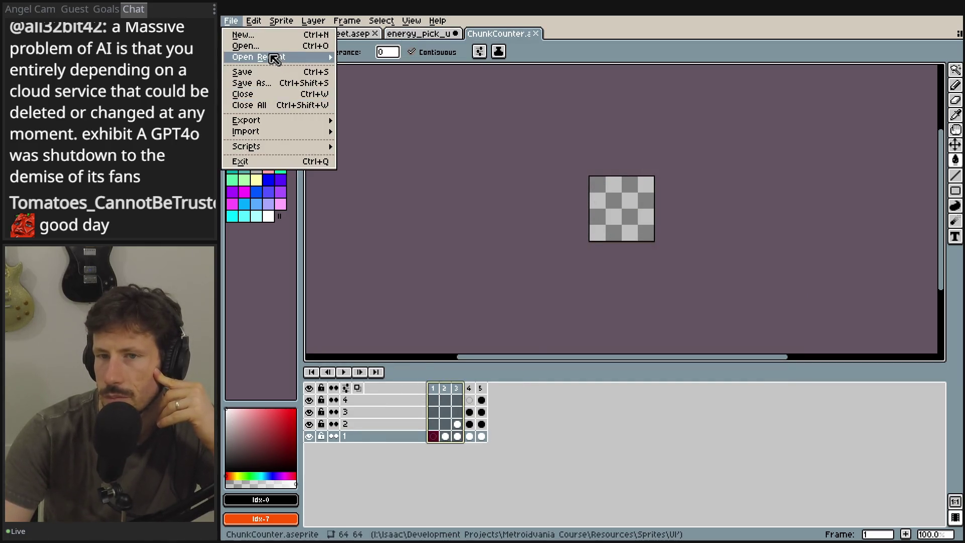
- Browse into metroidvania_project's assets and look through the hero_sprites folder
{"action": "left_click", "coordinate": [269, 48]}
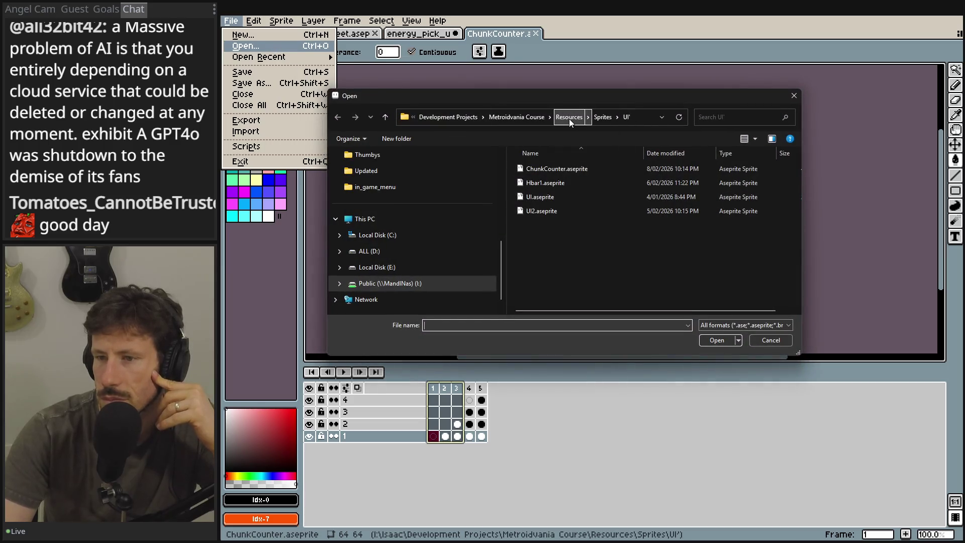
{"action": "left_click", "coordinate": [523, 118]}
{"action": "double_click", "coordinate": [528, 197]}
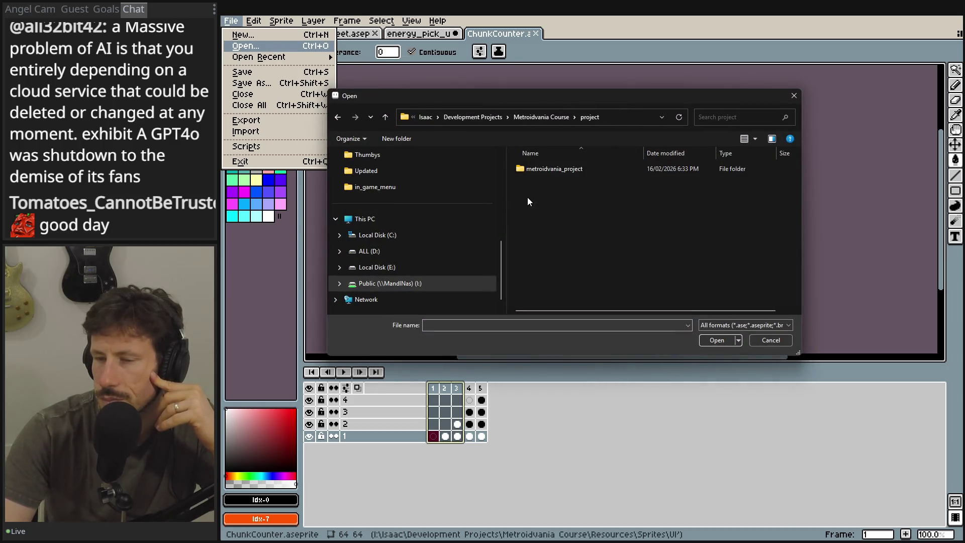
{"action": "double_click", "coordinate": [537, 170]}
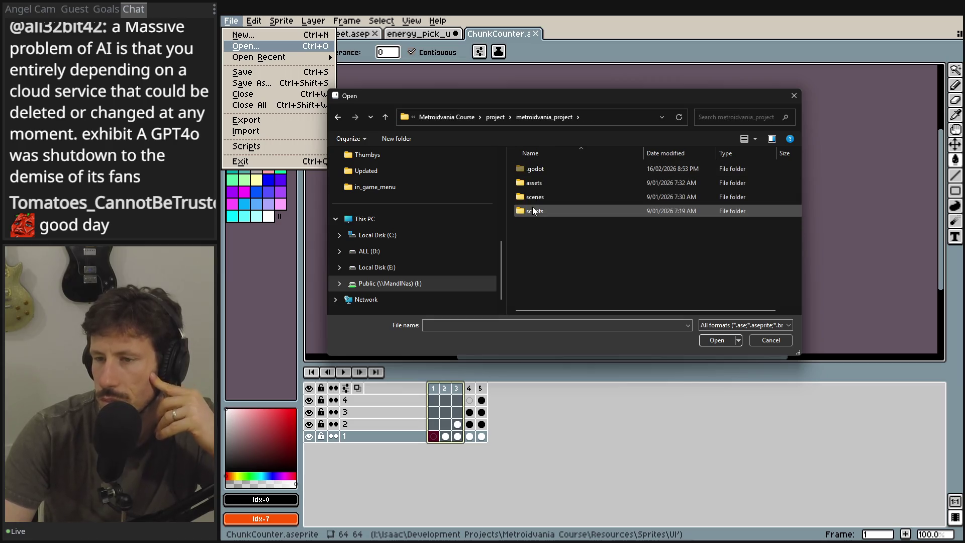
{"action": "double_click", "coordinate": [535, 182]}
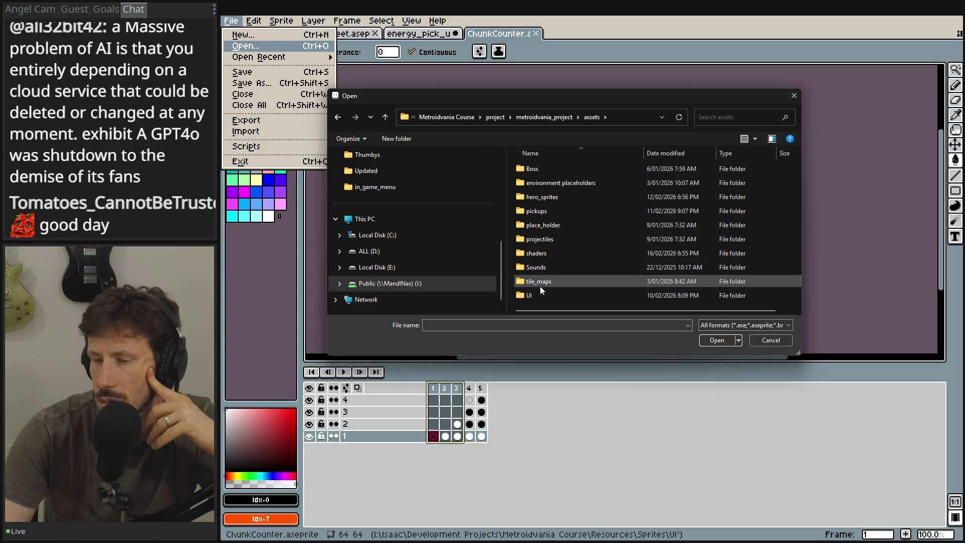
{"action": "double_click", "coordinate": [546, 196]}
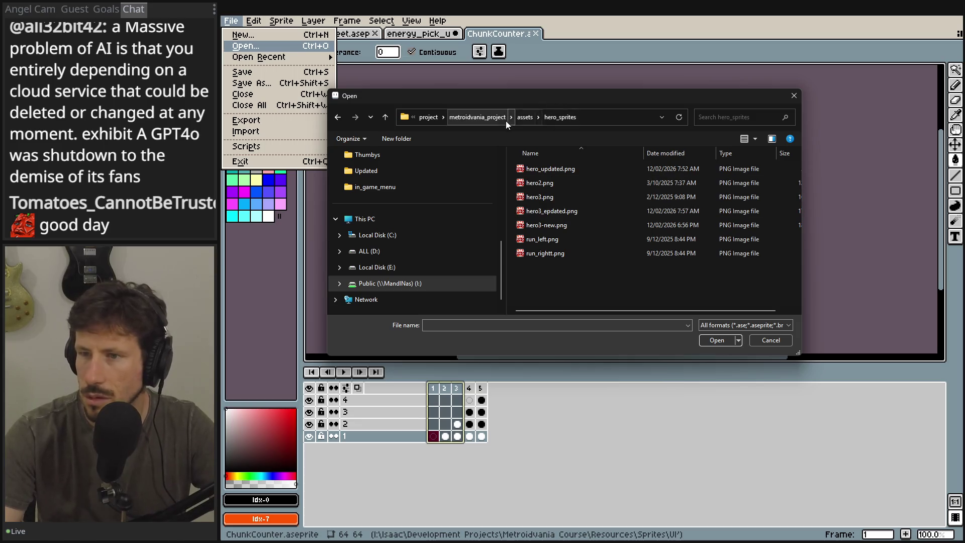
{"action": "left_click", "coordinate": [738, 325]}
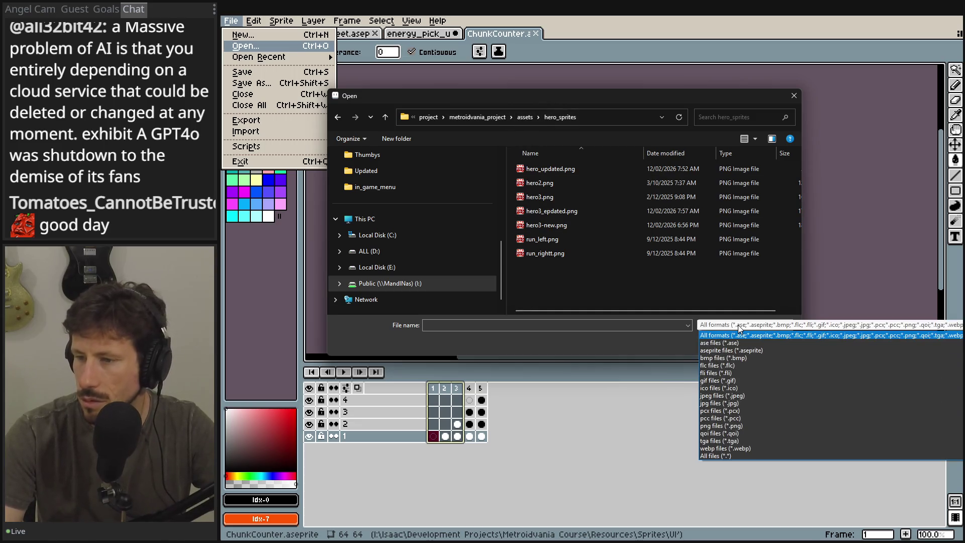
{"action": "left_click", "coordinate": [738, 324]}
- Open health1.aseprite from the pickups folder
{"action": "left_click", "coordinate": [523, 117]}
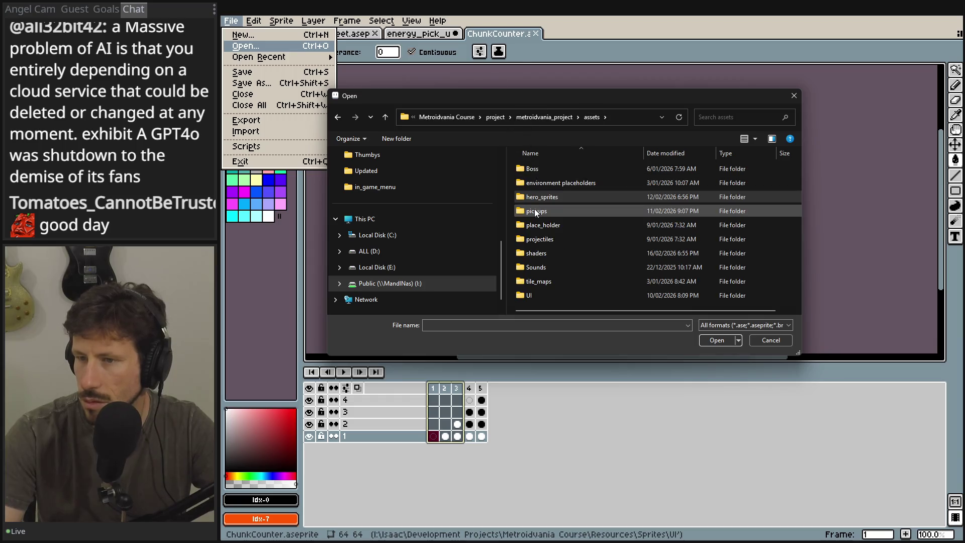
{"action": "double_click", "coordinate": [536, 212]}
{"action": "left_click", "coordinate": [558, 253]}
{"action": "left_click", "coordinate": [555, 239]}
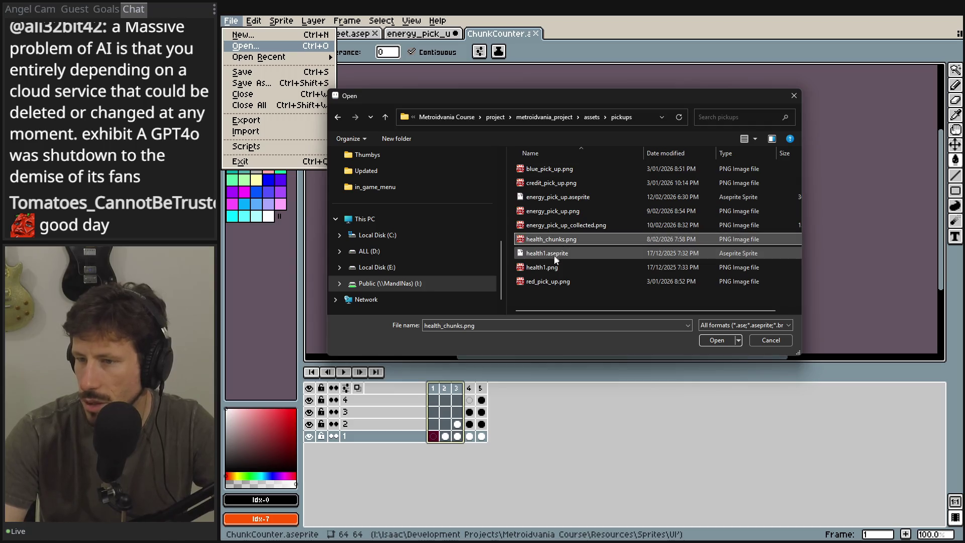
{"action": "left_click", "coordinate": [555, 254]}
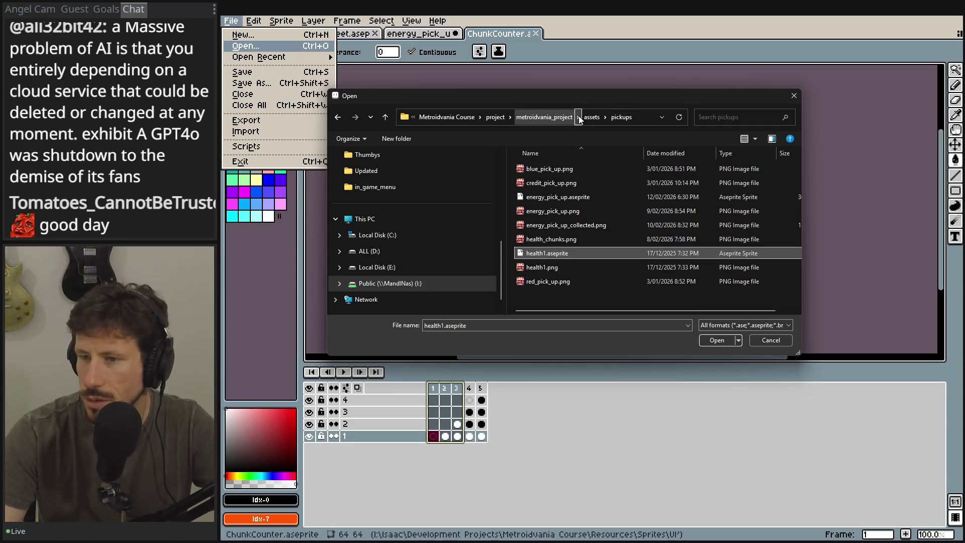
{"action": "double_click", "coordinate": [545, 253]}
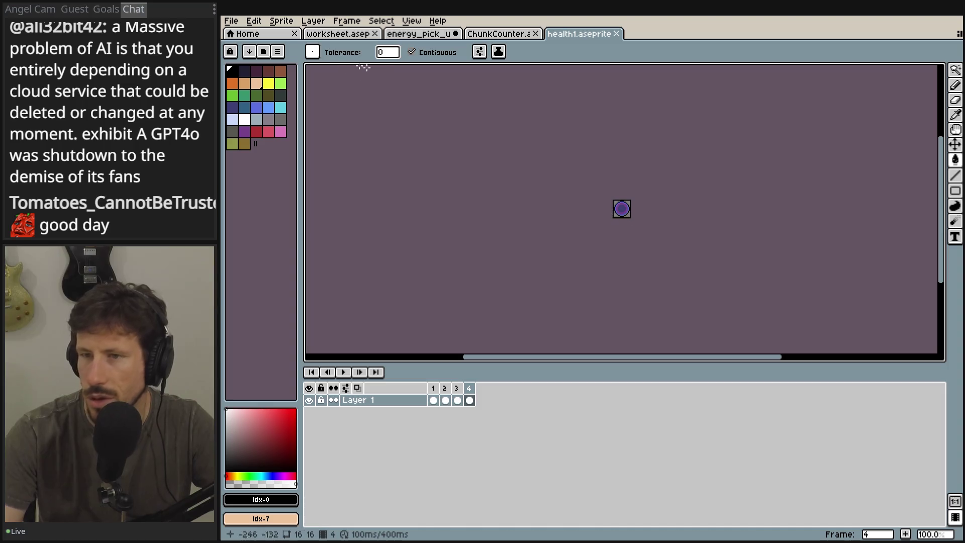
- Open ChunkCounter.ase from the assets UI/events/health folder
{"action": "left_click", "coordinate": [232, 21]}
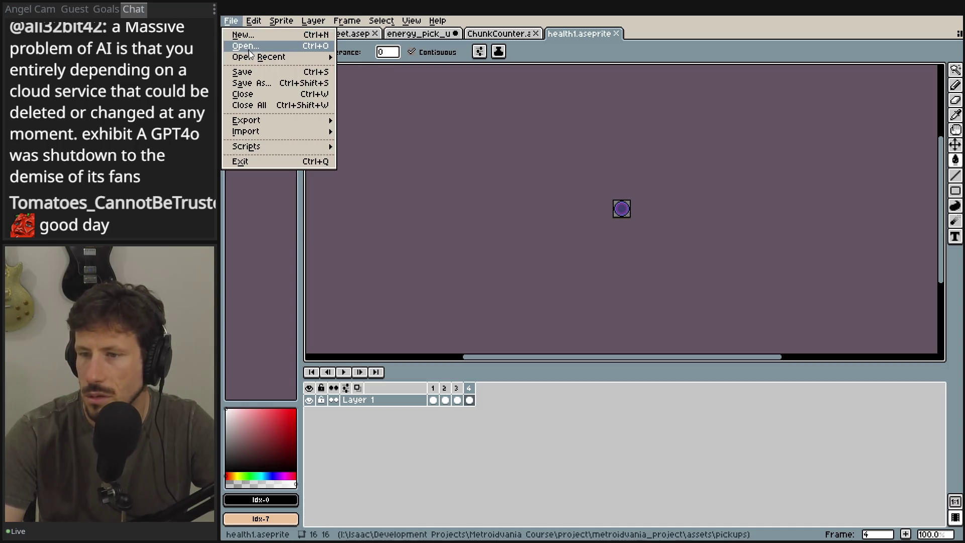
{"action": "left_click", "coordinate": [247, 45]}
{"action": "left_click", "coordinate": [590, 122]}
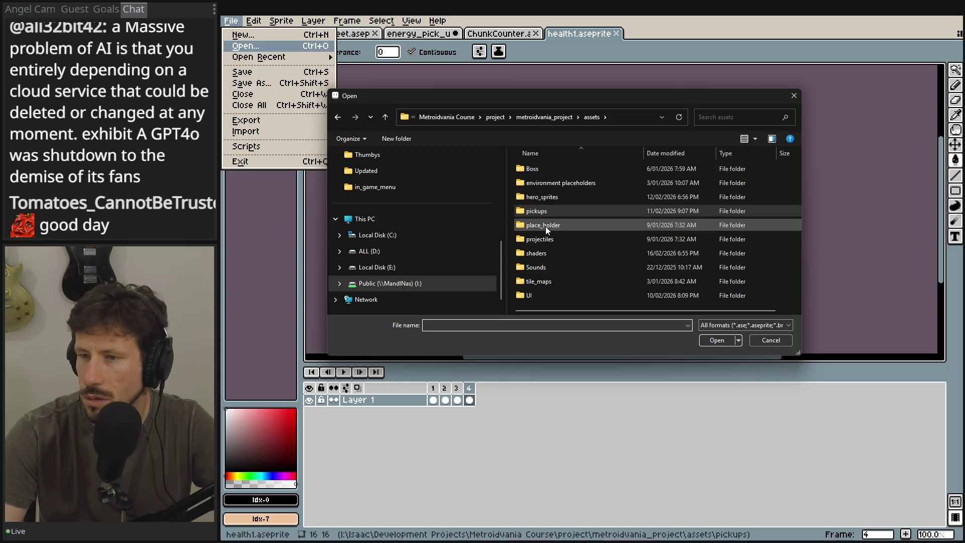
{"action": "double_click", "coordinate": [550, 296]}
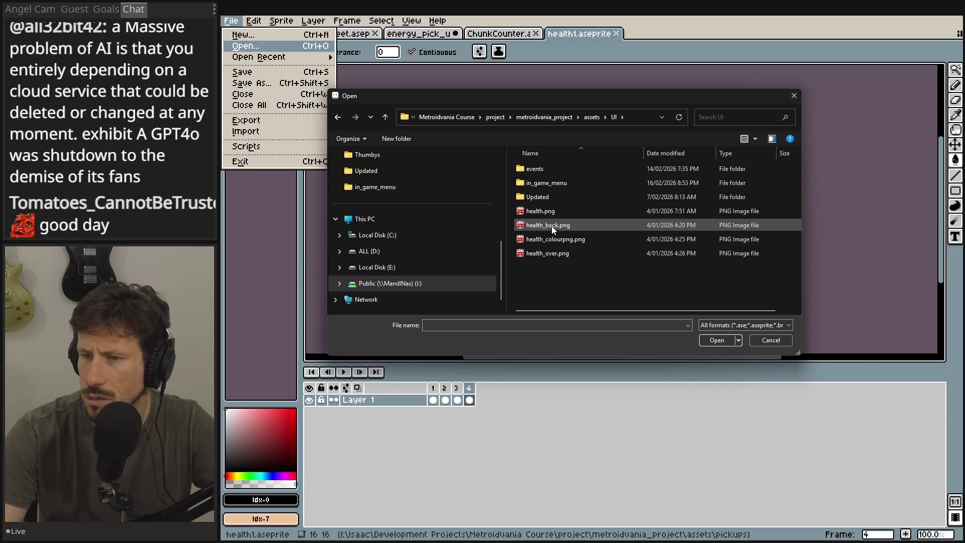
{"action": "double_click", "coordinate": [539, 169]}
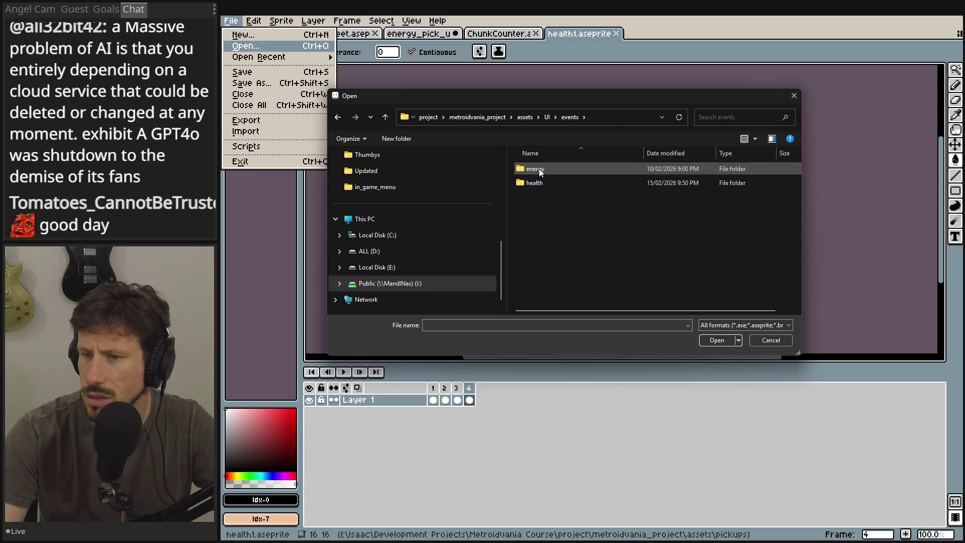
{"action": "double_click", "coordinate": [539, 182]}
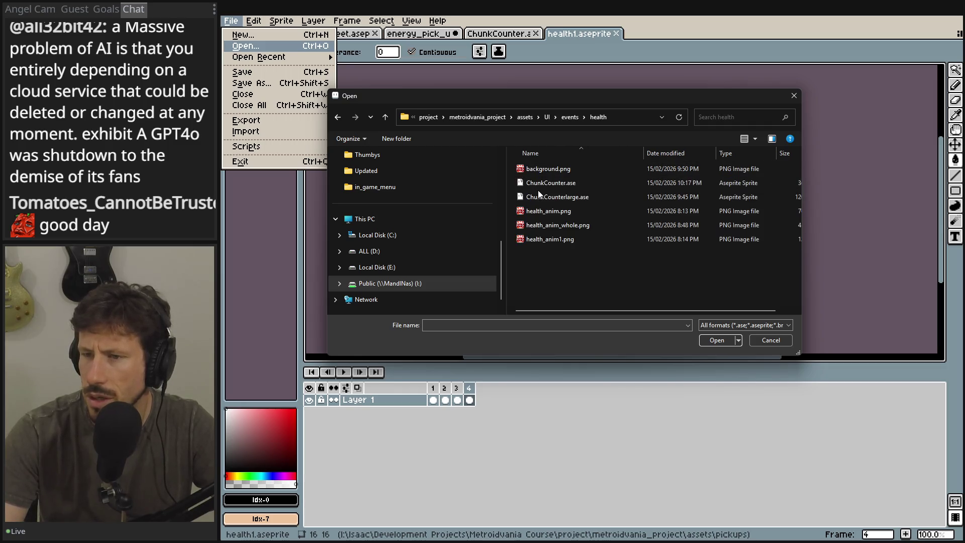
{"action": "left_click", "coordinate": [540, 182]}
{"action": "double_click", "coordinate": [540, 182]}
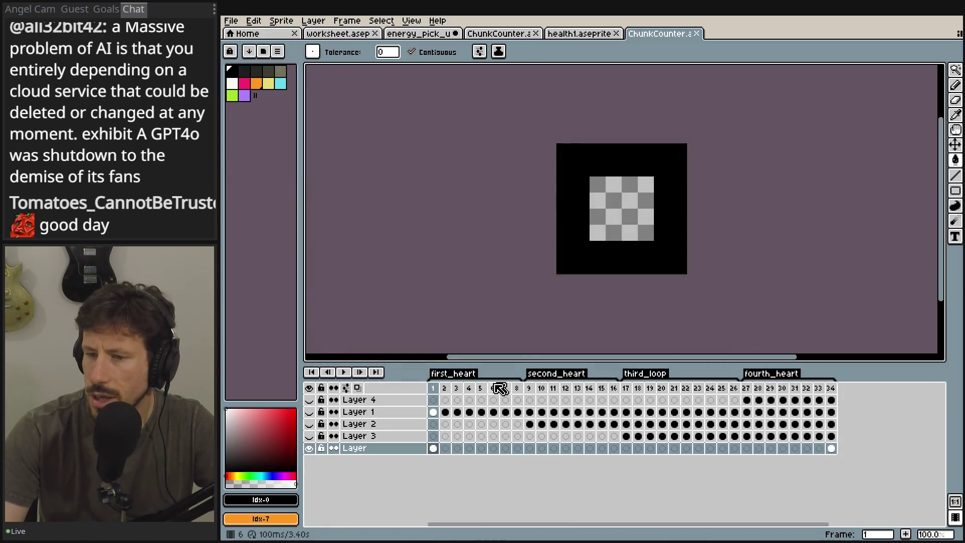
- Select frames 2–4 and make Layers 1 through 4 visible
{"action": "left_click_drag", "start_coordinate": [445, 388], "coordinate": [478, 391]}
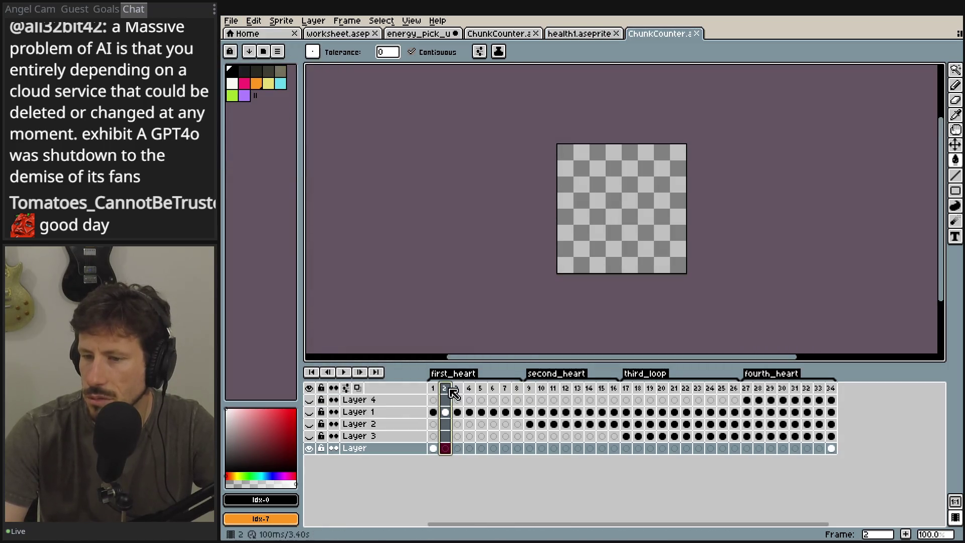
{"action": "left_click_drag", "start_coordinate": [309, 400], "coordinate": [312, 425]}
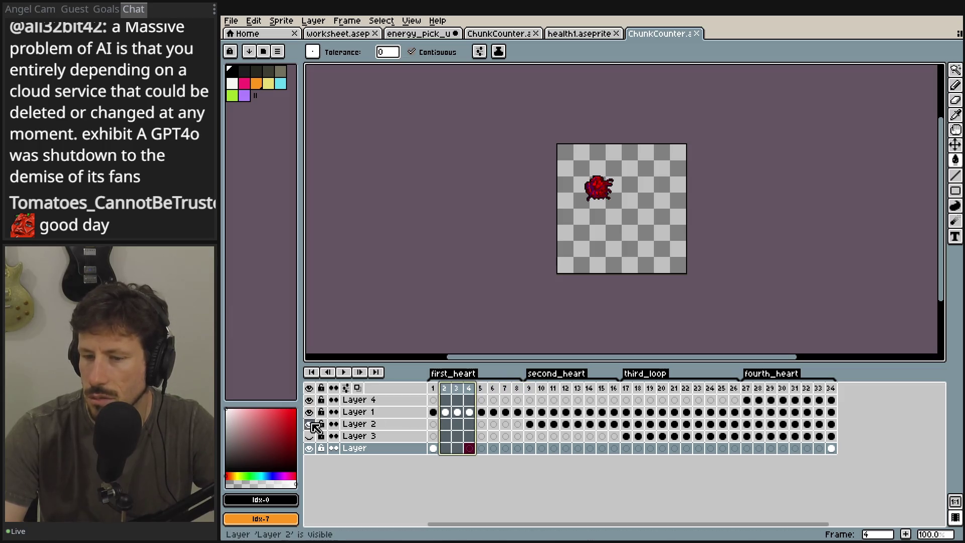
{"action": "left_click", "coordinate": [310, 436]}
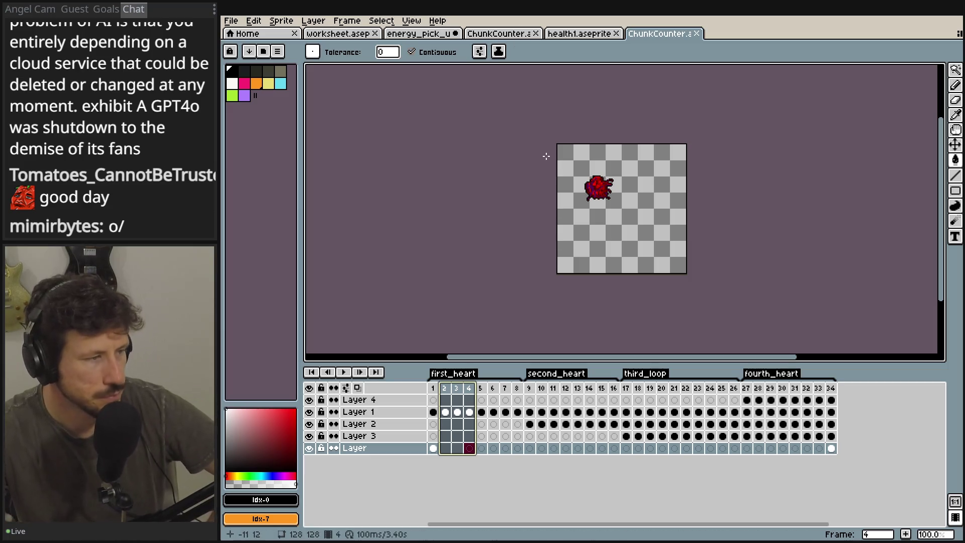
{"action": "scroll", "coordinate": [614, 218], "scroll_direction": "up", "scroll_amount": 4}
{"action": "scroll", "coordinate": [612, 217], "scroll_direction": "down", "scroll_amount": 3}
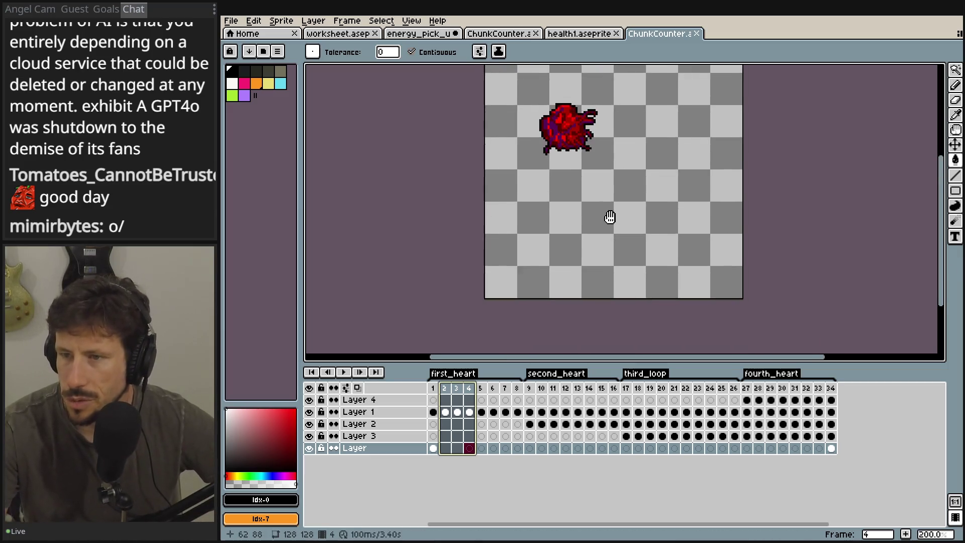
- Review heart frames 2, 8, 16, 26 and 34, then switch to Godot
{"action": "left_click", "coordinate": [452, 390]}
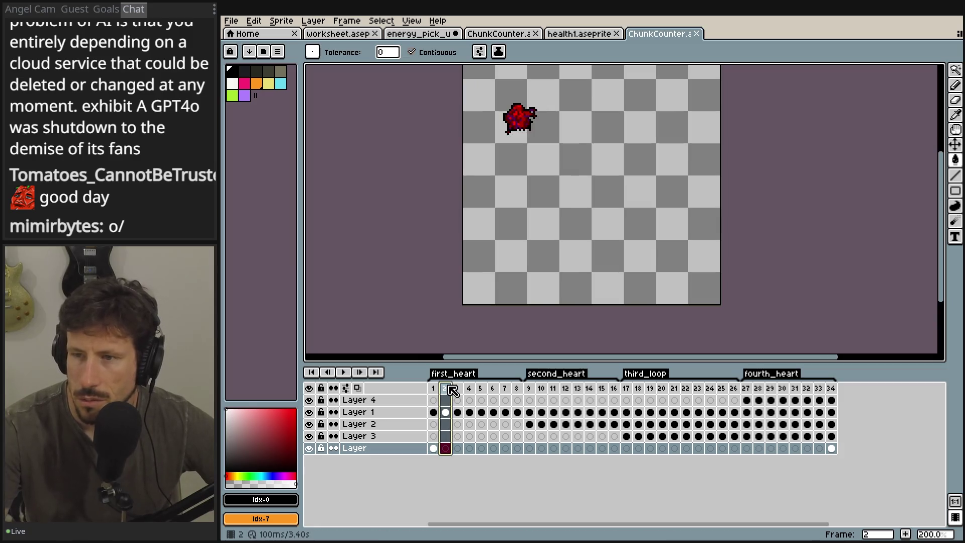
{"action": "left_click", "coordinate": [517, 388]}
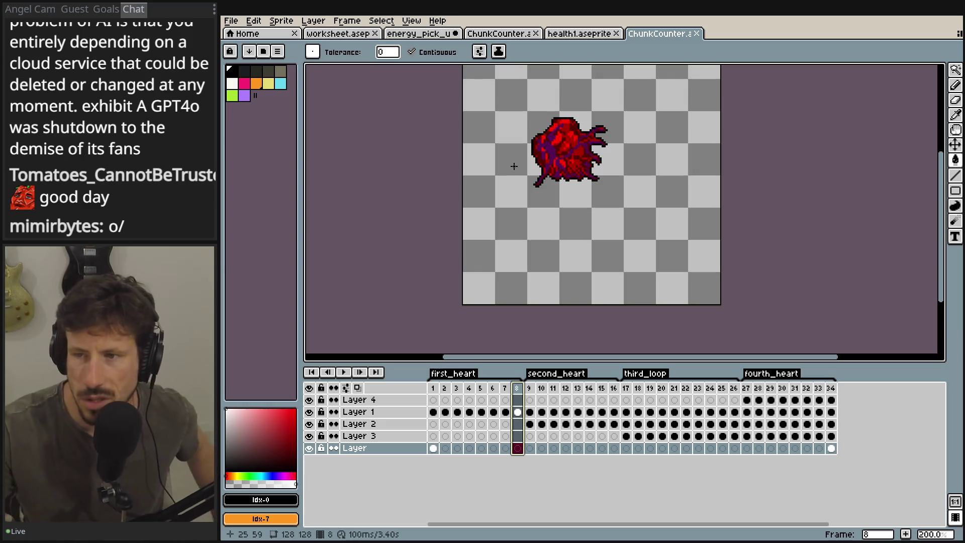
{"action": "left_click", "coordinate": [615, 388]}
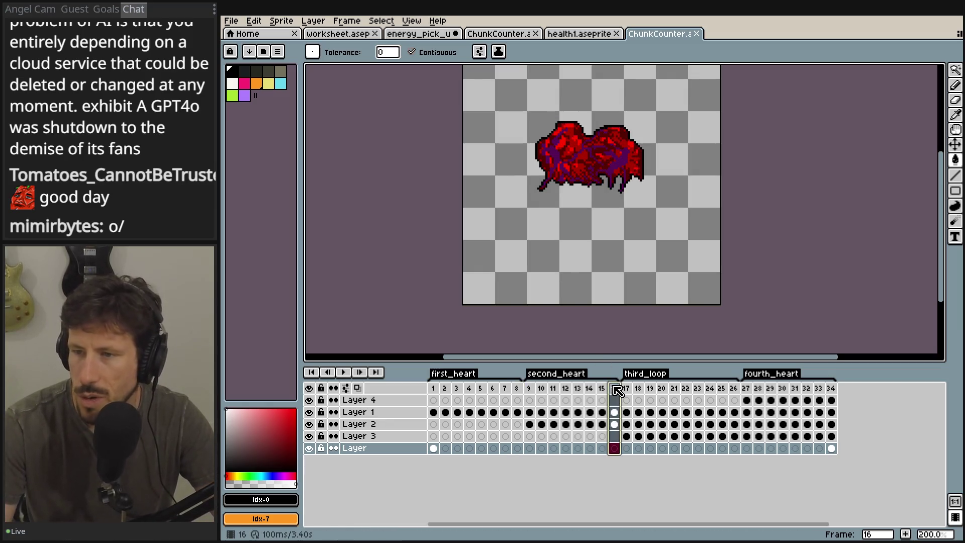
{"action": "left_click", "coordinate": [734, 389]}
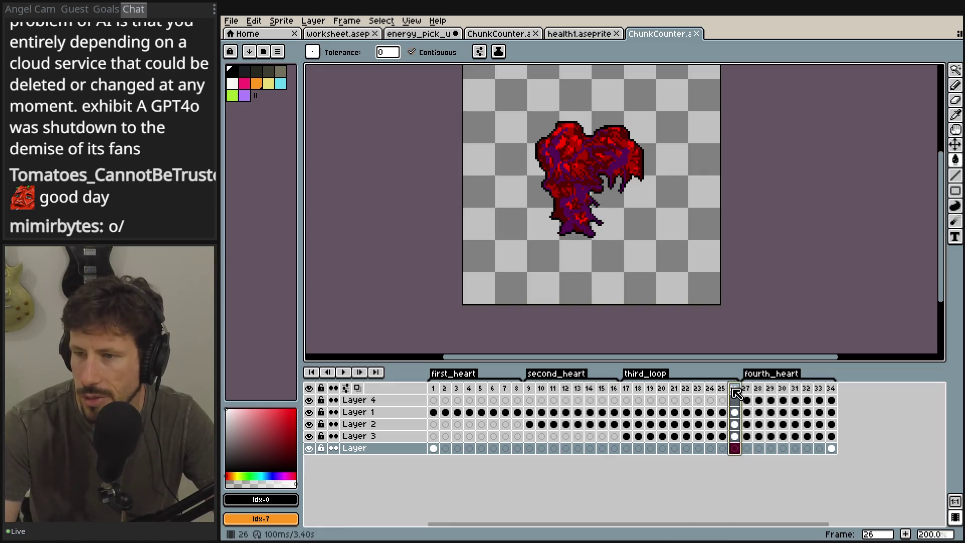
{"action": "left_click", "coordinate": [831, 389]}
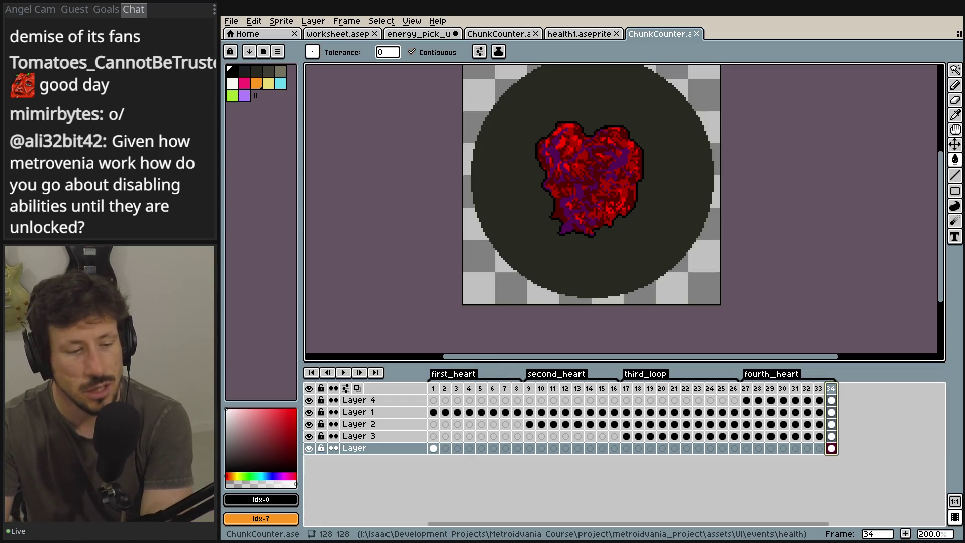
{"action": "key", "text": "alt+Tab"}
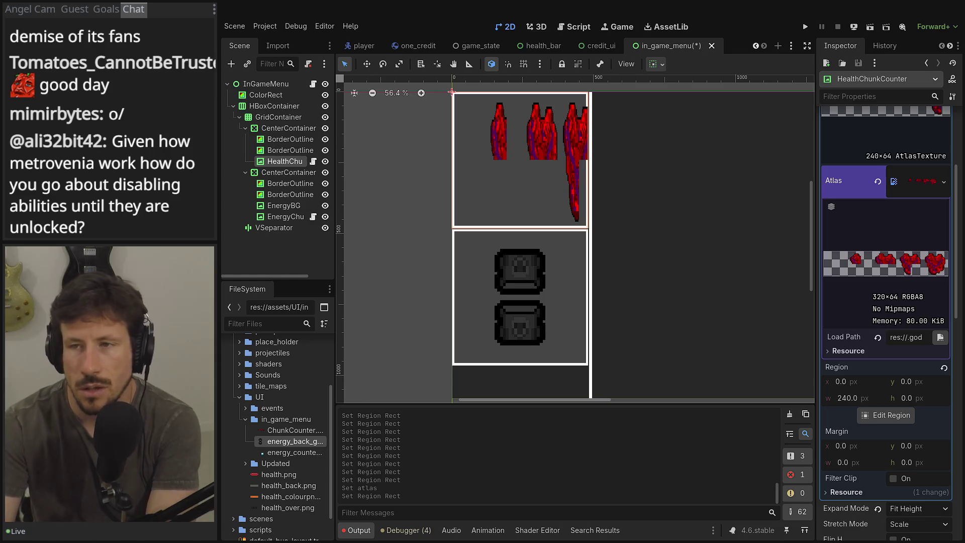
- Open the player scene, list its state machine states, and widen the scene tree
{"action": "left_click", "coordinate": [357, 47]}
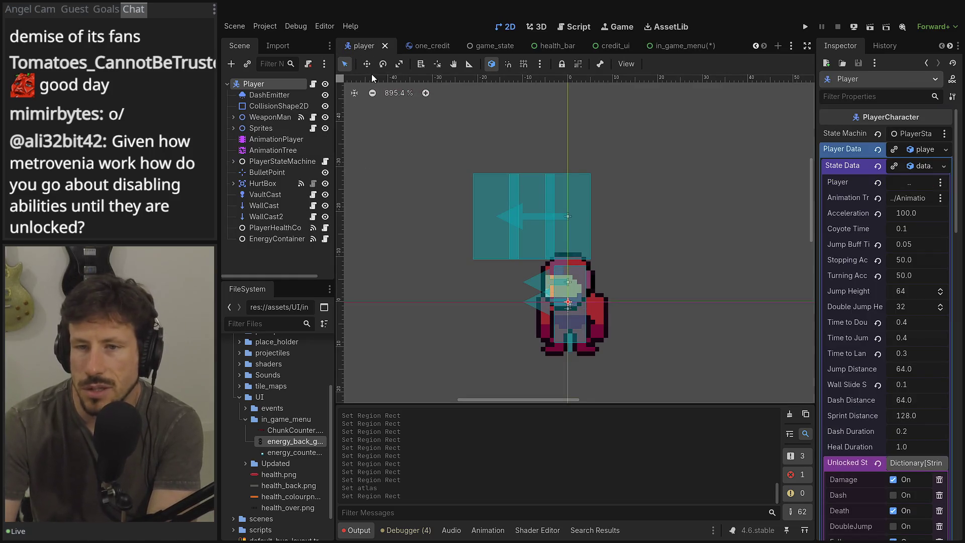
{"action": "left_click", "coordinate": [229, 162]}
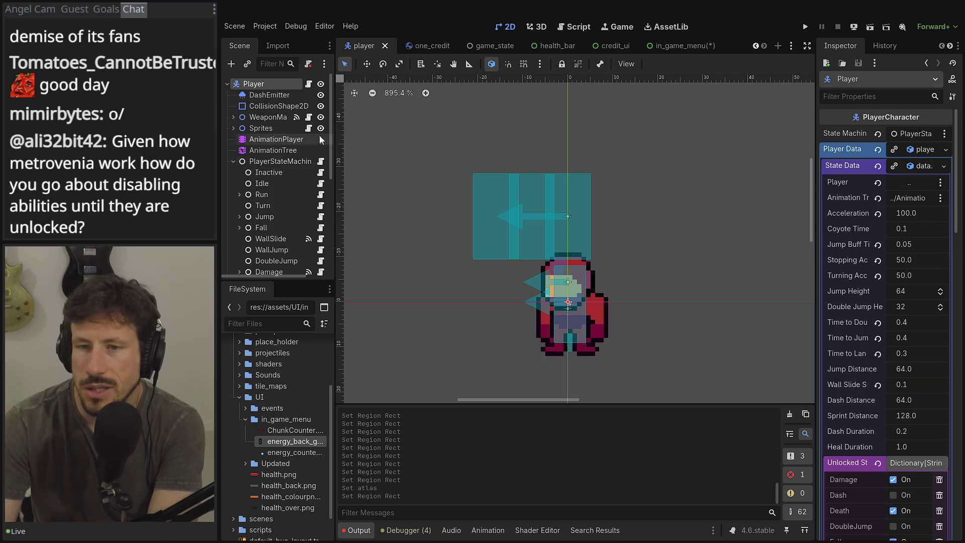
{"action": "scroll", "coordinate": [260, 209], "scroll_direction": "down", "scroll_amount": 4}
{"action": "left_click_drag", "start_coordinate": [335, 186], "coordinate": [534, 181]}
{"action": "scroll", "coordinate": [366, 186], "scroll_direction": "up", "scroll_amount": 3}
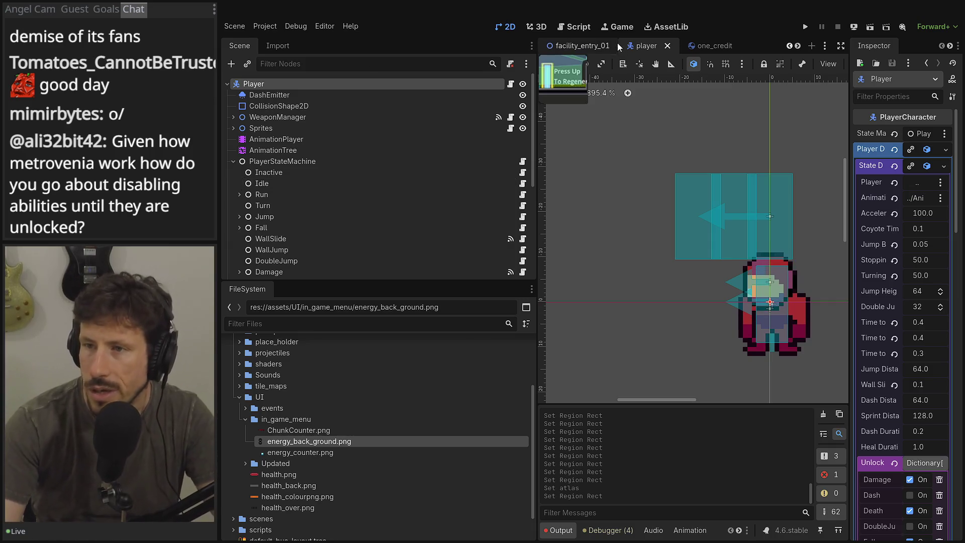
- Open facility_entry_01, collapse the Coins group, and check the Obstacles group
{"action": "left_click", "coordinate": [588, 46]}
{"action": "scroll", "coordinate": [610, 322], "scroll_direction": "down", "scroll_amount": 5}
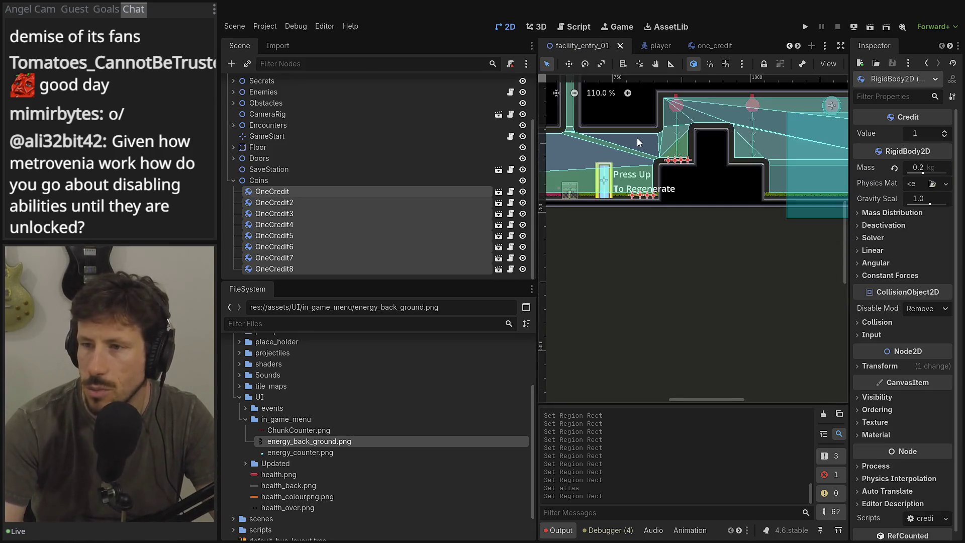
{"action": "scroll", "coordinate": [601, 248], "scroll_direction": "up", "scroll_amount": 5}
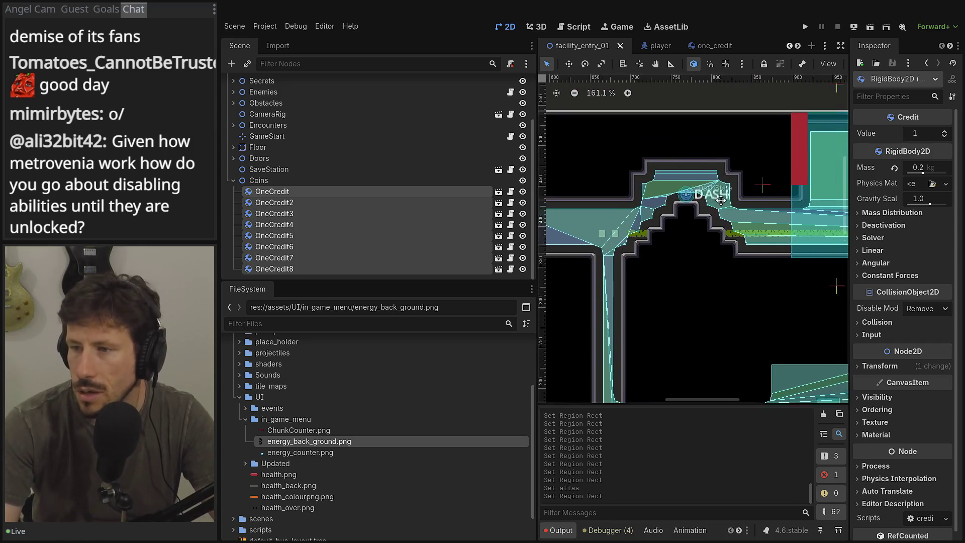
{"action": "scroll", "coordinate": [647, 205], "scroll_direction": "up", "scroll_amount": 5}
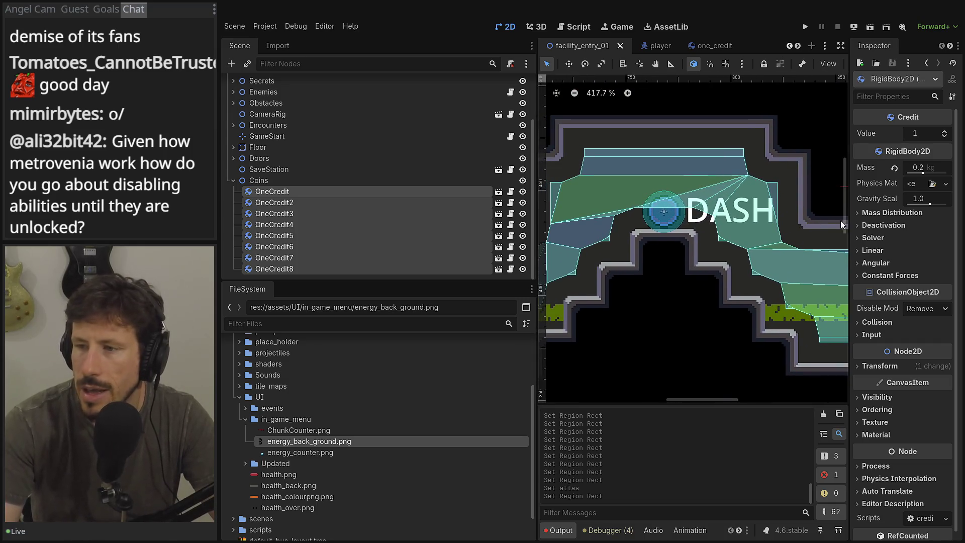
{"action": "left_click_drag", "start_coordinate": [849, 206], "coordinate": [851, 206]}
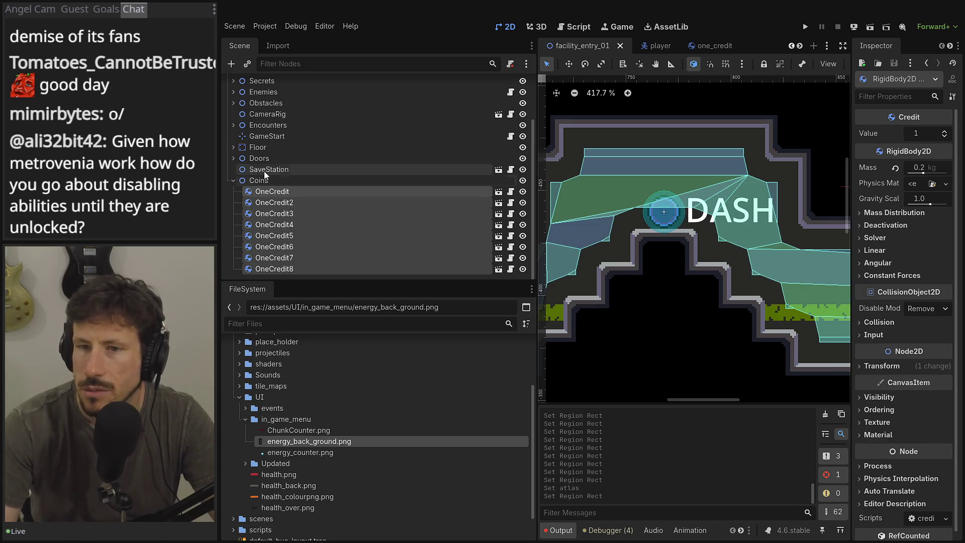
{"action": "left_click", "coordinate": [233, 180]}
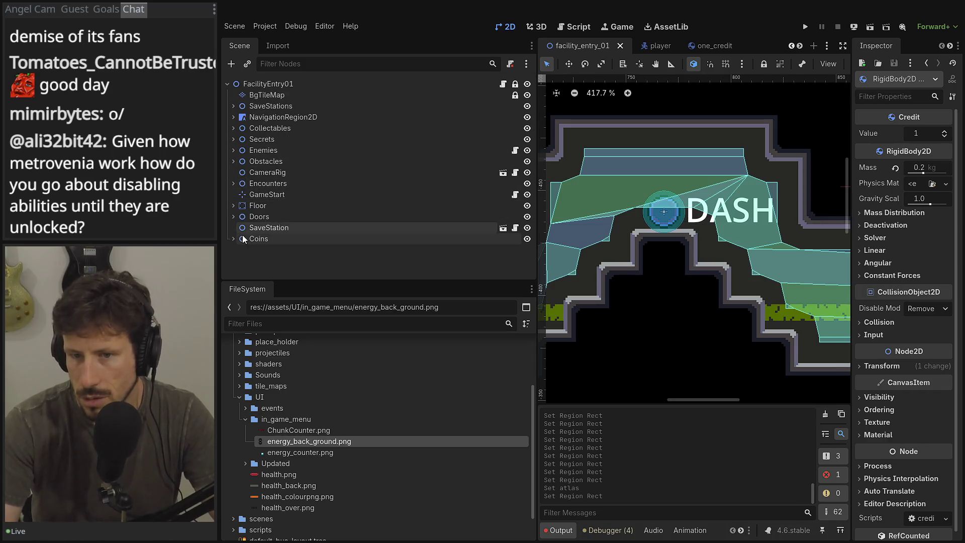
{"action": "left_click", "coordinate": [233, 161]}
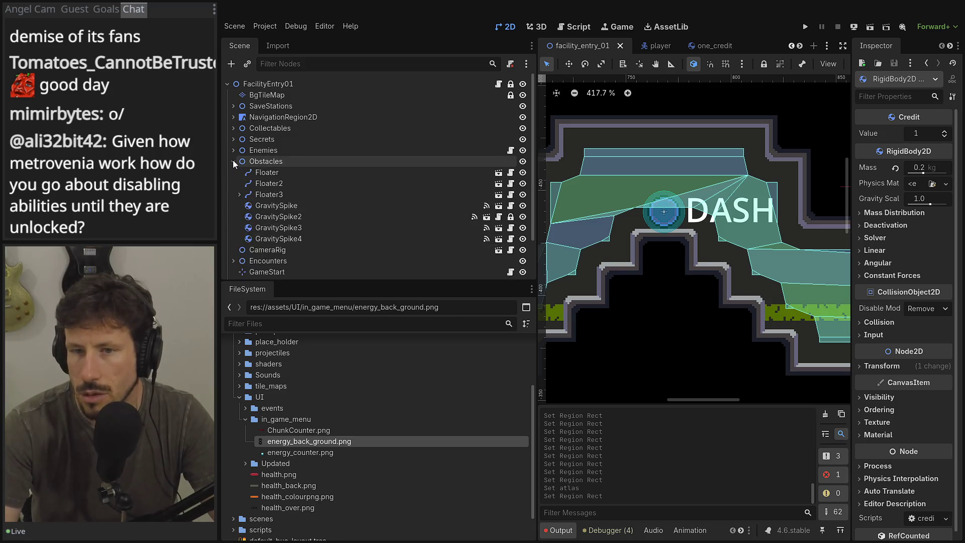
{"action": "left_click", "coordinate": [233, 161]}
- Open the DashState pickup scene from Collectables and inspect its root node's properties
{"action": "left_click", "coordinate": [233, 139]}
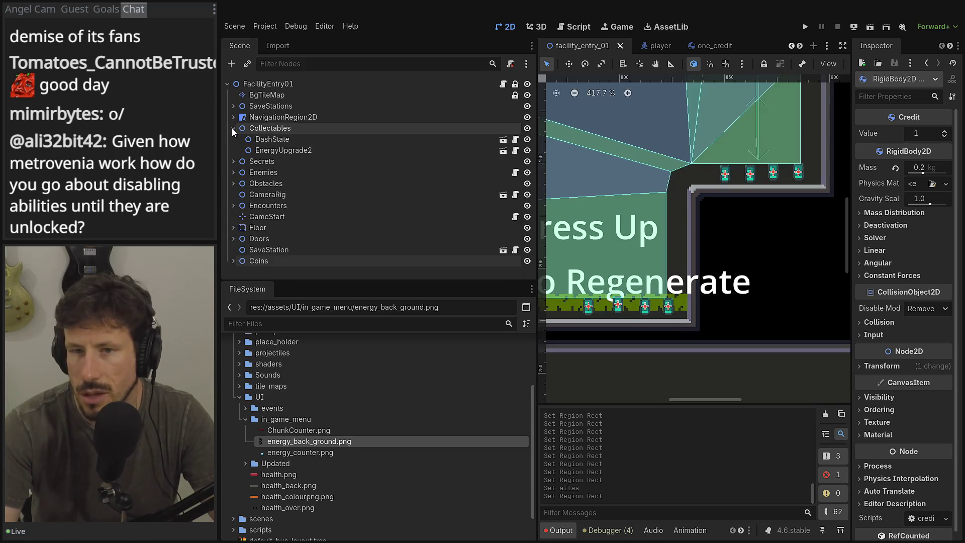
{"action": "left_click", "coordinate": [501, 143]}
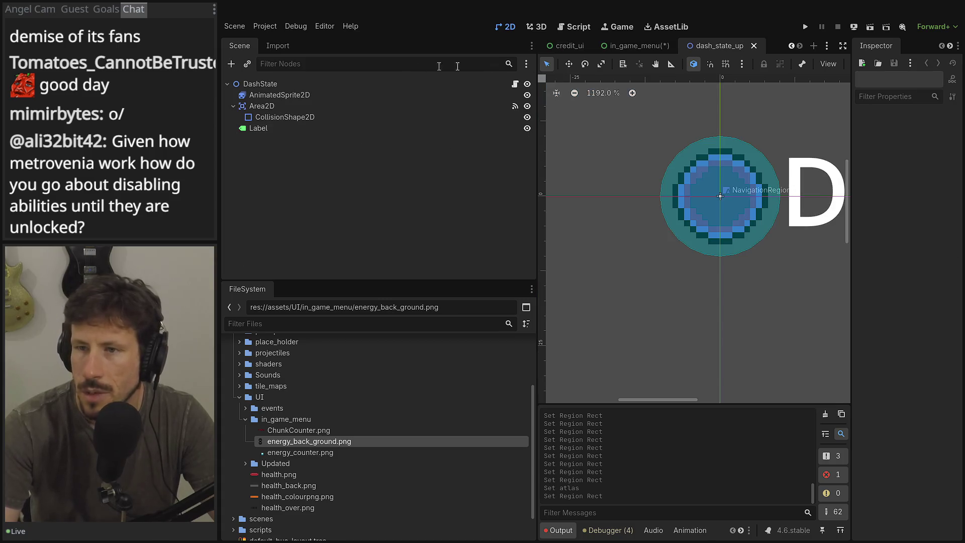
{"action": "left_click", "coordinate": [422, 84]}
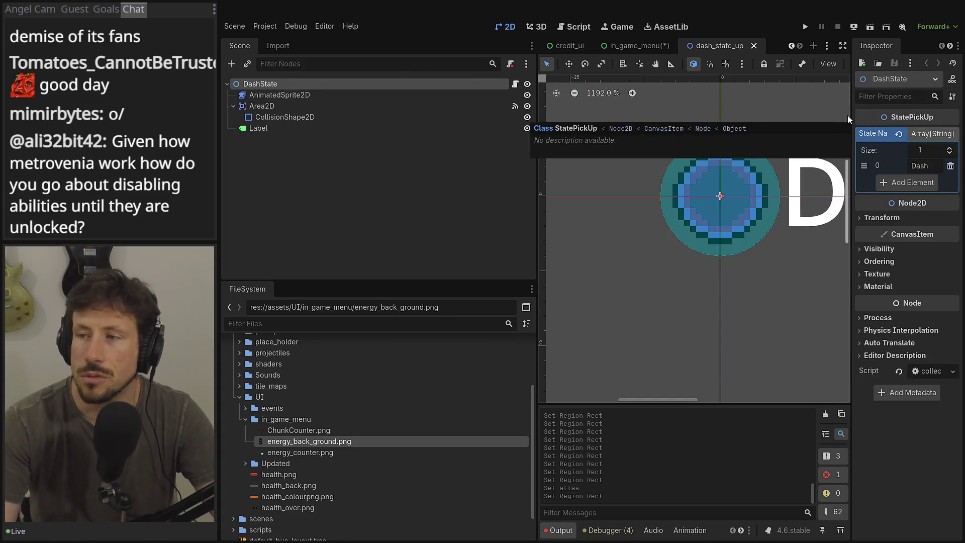
{"action": "mouse_move", "coordinate": [853, 154]}
{"action": "left_mouse_down"}
{"action": "mouse_move", "coordinate": [751, 153]}
{"action": "mouse_move", "coordinate": [780, 153]}
{"action": "left_mouse_up"}
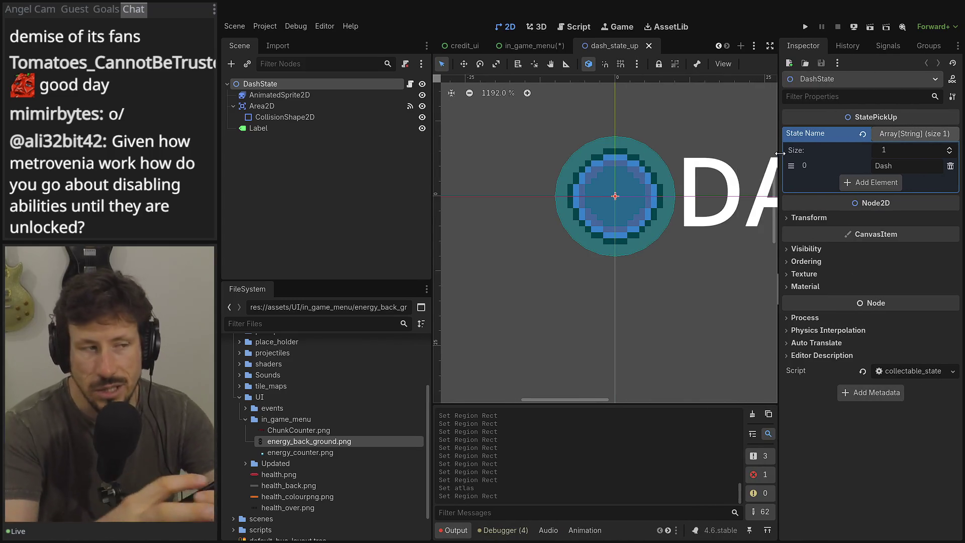
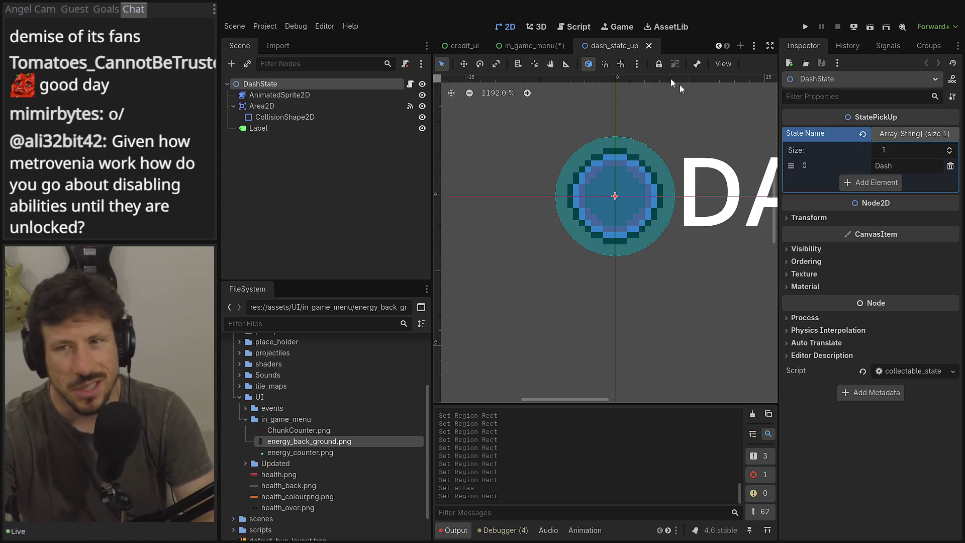
- Select the Dash state entry in Unlocked States, then switch to the player scene
{"action": "left_click", "coordinate": [897, 166]}
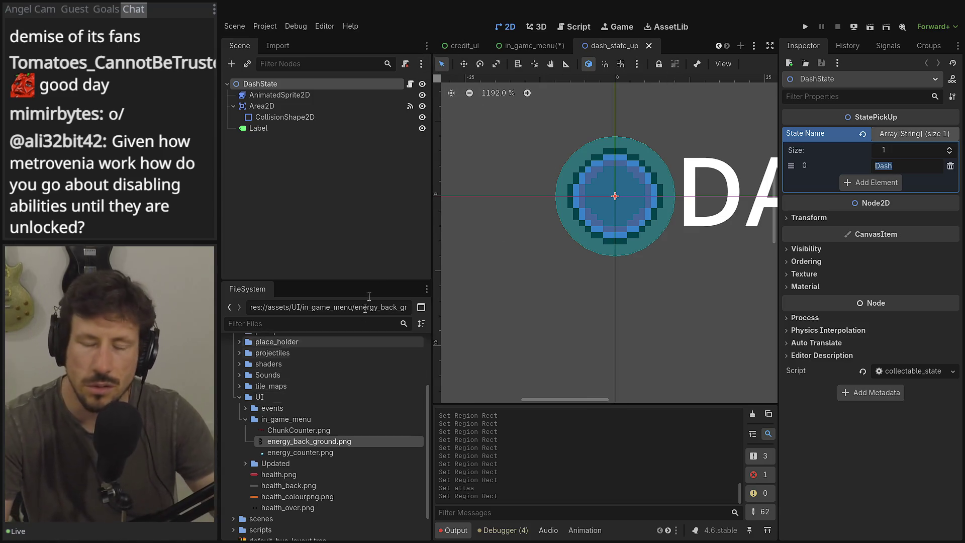
{"action": "scroll", "coordinate": [540, 45], "scroll_direction": "up", "scroll_amount": 5}
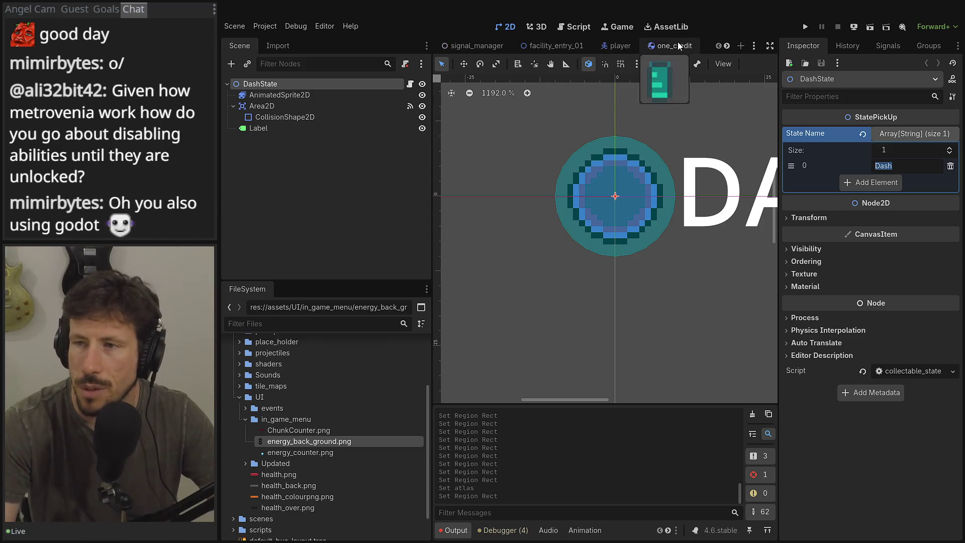
{"action": "left_click", "coordinate": [619, 45]}
{"action": "scroll", "coordinate": [249, 173], "scroll_direction": "down", "scroll_amount": 2}
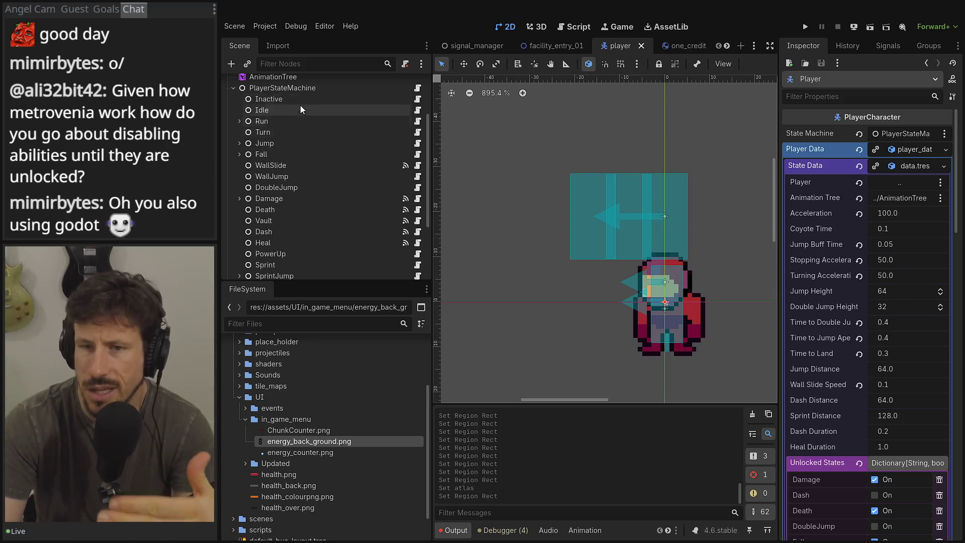
- Show PlayerStateMachine's data.tres properties in a widened Inspector
{"action": "left_click", "coordinate": [316, 87]}
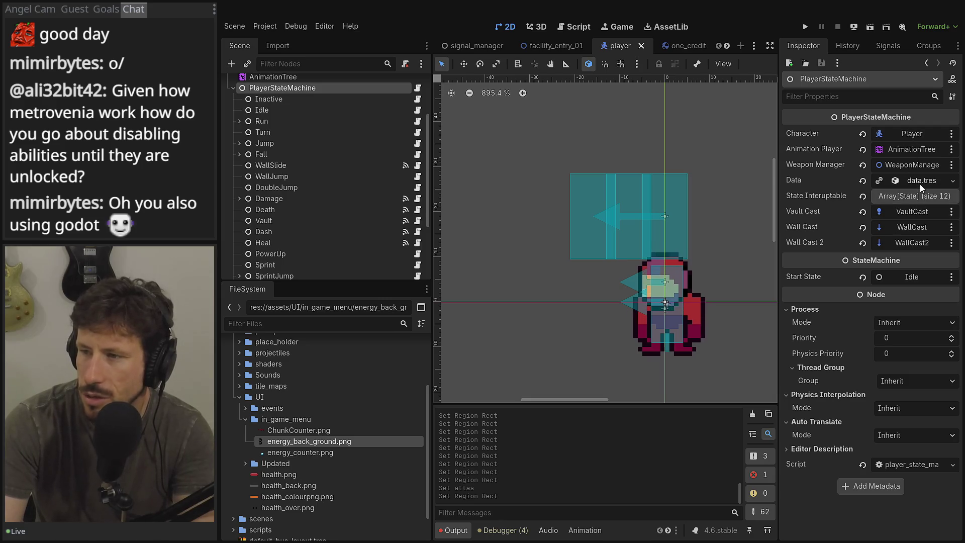
{"action": "left_click", "coordinate": [914, 181]}
{"action": "left_click_drag", "start_coordinate": [777, 156], "coordinate": [630, 160]}
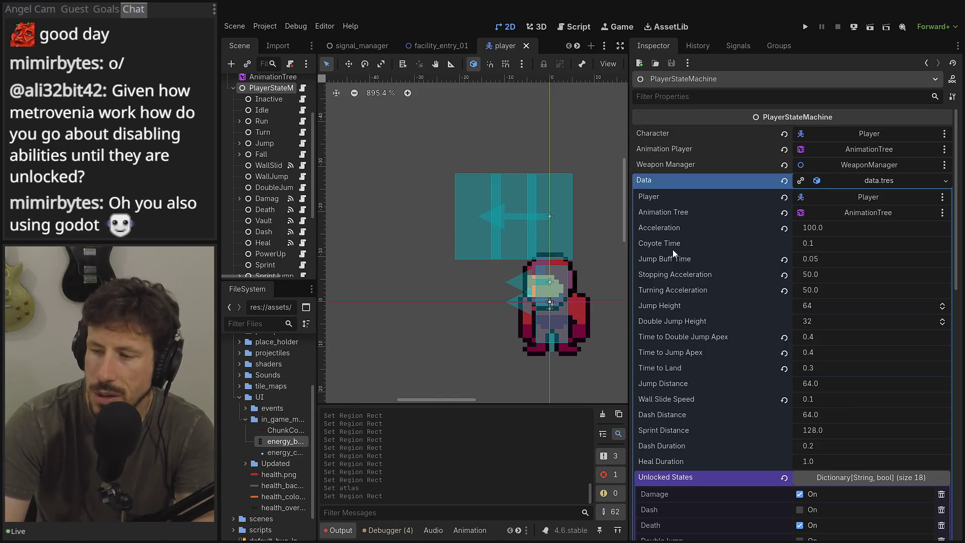
{"action": "scroll", "coordinate": [668, 338], "scroll_direction": "down", "scroll_amount": 6}
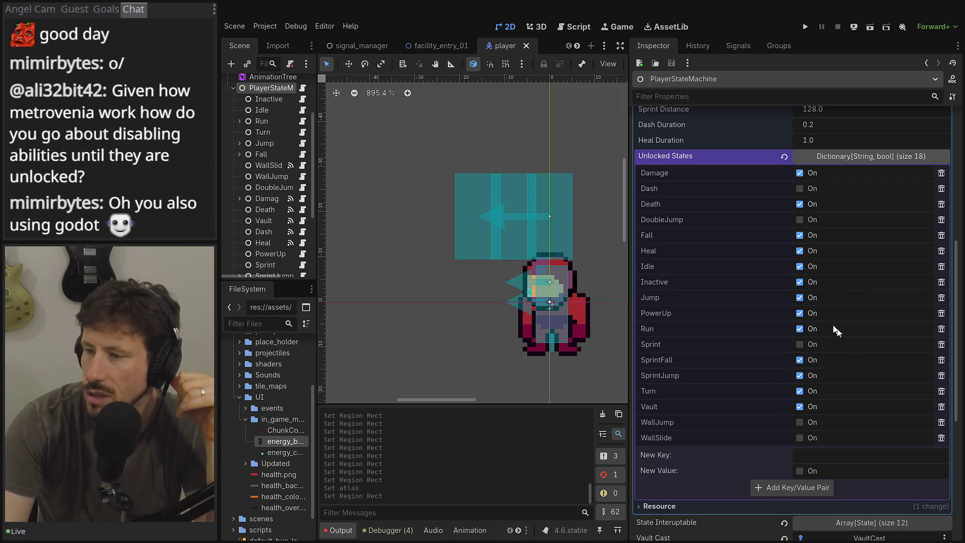
- Switch off SprintFall and SprintJump in the Unlocked States dictionary
{"action": "left_click", "coordinate": [800, 360]}
{"action": "left_click", "coordinate": [799, 376]}
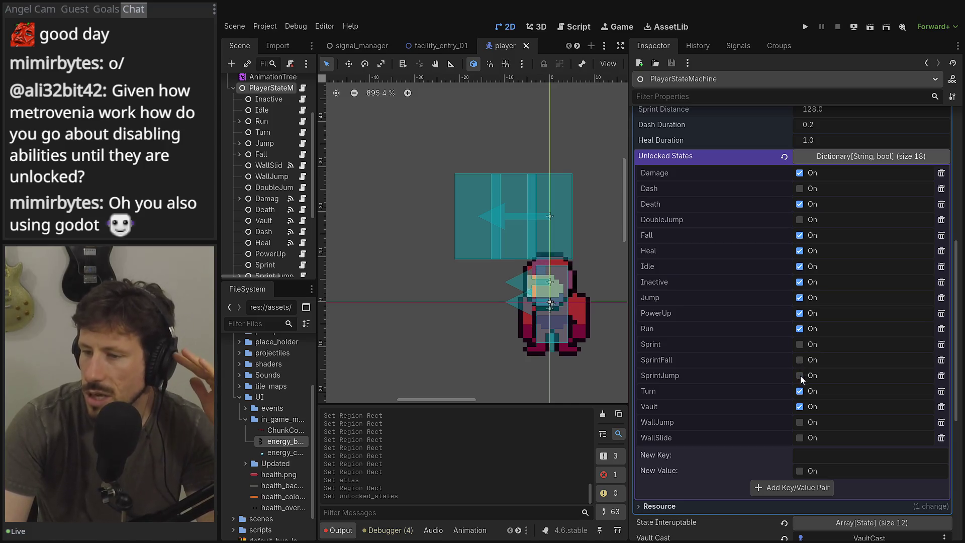
{"action": "double_click", "coordinate": [644, 360]}
{"action": "double_click", "coordinate": [642, 376]}
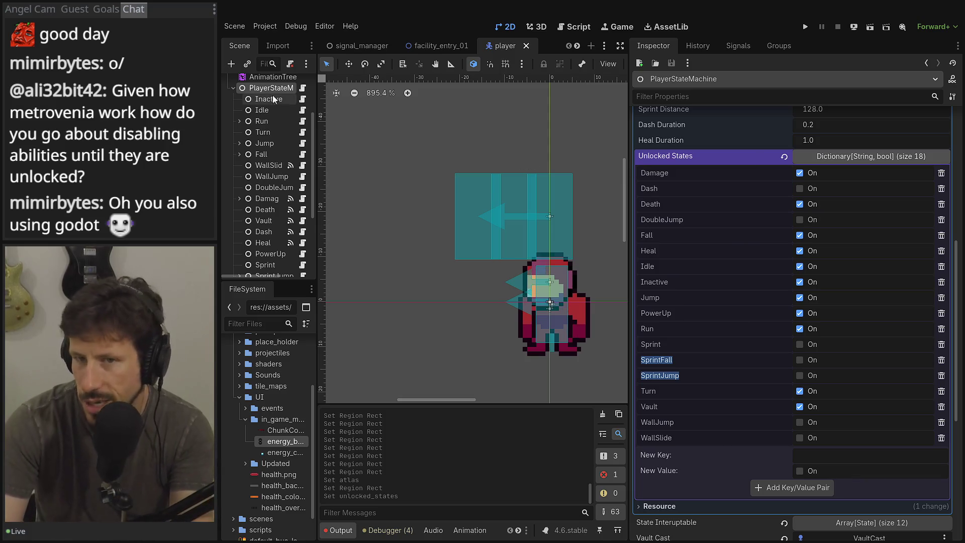
{"action": "left_click", "coordinate": [302, 89]}
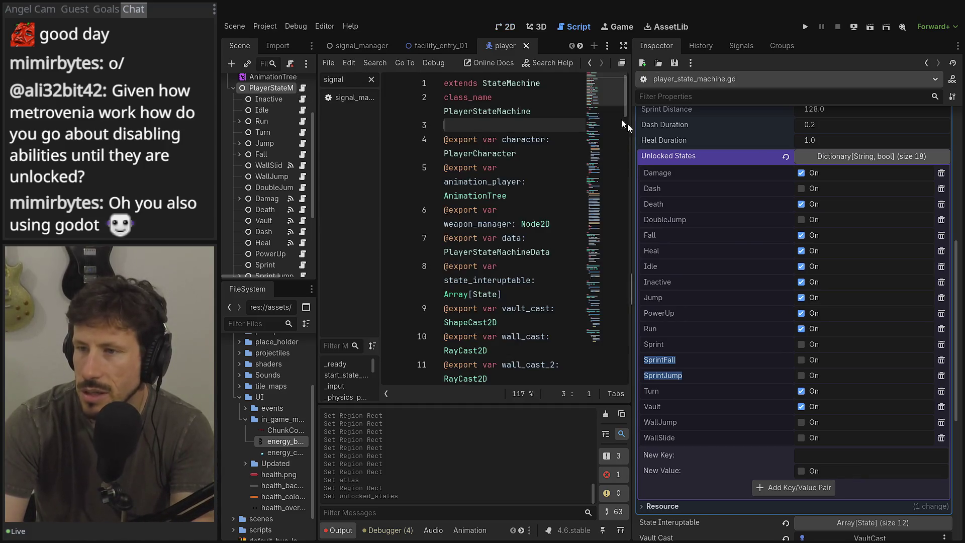
{"action": "left_click", "coordinate": [622, 64]}
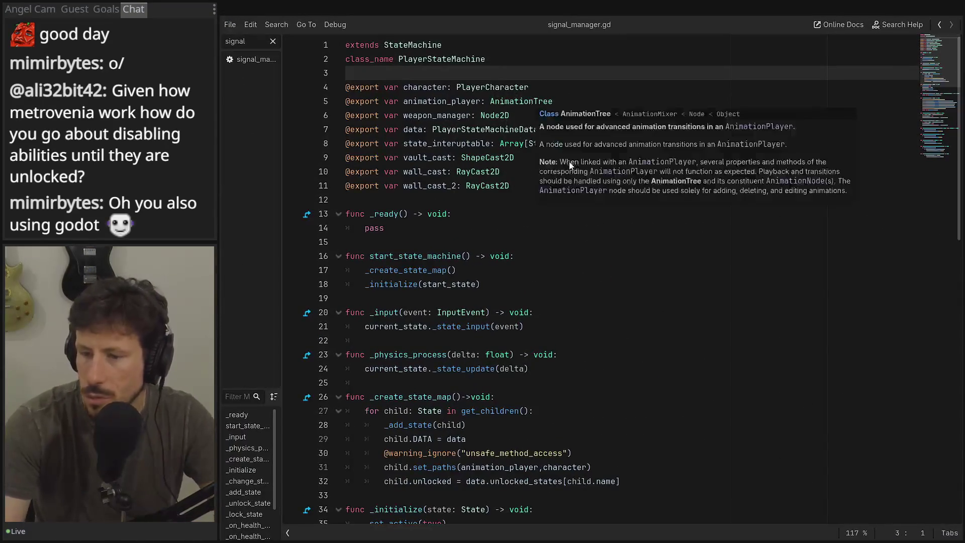
{"action": "scroll", "coordinate": [487, 334], "scroll_direction": "down", "scroll_amount": 15}
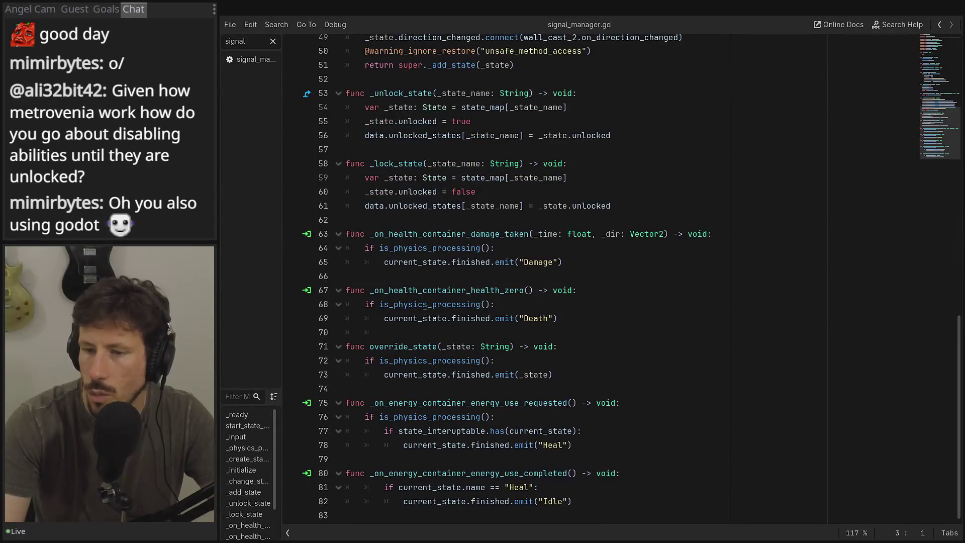
{"action": "scroll", "coordinate": [430, 254], "scroll_direction": "up", "scroll_amount": 9}
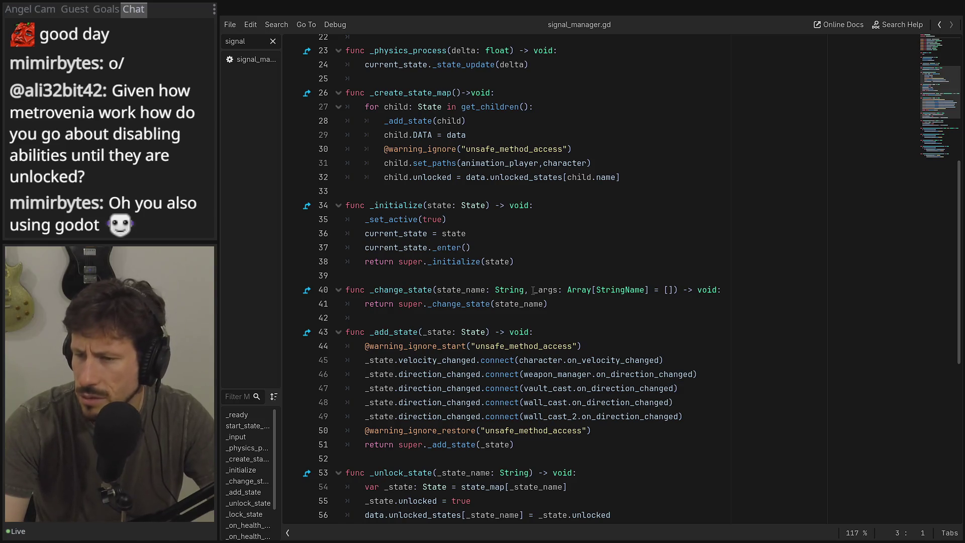
{"action": "left_click_drag", "start_coordinate": [533, 290], "coordinate": [624, 291]}
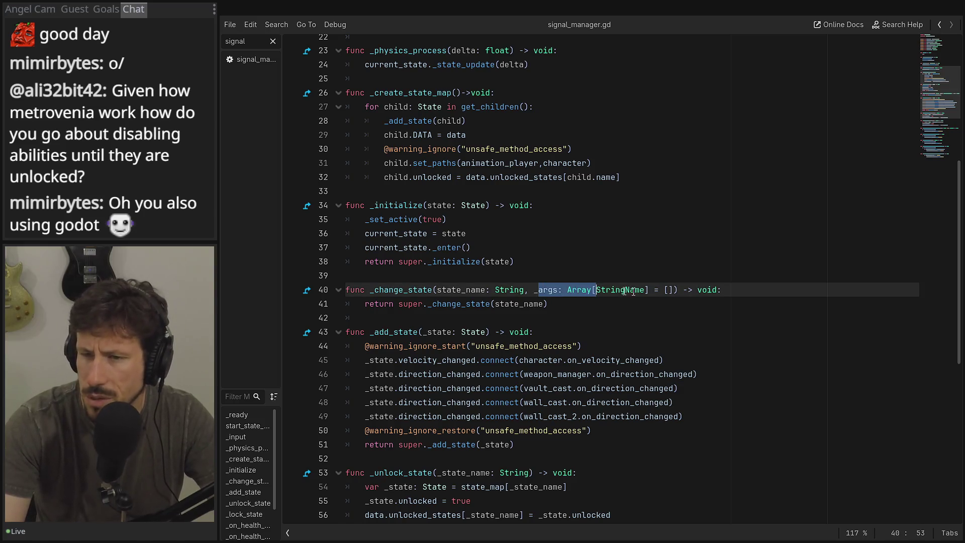
{"action": "left_click", "coordinate": [462, 304], "text": "ctrl"}
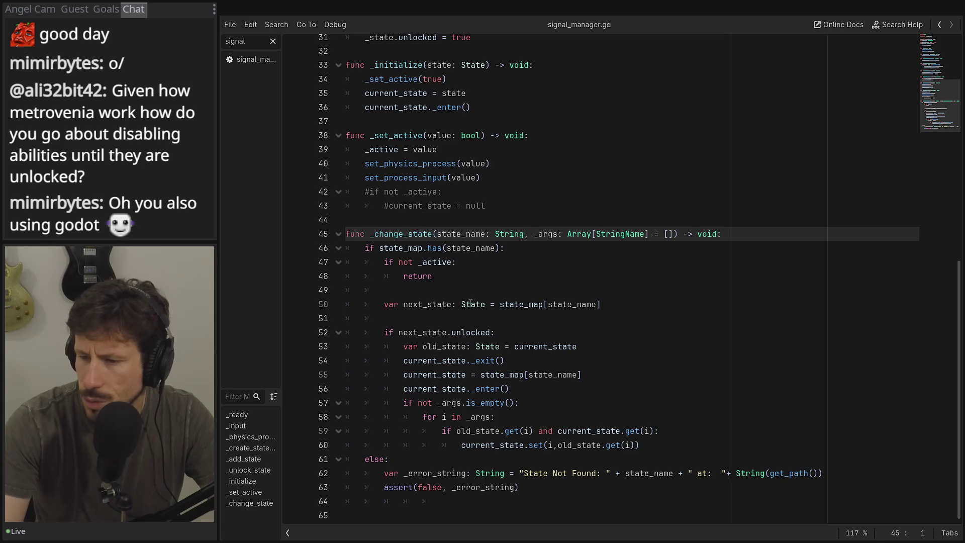
{"action": "double_click", "coordinate": [474, 333]}
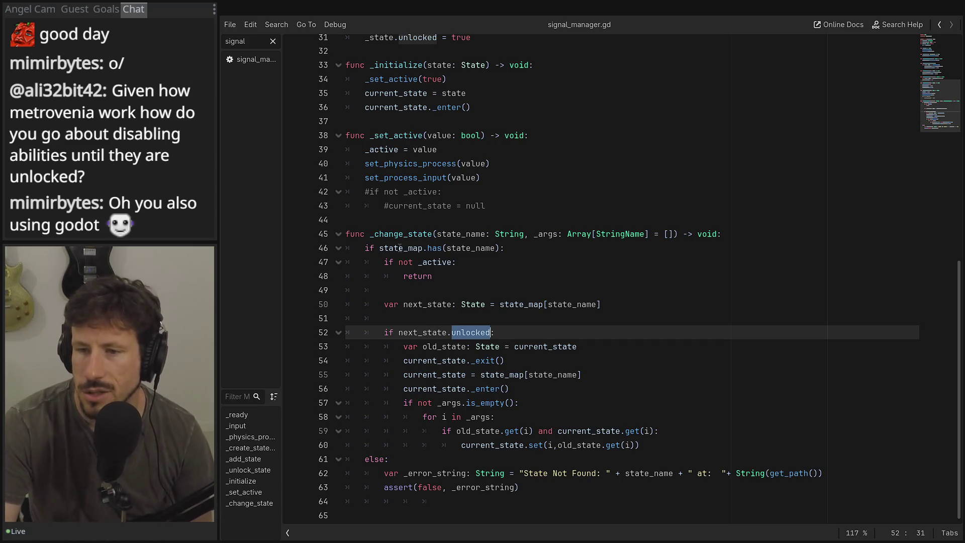
{"action": "mouse_move", "coordinate": [365, 332]}
{"action": "left_mouse_down"}
{"action": "mouse_move", "coordinate": [631, 405]}
{"action": "mouse_move", "coordinate": [655, 446]}
{"action": "left_mouse_up"}
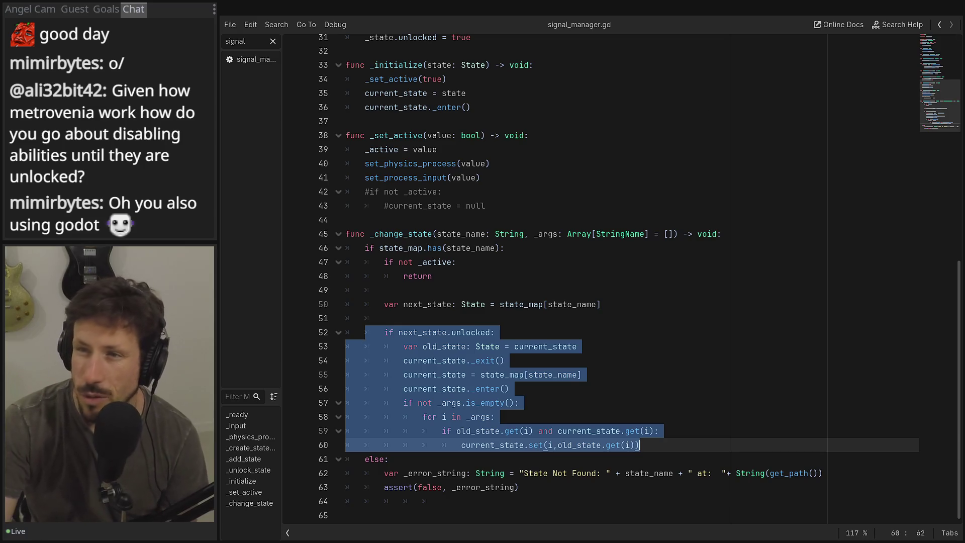
{"action": "key", "text": "alt+Tab"}
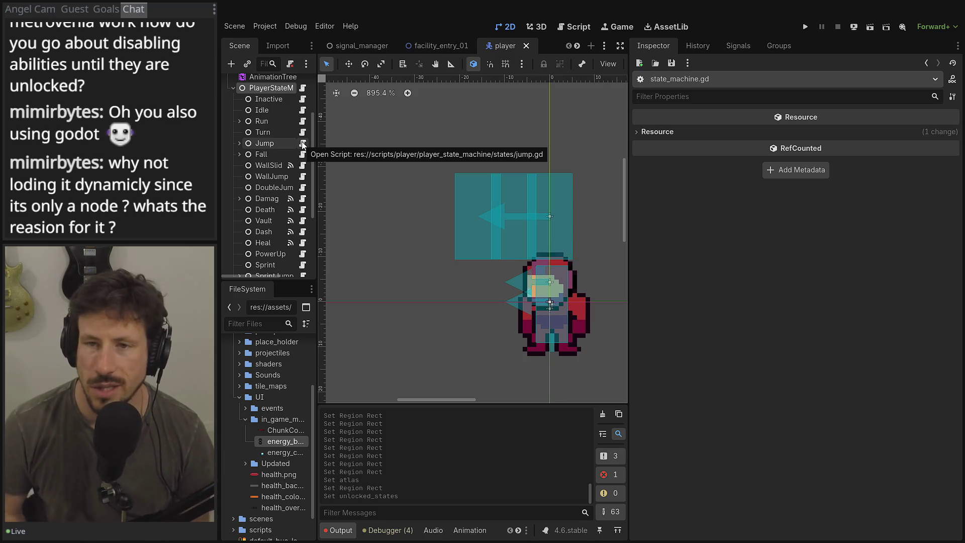
- Reselect PlayerStateMachine to show Unlocked States and bring up player_state_machine.gd with Ctrl+F3
{"action": "left_click", "coordinate": [272, 88]}
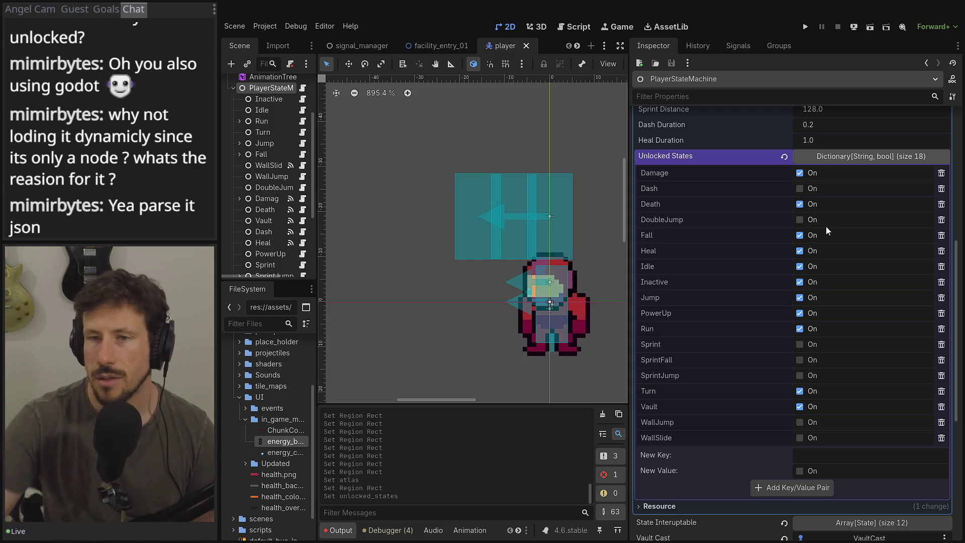
{"action": "key", "text": "ctrl+F3"}
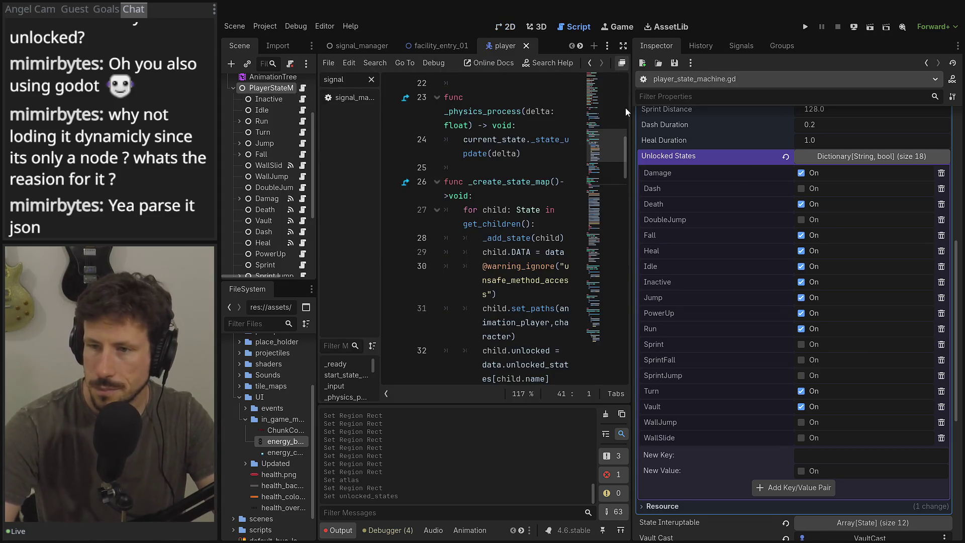
- Review the direction_changed connections and jump to the parent _add_state's state_map line
{"action": "key", "text": "ctrl+shift+F11"}
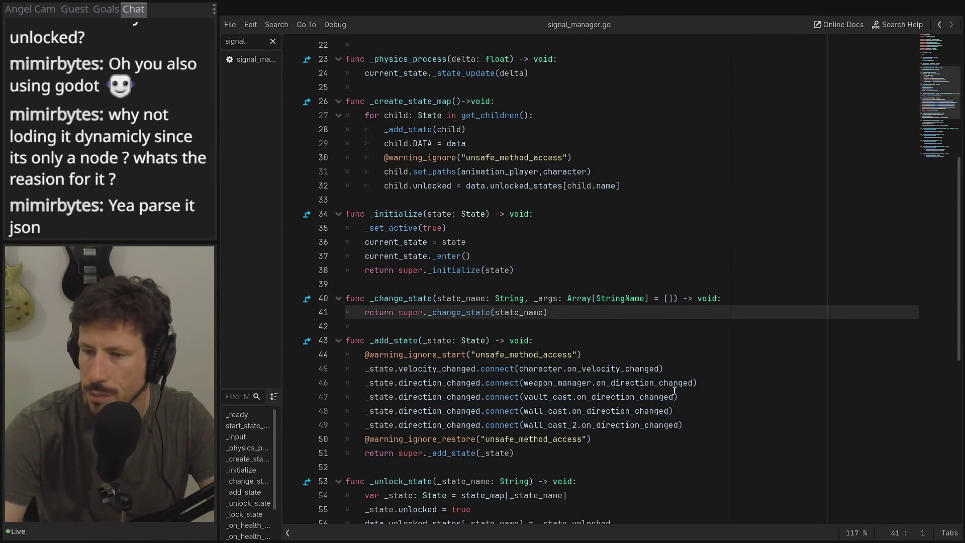
{"action": "mouse_move", "coordinate": [696, 426]}
{"action": "left_mouse_down"}
{"action": "mouse_move", "coordinate": [352, 375]}
{"action": "mouse_move", "coordinate": [346, 385]}
{"action": "left_mouse_up"}
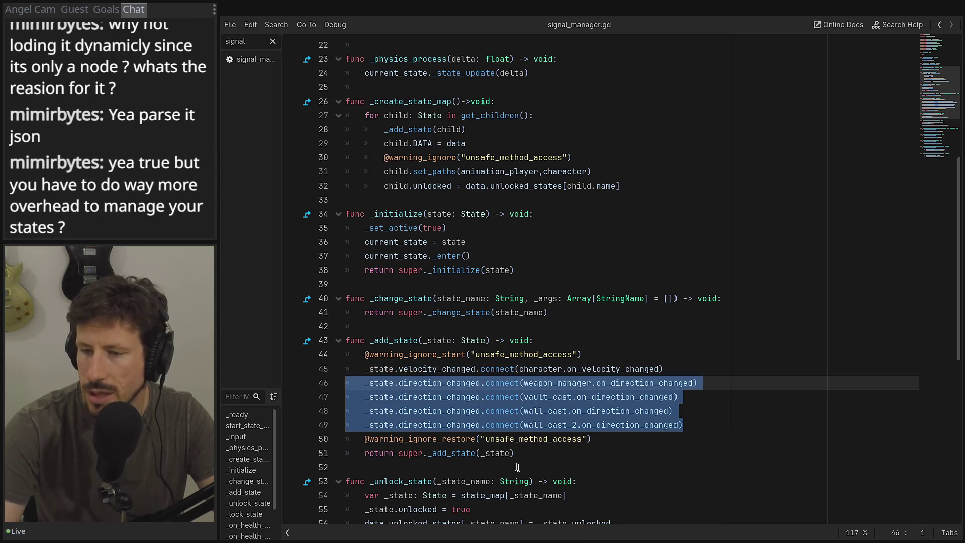
{"action": "left_click", "coordinate": [471, 455]}
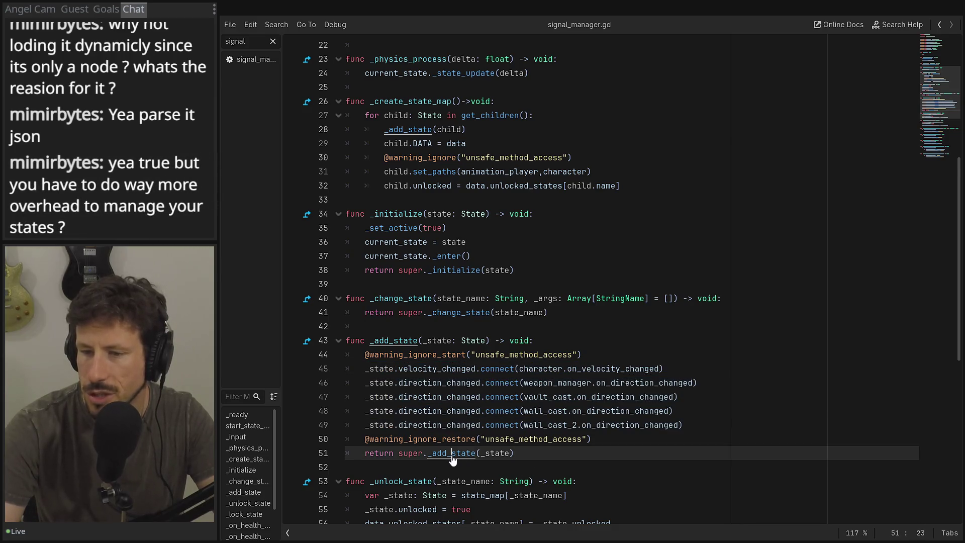
{"action": "left_click", "coordinate": [453, 459], "text": "ctrl"}
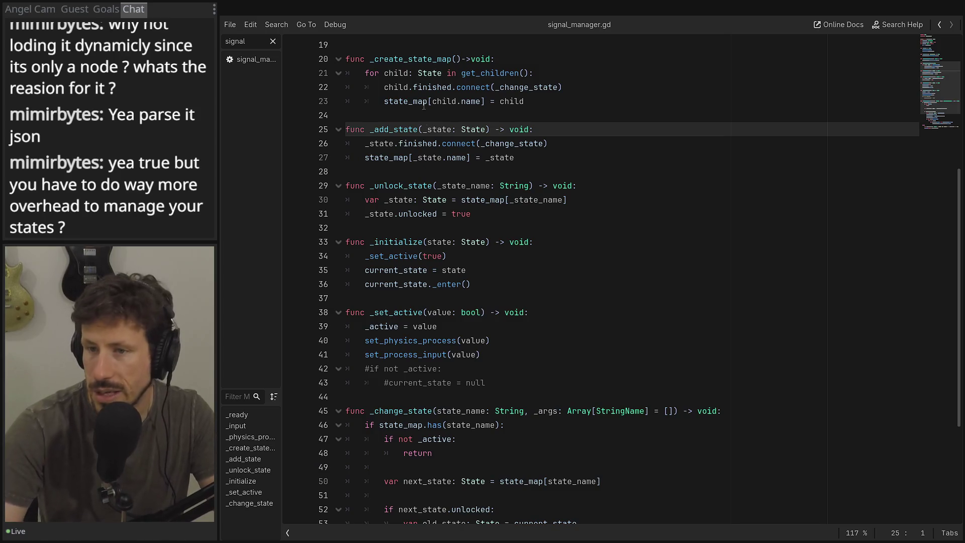
{"action": "left_click", "coordinate": [367, 161]}
{"action": "key", "text": "End"}
{"action": "key", "text": "shift+Home"}
{"action": "key", "text": "shift+Home"}
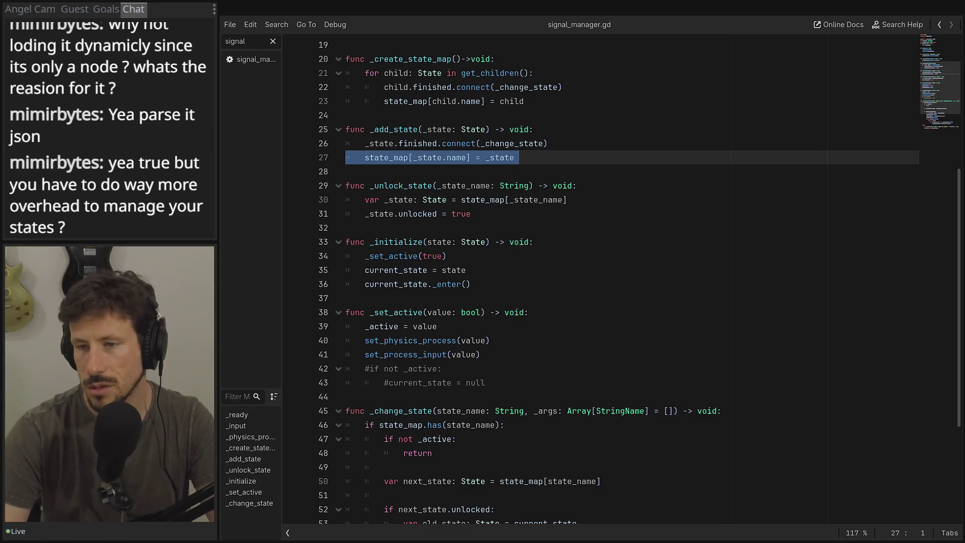
- Highlight the _change_state transition lines and the block that runs only for unlocked states
{"action": "scroll", "coordinate": [466, 320], "scroll_direction": "down", "scroll_amount": 4}
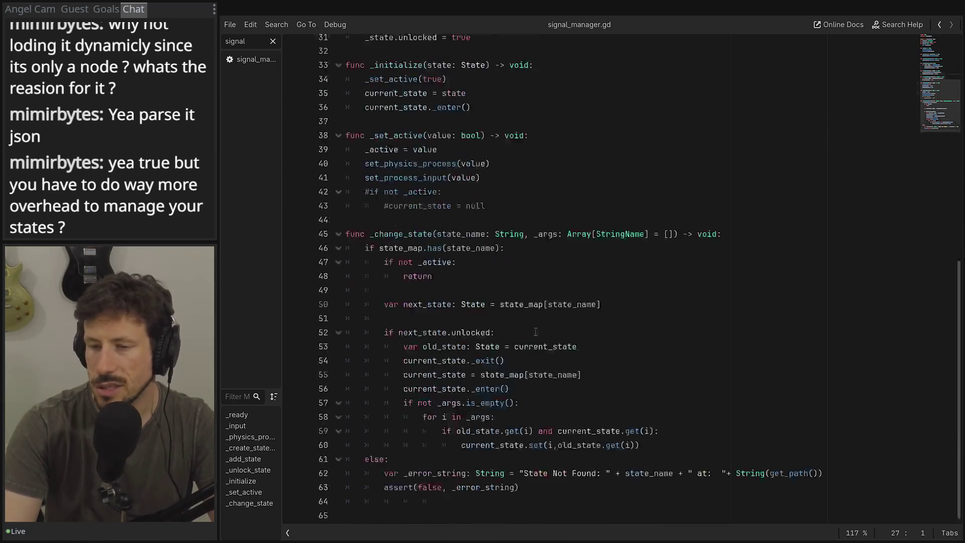
{"action": "left_click", "coordinate": [663, 430]}
{"action": "key", "text": "shift+Up"}
{"action": "key", "text": "shift+Up"}
{"action": "key", "text": "shift+Up"}
{"action": "left_click", "coordinate": [598, 402]}
{"action": "mouse_move", "coordinate": [641, 445]}
{"action": "left_mouse_down"}
{"action": "mouse_move", "coordinate": [402, 374]}
{"action": "mouse_move", "coordinate": [337, 341]}
{"action": "left_mouse_up"}
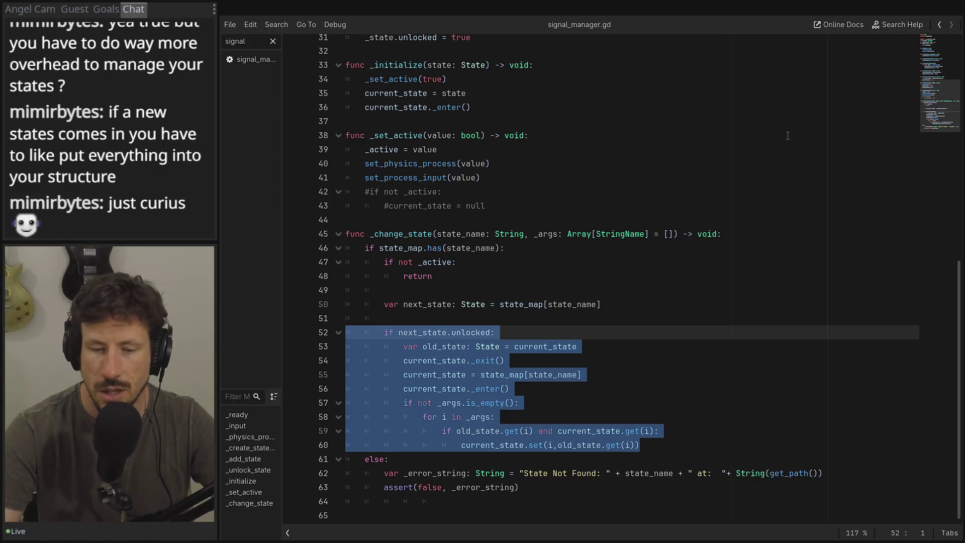
{"action": "scroll", "coordinate": [527, 218], "scroll_direction": "up", "scroll_amount": 4}
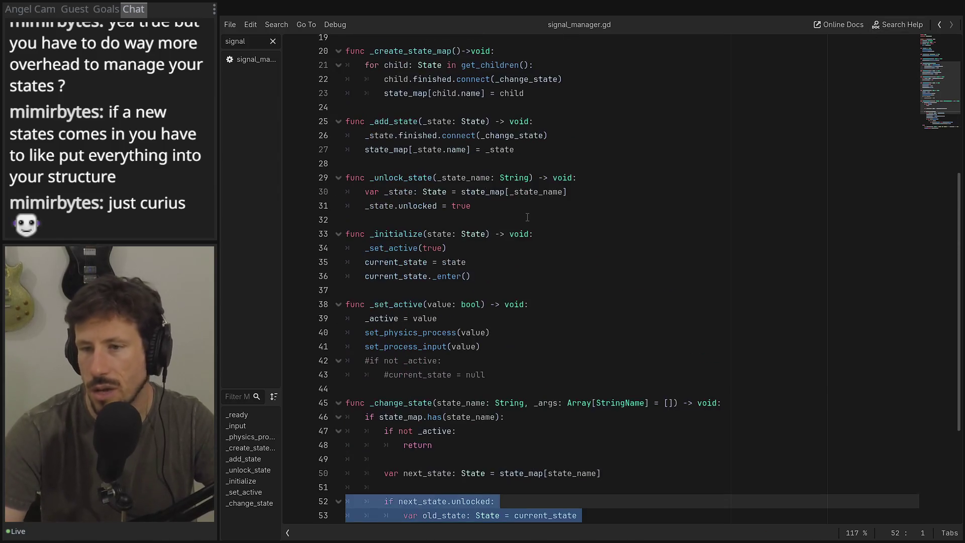
{"action": "scroll", "coordinate": [497, 222], "scroll_direction": "up", "scroll_amount": 4}
{"action": "triple_click", "coordinate": [386, 308]}
{"action": "left_click", "coordinate": [515, 318]}
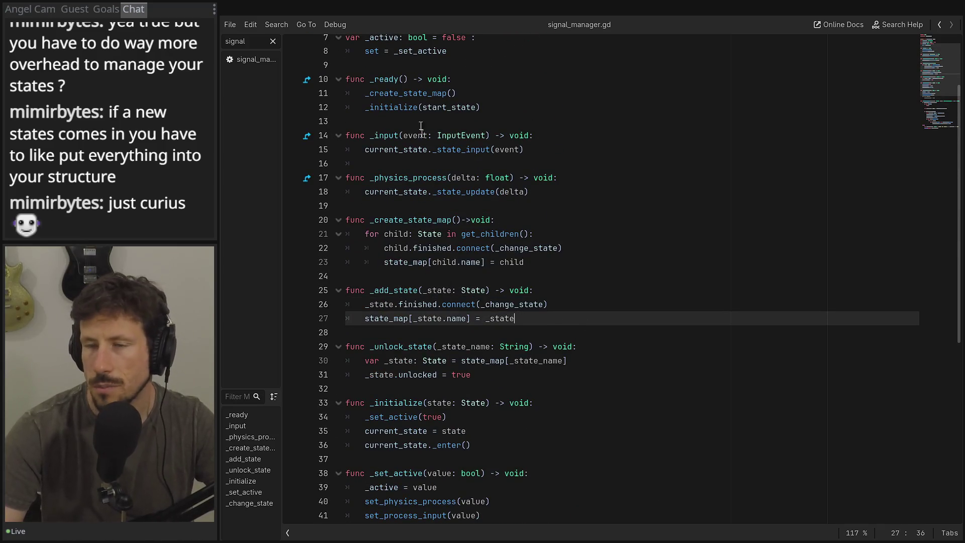
- Step through script history and select on_velocity_changed in the overriding state machine
{"action": "left_click", "coordinate": [939, 25]}
{"action": "left_click", "coordinate": [940, 24]}
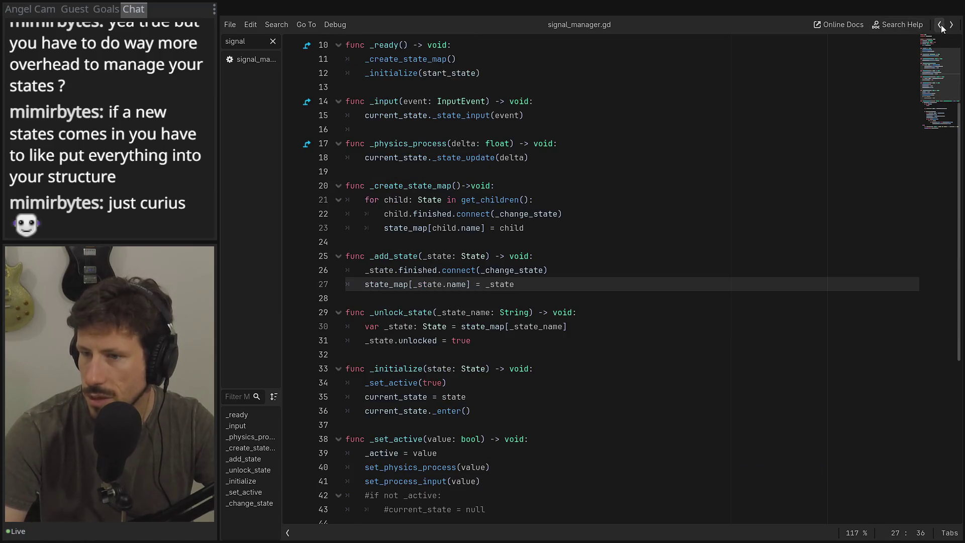
{"action": "left_click", "coordinate": [938, 24]}
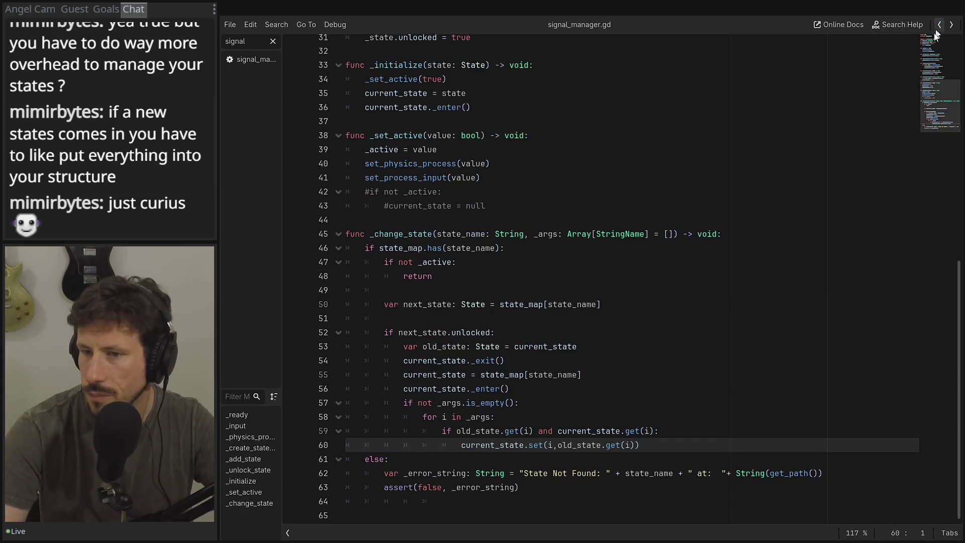
{"action": "left_click", "coordinate": [939, 25]}
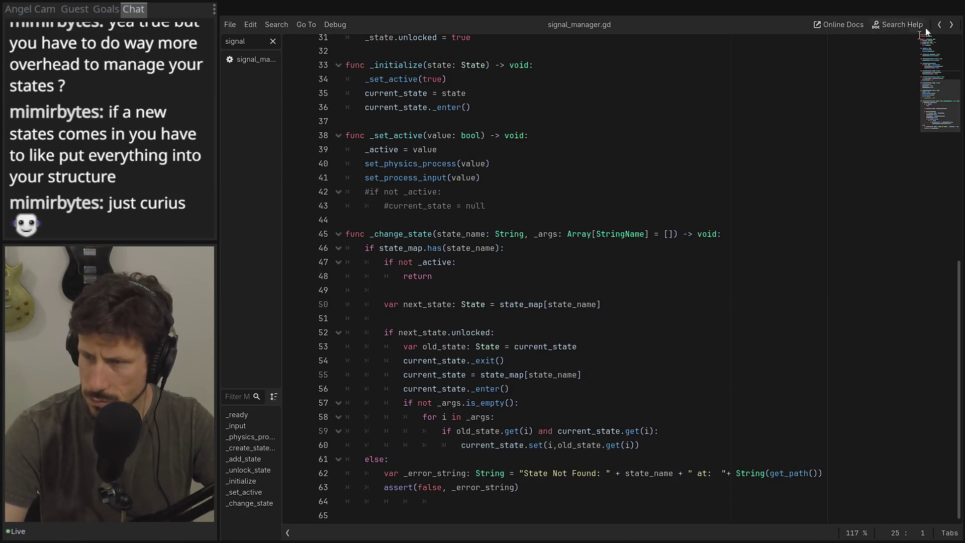
{"action": "left_click", "coordinate": [951, 24]}
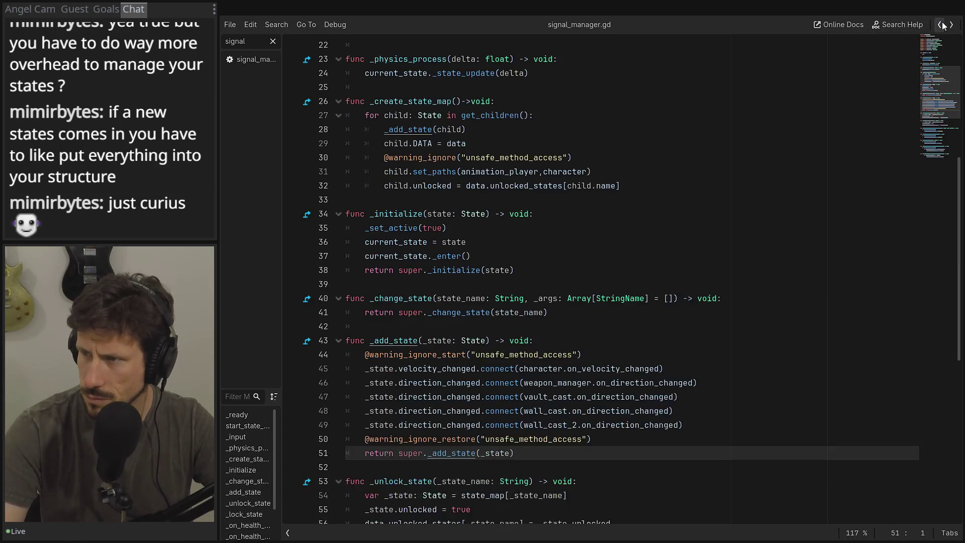
{"action": "left_click", "coordinate": [425, 383]}
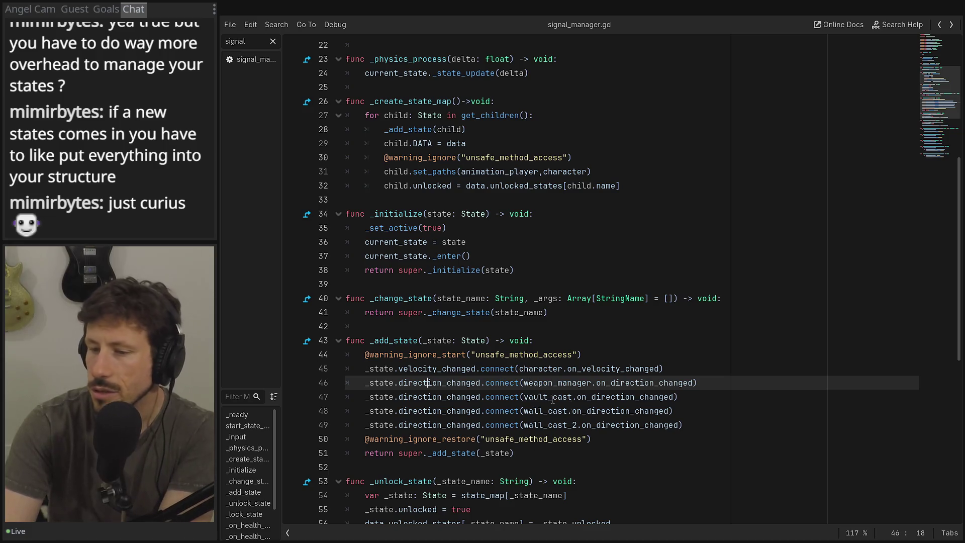
{"action": "double_click", "coordinate": [615, 369]}
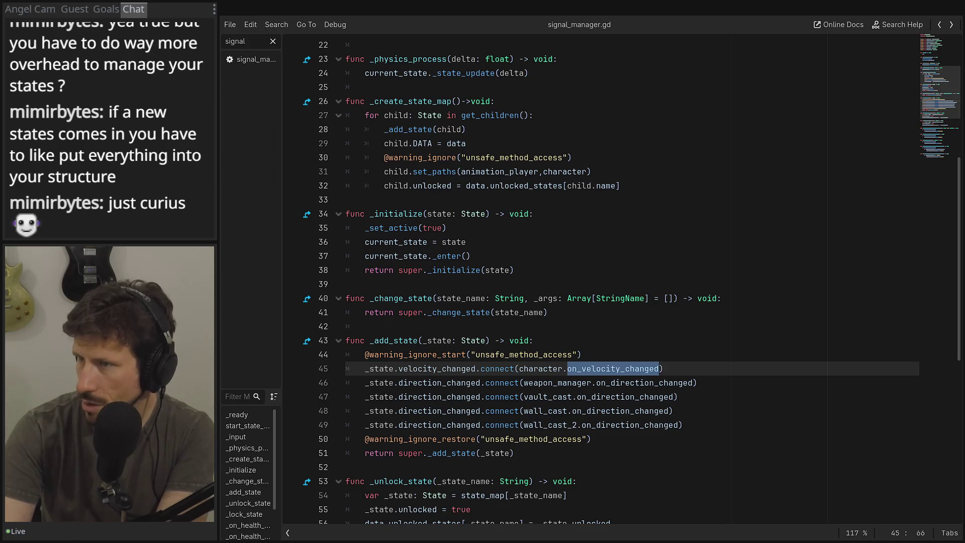
{"action": "key", "text": "alt+Tab"}
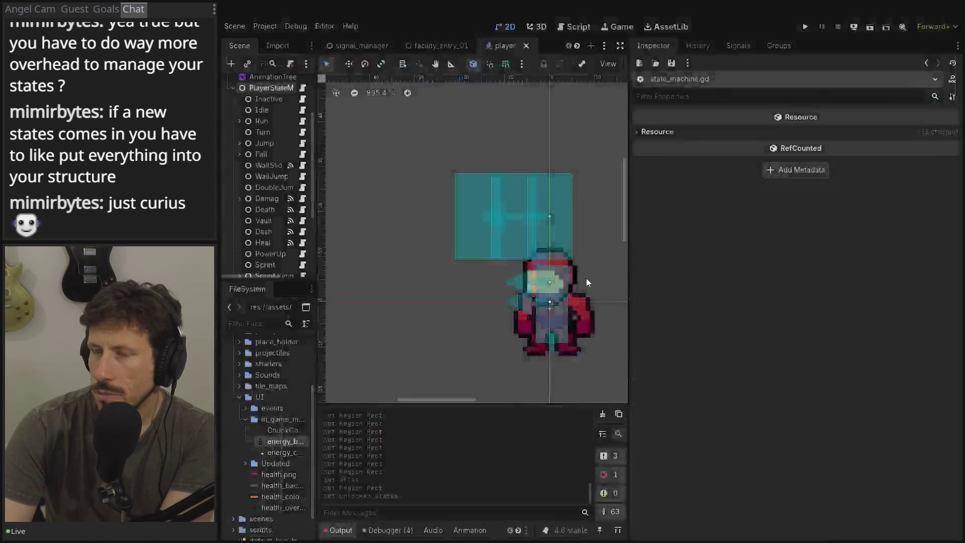
- Widen the Scene and FileSystem docks, select PlayerStateMachine and save the player scene
{"action": "left_click_drag", "start_coordinate": [679, 187], "coordinate": [718, 187]}
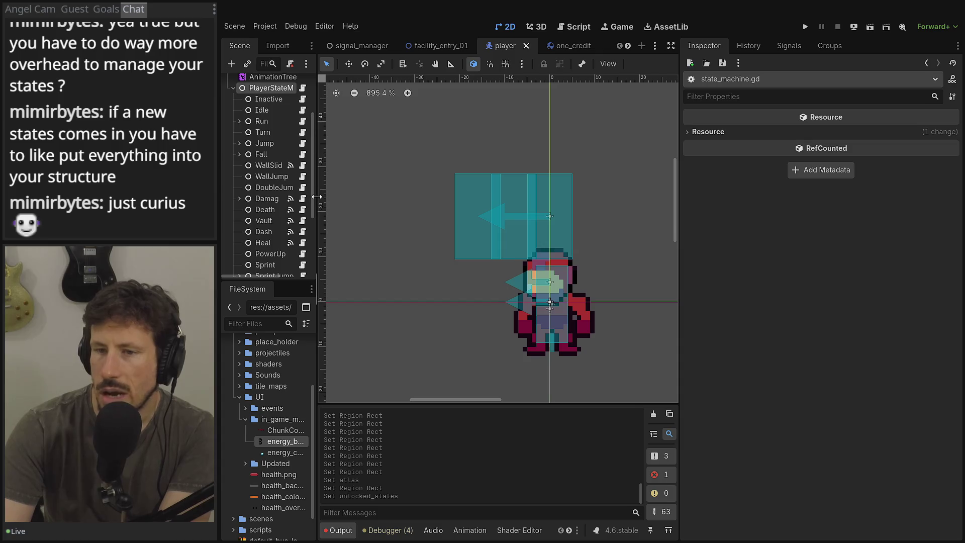
{"action": "left_click_drag", "start_coordinate": [318, 205], "coordinate": [396, 205]}
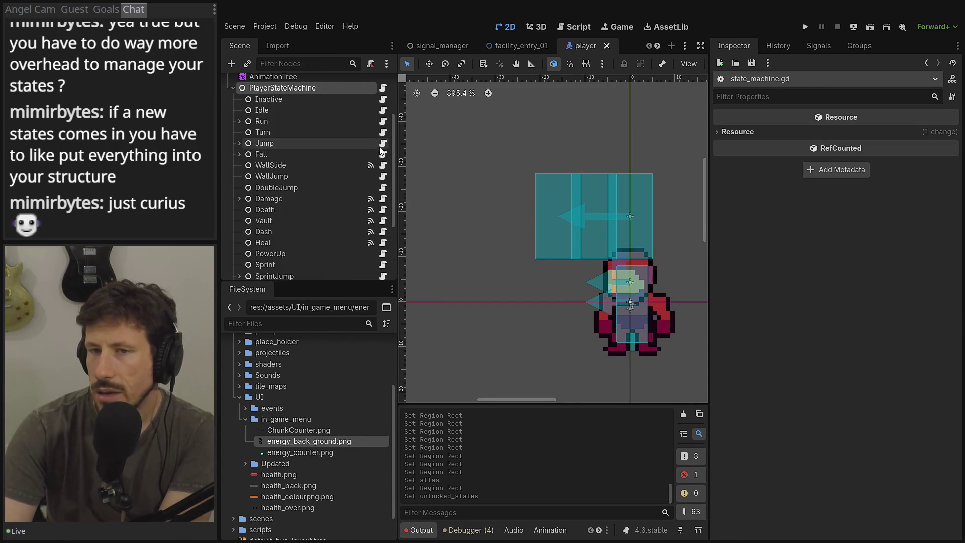
{"action": "left_click", "coordinate": [303, 87]}
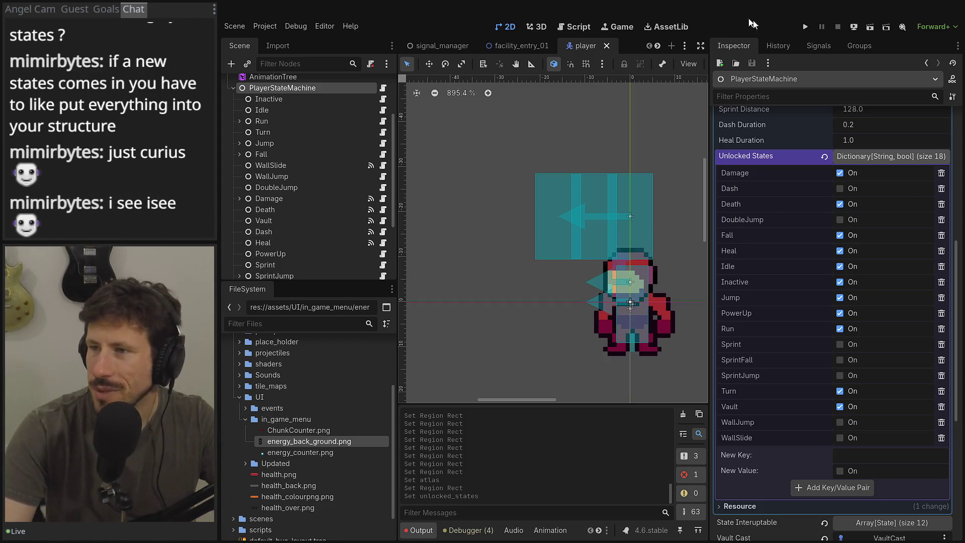
{"action": "key", "text": "ctrl+s"}
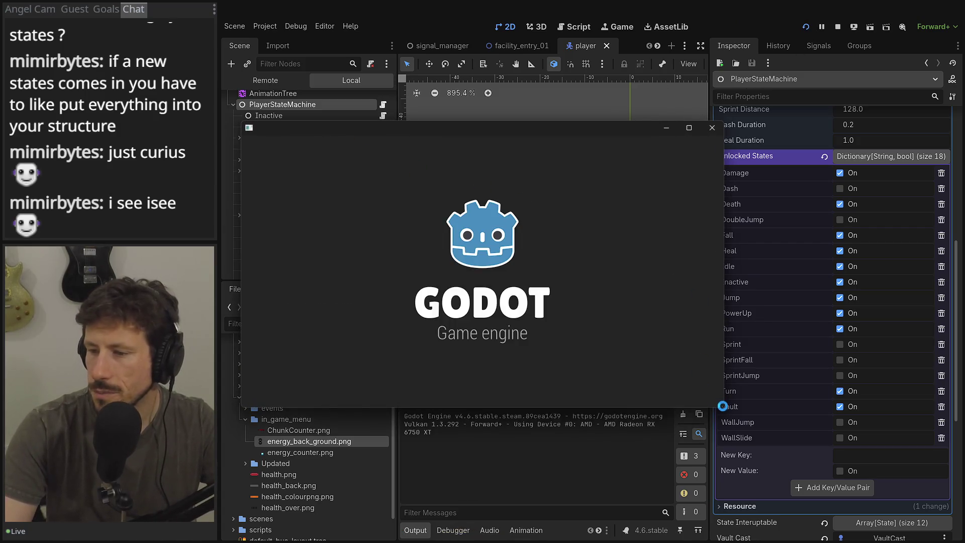
- Start the game and unlock Dash, DoubleJump and SprintJump from the debug abilities list
{"action": "left_click", "coordinate": [305, 272]}
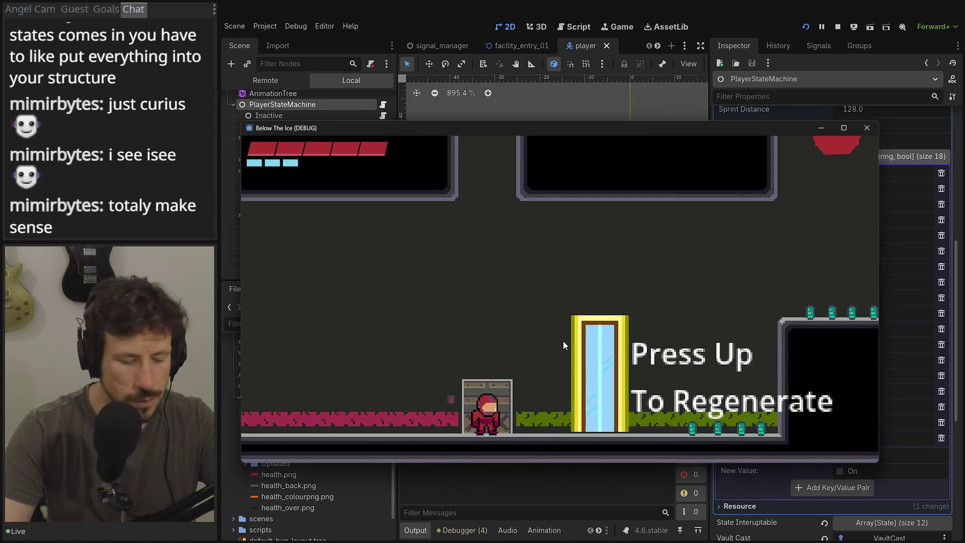
{"action": "key", "text": "Escape"}
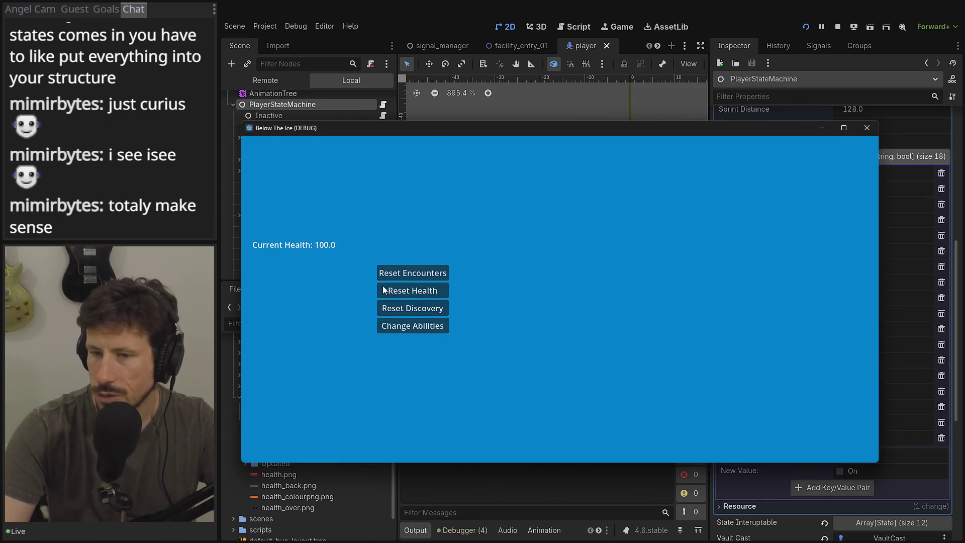
{"action": "left_click", "coordinate": [412, 325]}
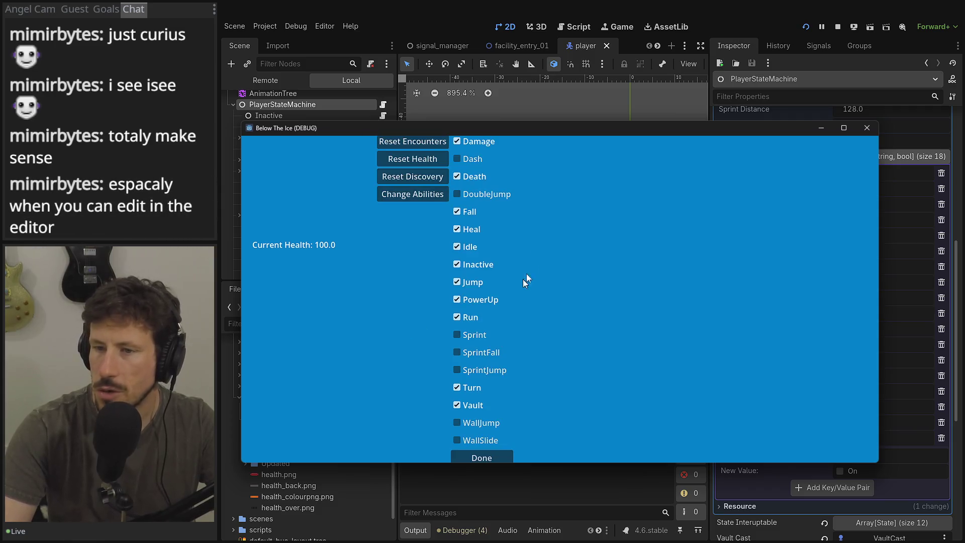
{"action": "left_click_drag", "start_coordinate": [831, 461], "coordinate": [830, 534]}
{"action": "left_click", "coordinate": [478, 197]}
{"action": "left_click", "coordinate": [470, 232]}
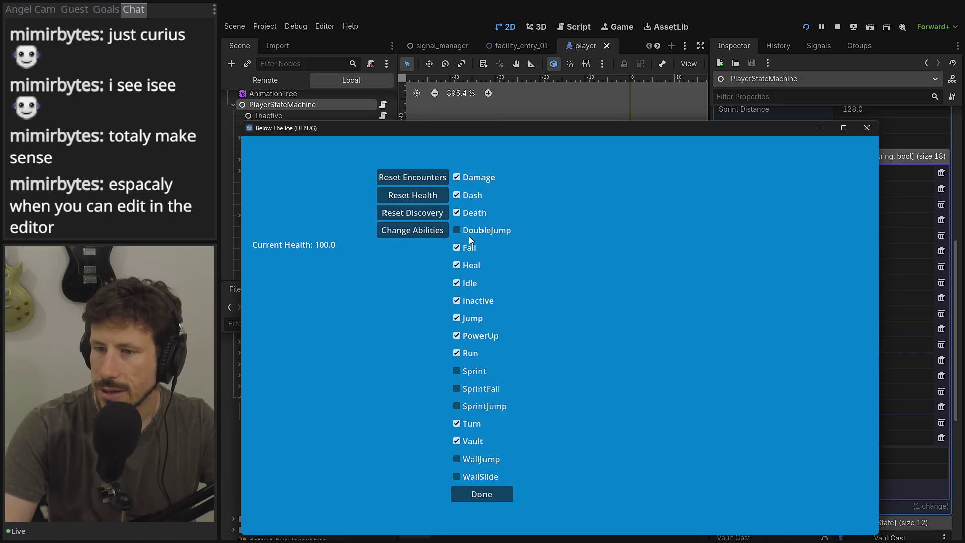
{"action": "left_click", "coordinate": [478, 408]}
{"action": "left_click", "coordinate": [480, 494]}
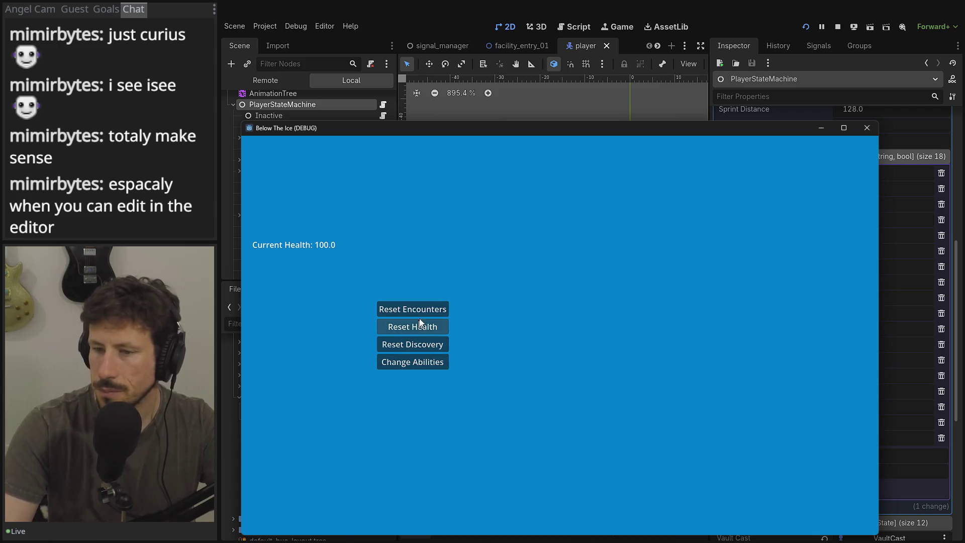
{"action": "left_click", "coordinate": [430, 311]}
- Run the character back and forth between the crate and door, then jump
{"action": "key", "text": "Left"}
{"action": "key", "text": "Right"}
{"action": "key", "text": "Left"}
{"action": "key", "text": "Right"}
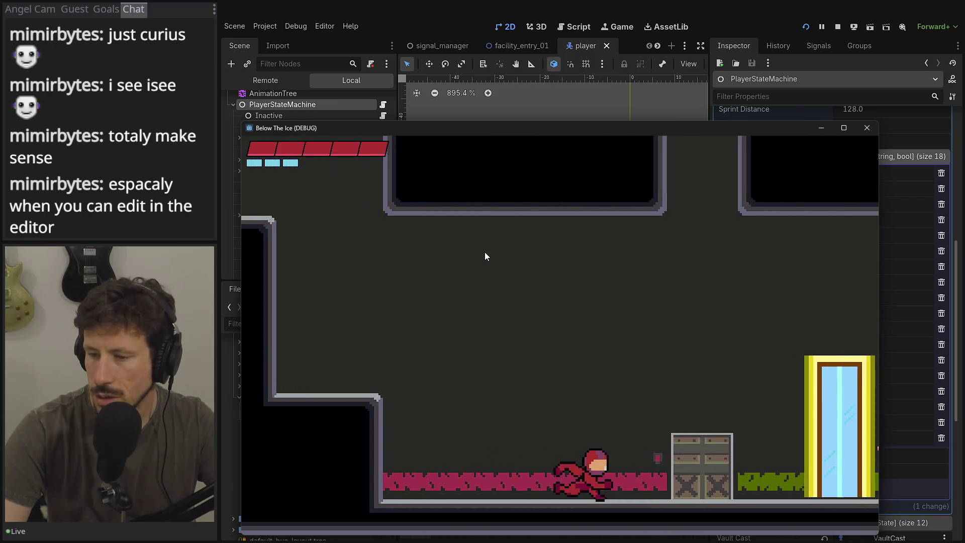
{"action": "key", "text": "Left"}
{"action": "key", "text": "Right"}
{"action": "key", "text": "Right"}
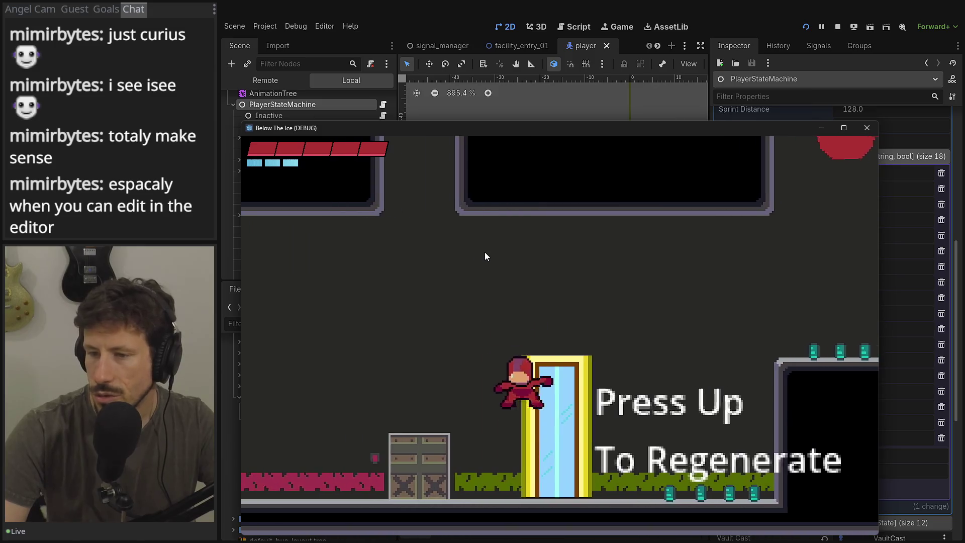
{"action": "key", "text": "Left"}
{"action": "key", "text": "space"}
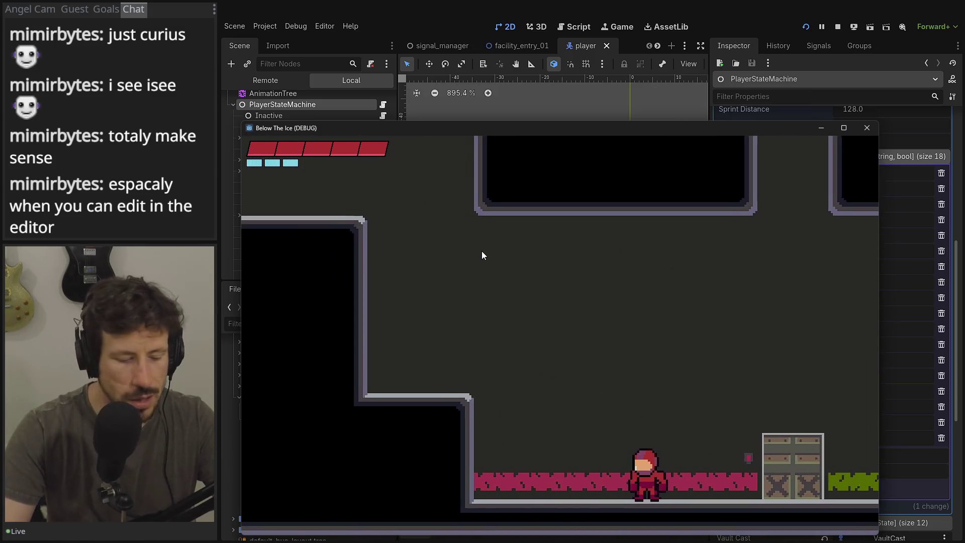
- Recheck the ability checklist, jump the player over the crate, and close the game window
{"action": "key", "text": "Escape"}
{"action": "left_click", "coordinate": [407, 364]}
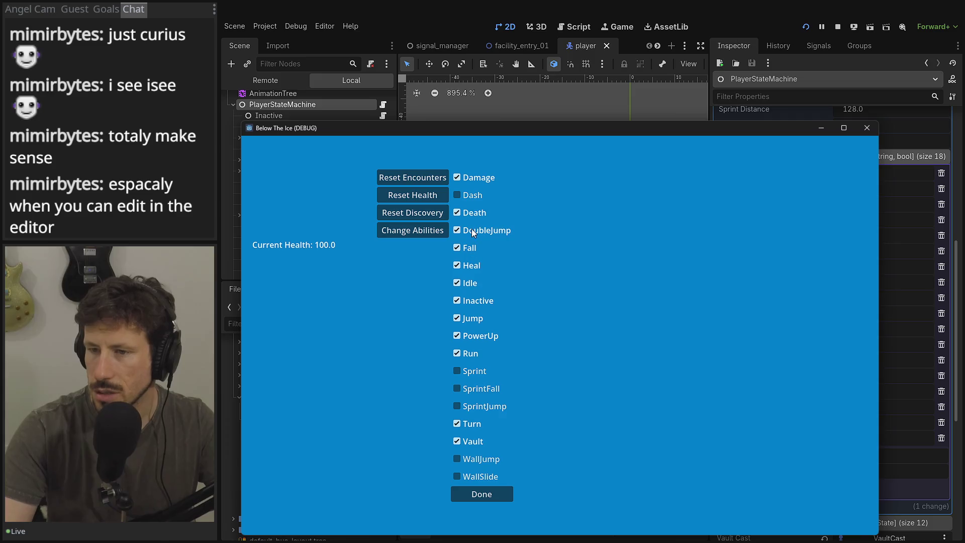
{"action": "left_click", "coordinate": [485, 497]}
{"action": "key", "text": "Escape"}
{"action": "key", "text": "Right"}
{"action": "key", "text": "space"}
{"action": "key", "text": "Left"}
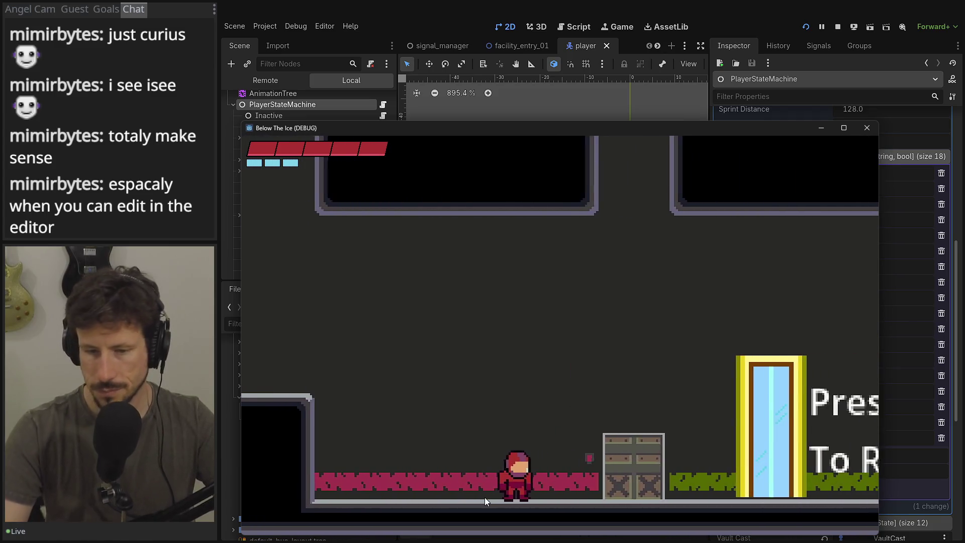
{"action": "left_click", "coordinate": [867, 129]}
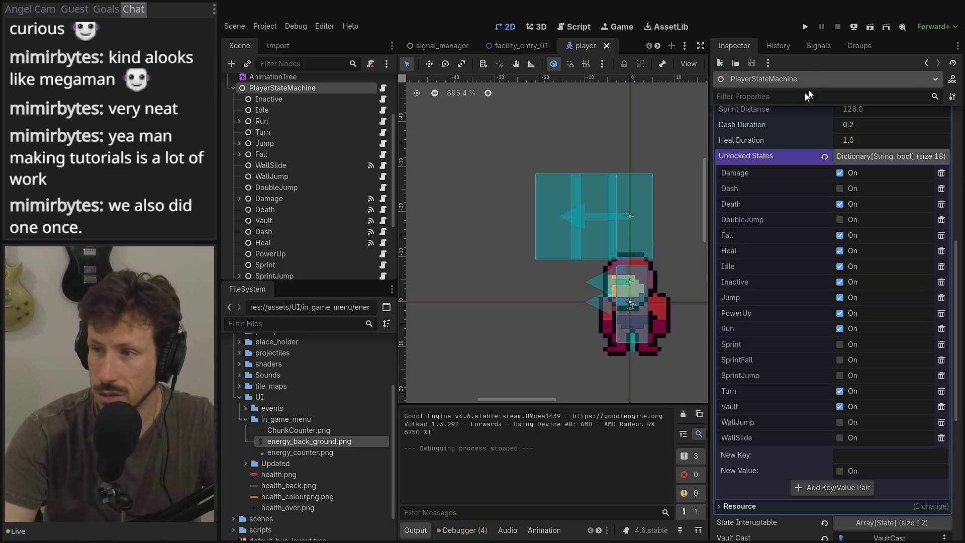
- Widen the 2D viewport at the properties panel's expense
{"action": "left_click_drag", "start_coordinate": [708, 111], "coordinate": [766, 112]}
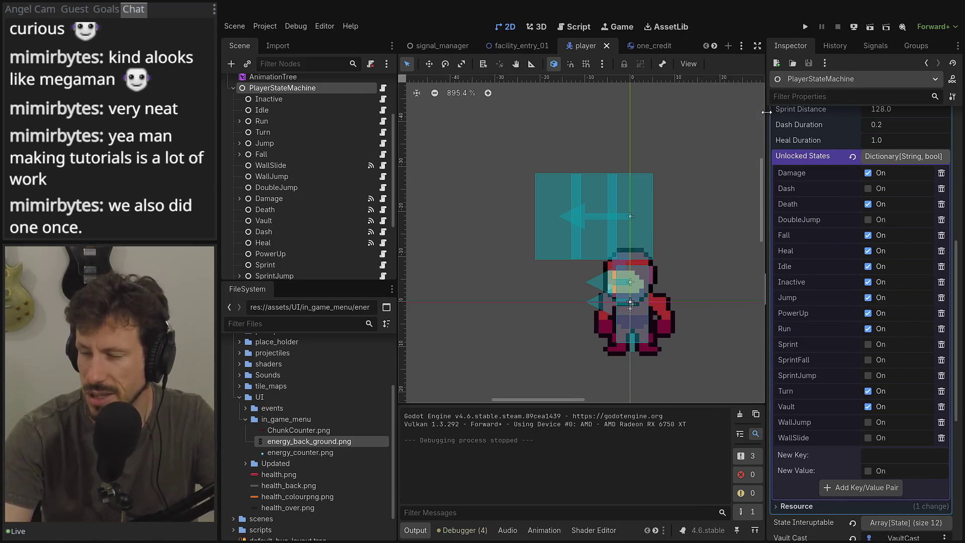
- Widen the 2D viewport, collapse PlayerStateMachine's state children and pan the view
{"action": "left_click_drag", "start_coordinate": [397, 149], "coordinate": [344, 150]}
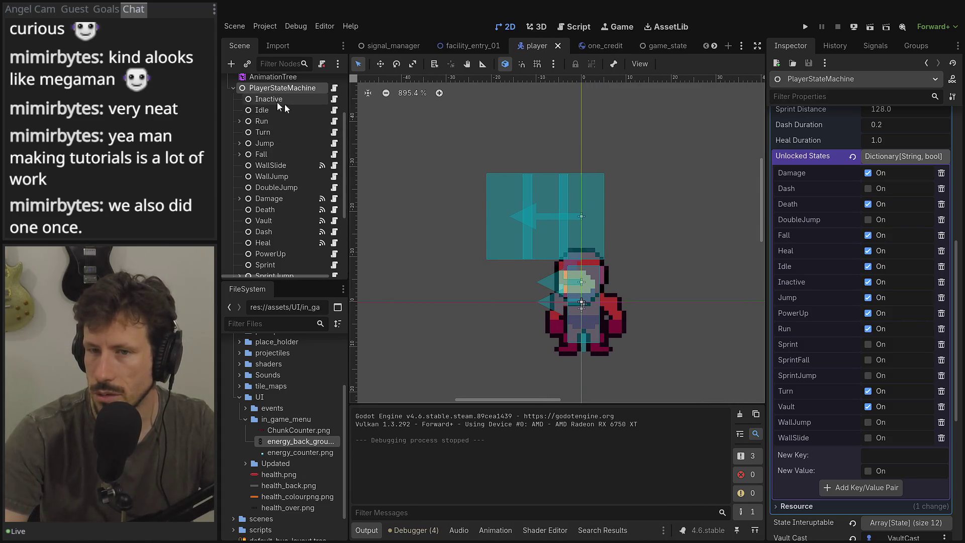
{"action": "left_click", "coordinate": [233, 89]}
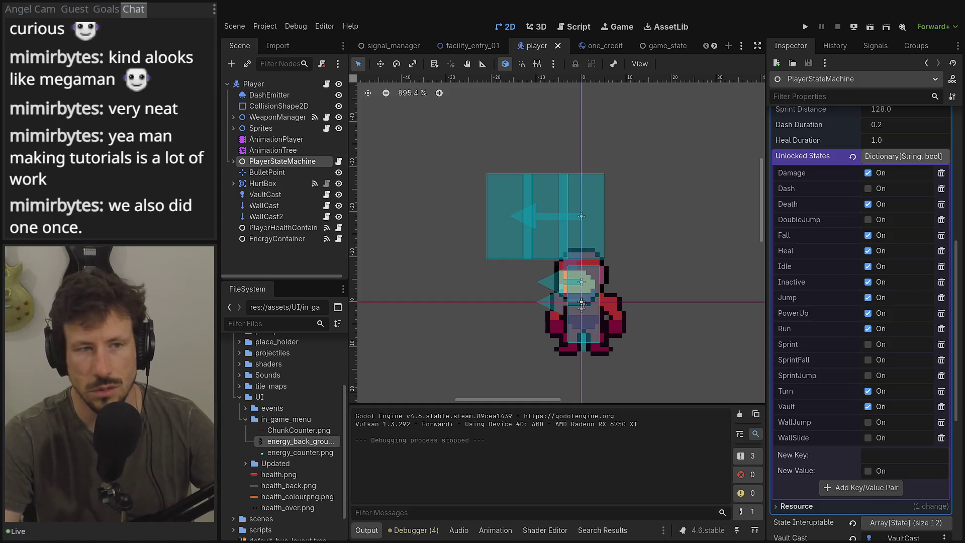
{"action": "mouse_move", "coordinate": [648, 182]}
{"action": "left_mouse_down"}
{"action": "mouse_move", "coordinate": [627, 209]}
{"action": "mouse_move", "coordinate": [634, 177]}
{"action": "left_mouse_up"}
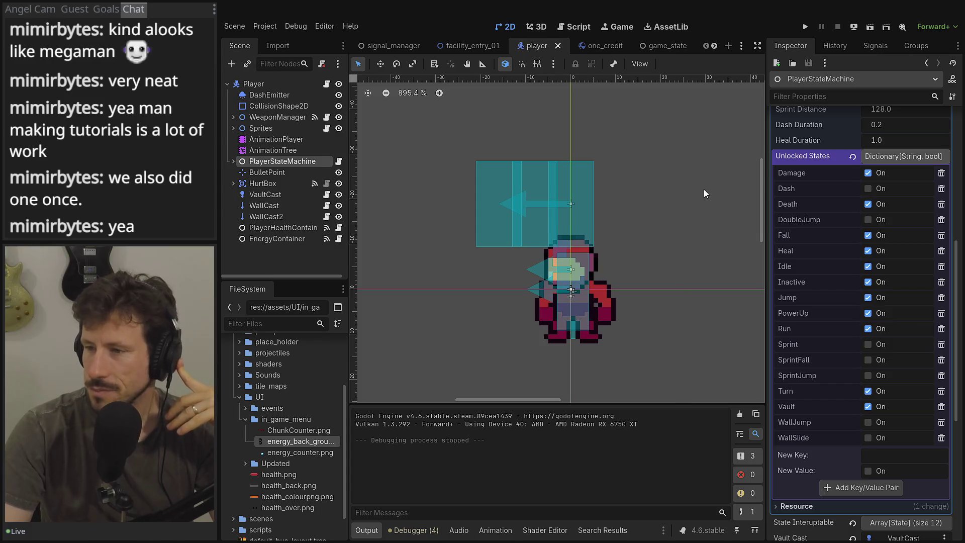
{"action": "left_click_drag", "start_coordinate": [683, 194], "coordinate": [648, 195]}
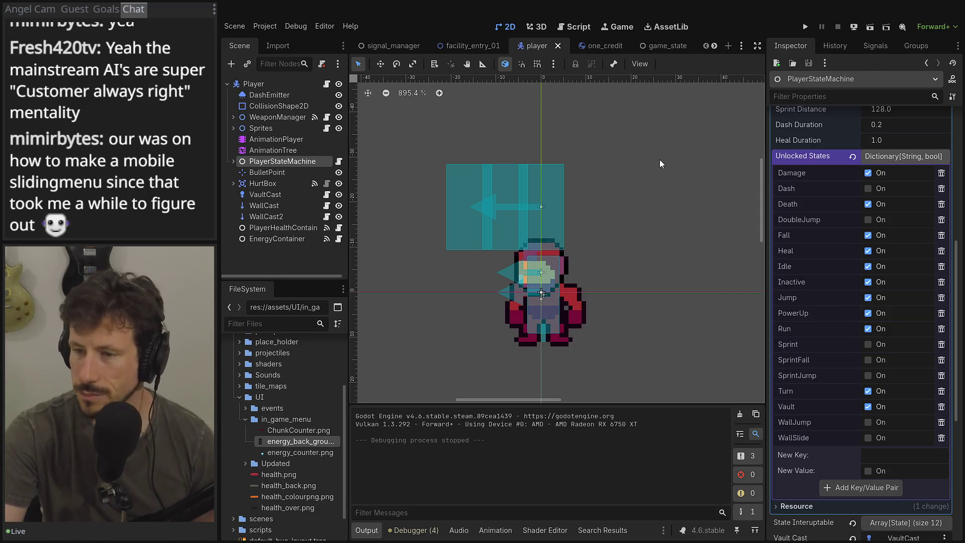
- Close the health_bar and credit_ui scenes, leaving in_game_menu active, and bring up Aseprite
{"action": "left_click", "coordinate": [715, 46]}
{"action": "left_click", "coordinate": [715, 47]}
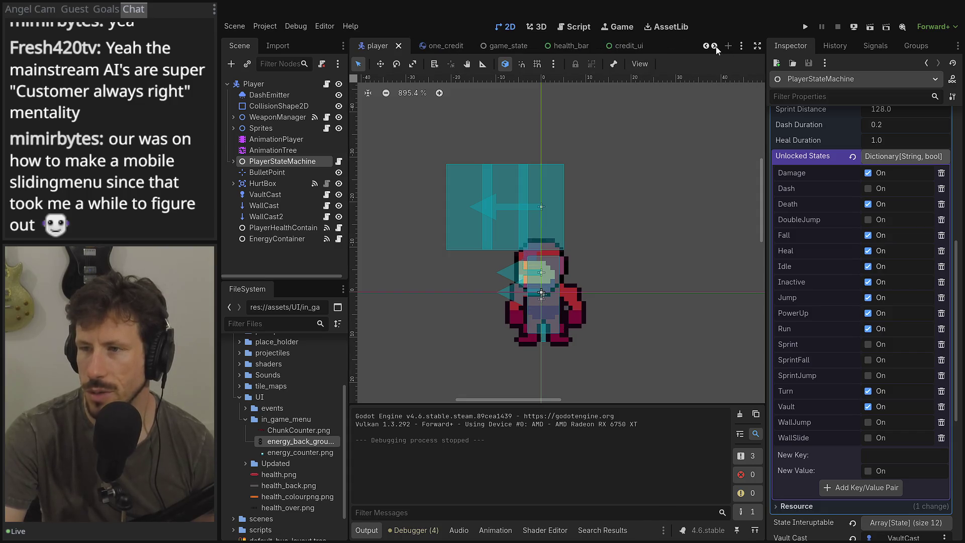
{"action": "left_click", "coordinate": [644, 45]}
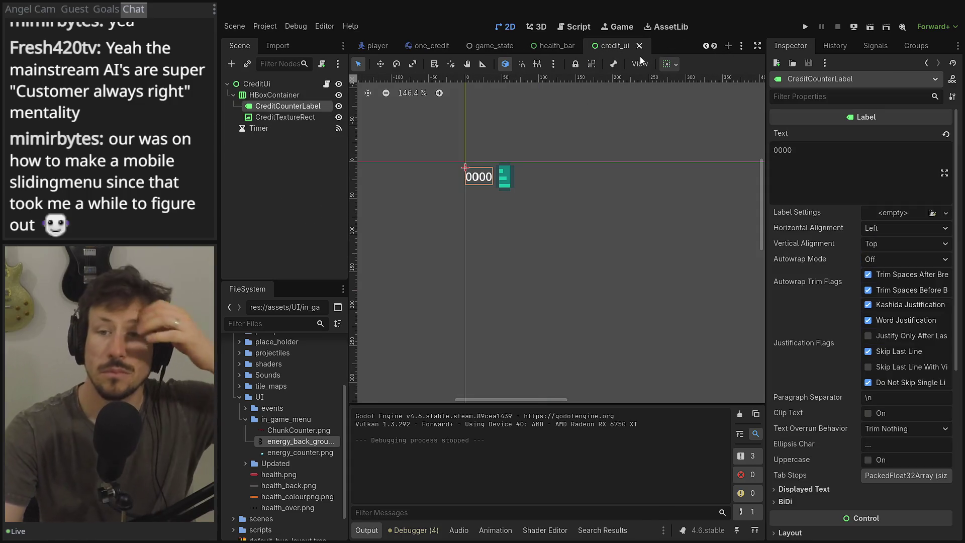
{"action": "left_click", "coordinate": [556, 45]}
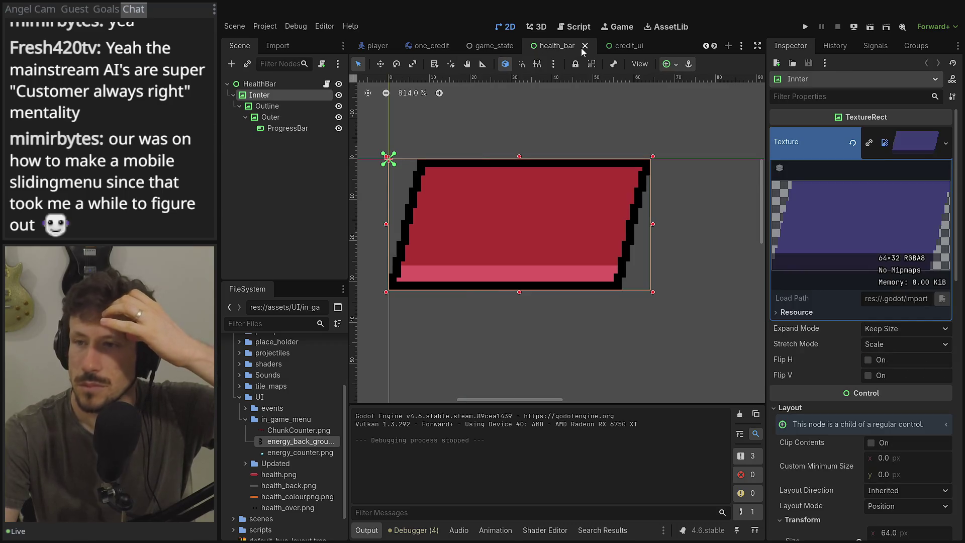
{"action": "left_click", "coordinate": [585, 45]}
{"action": "left_click", "coordinate": [584, 46]}
{"action": "left_click", "coordinate": [580, 45]}
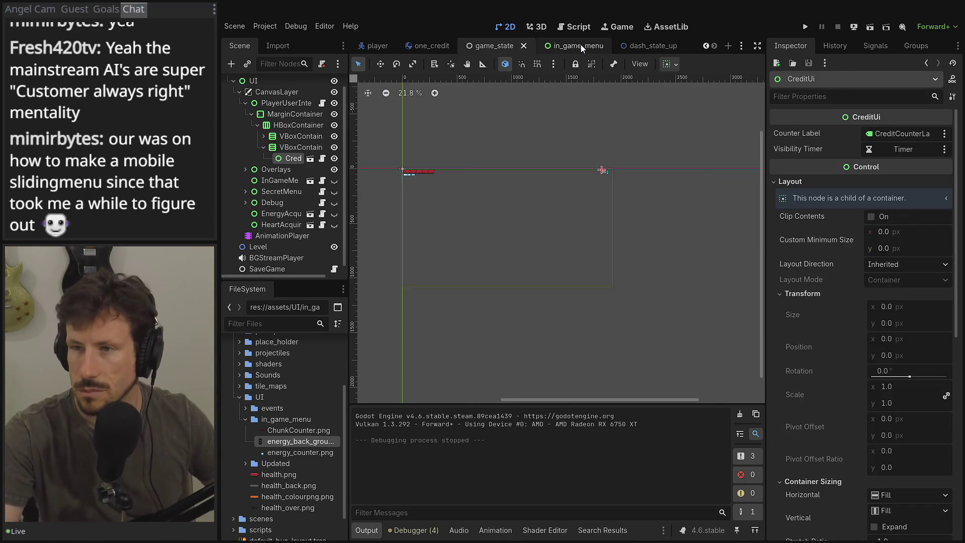
{"action": "left_click", "coordinate": [580, 46]}
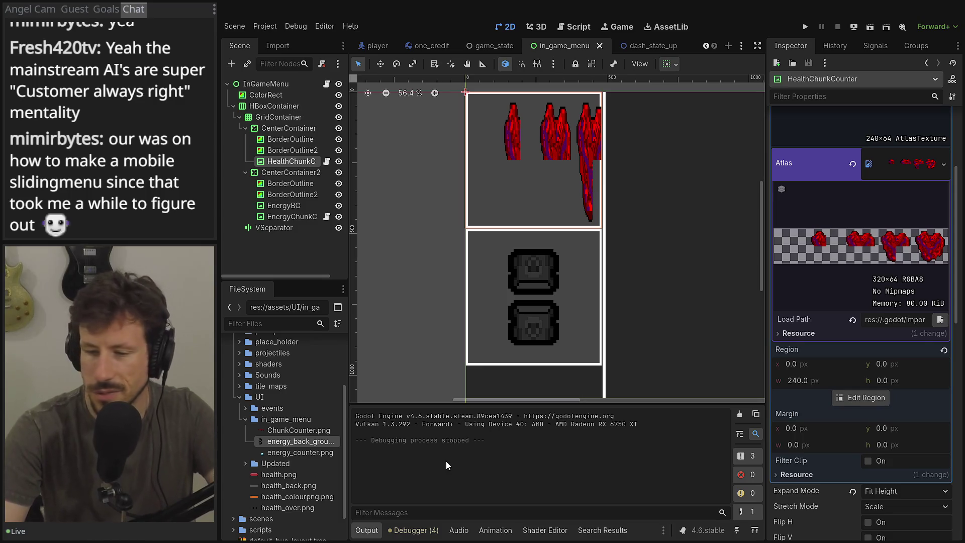
{"action": "key", "text": "alt+Tab"}
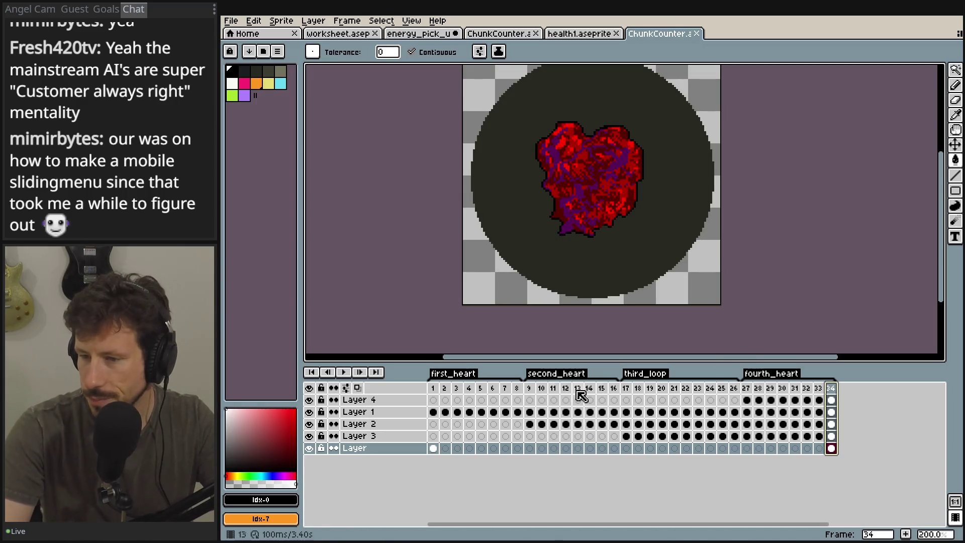
- Compare frames 8, 9 and 16 of the heart animation, settling on frame 8 recentered
{"action": "left_click", "coordinate": [517, 389]}
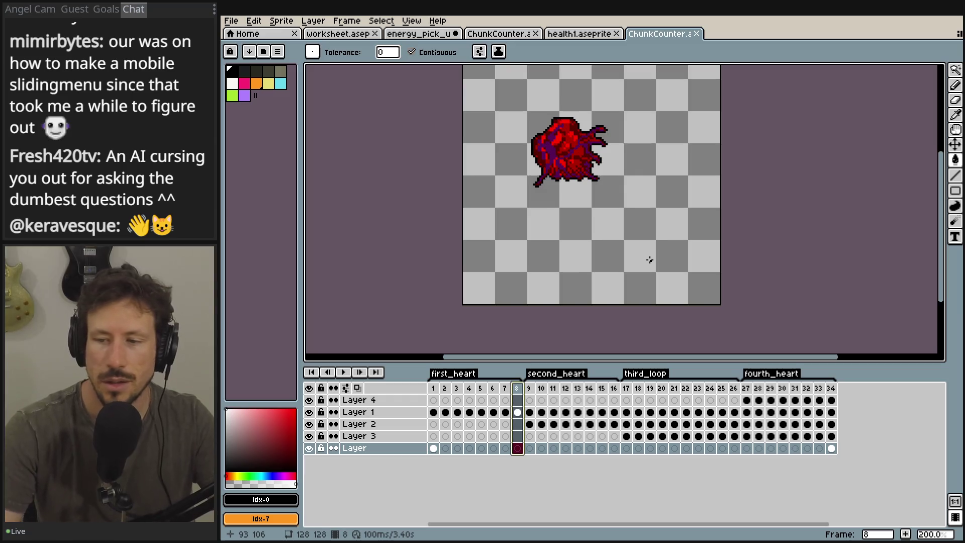
{"action": "left_click", "coordinate": [615, 391], "text": "shift"}
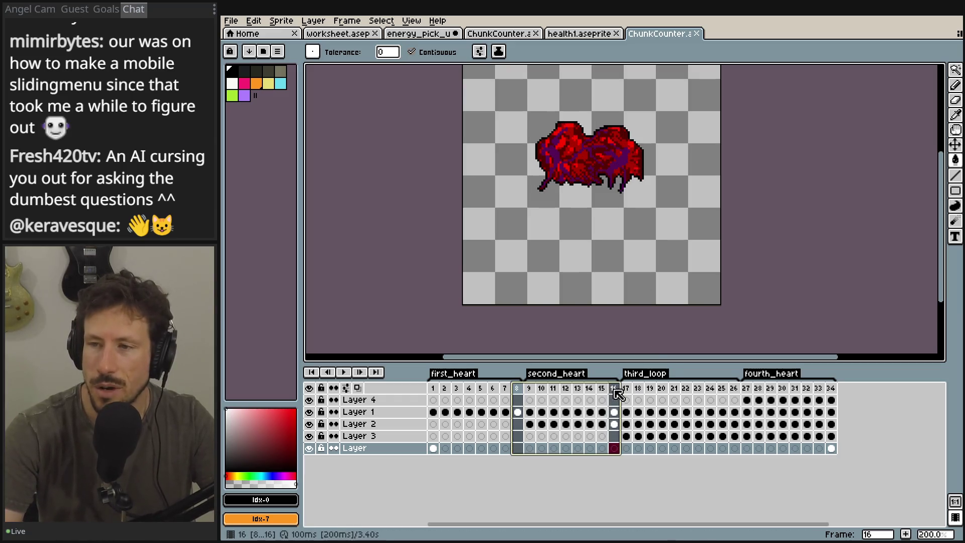
{"action": "left_click", "coordinate": [518, 388]}
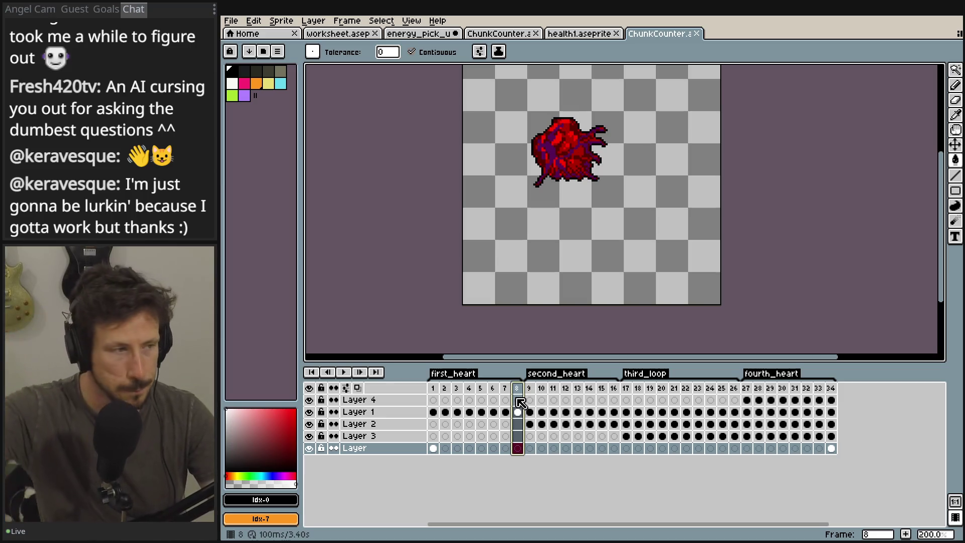
{"action": "left_click", "coordinate": [614, 388]}
{"action": "left_click", "coordinate": [530, 388]}
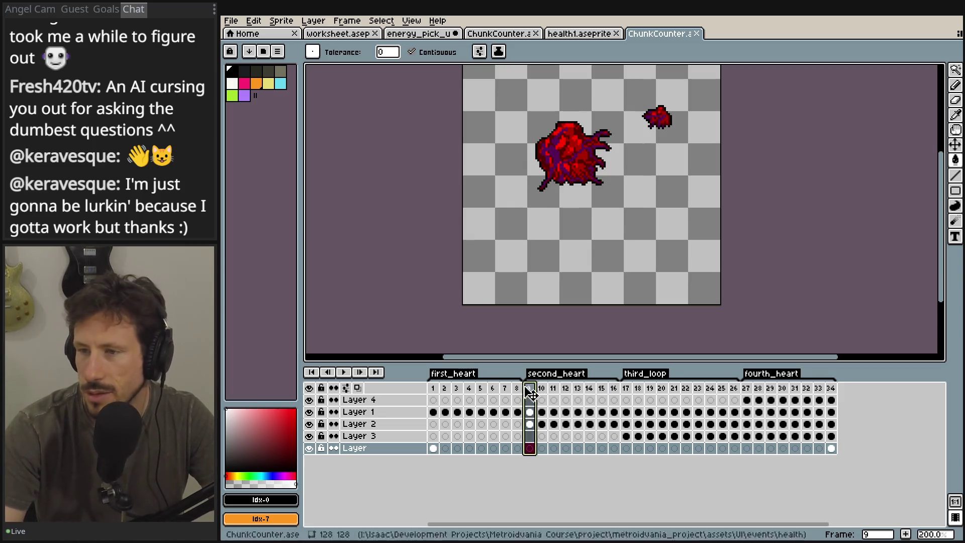
{"action": "left_click", "coordinate": [517, 388]}
{"action": "left_click_drag", "start_coordinate": [459, 215], "coordinate": [418, 244]}
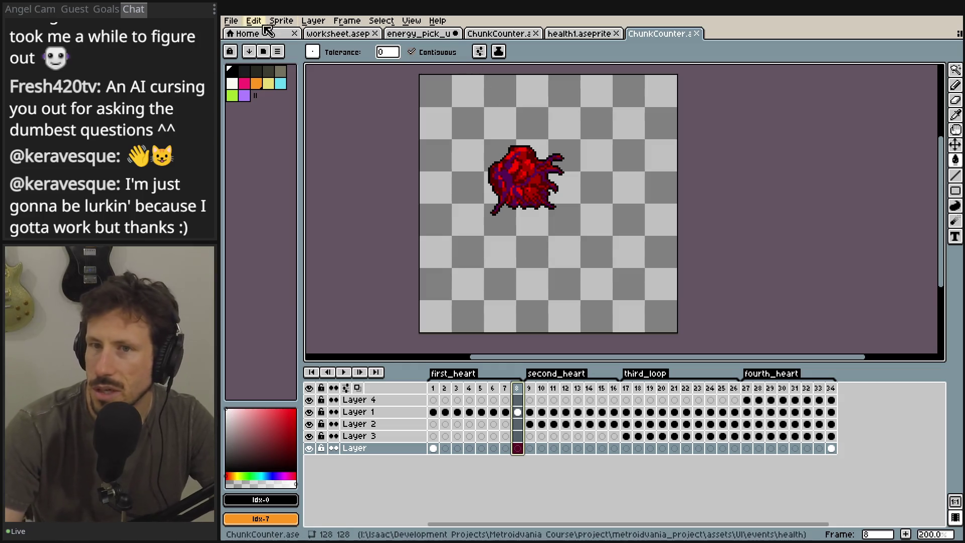
- Browse the File > Open Recent list, then compare frames 7 and 8
{"action": "left_click", "coordinate": [232, 21]}
{"action": "left_click", "coordinate": [232, 24]}
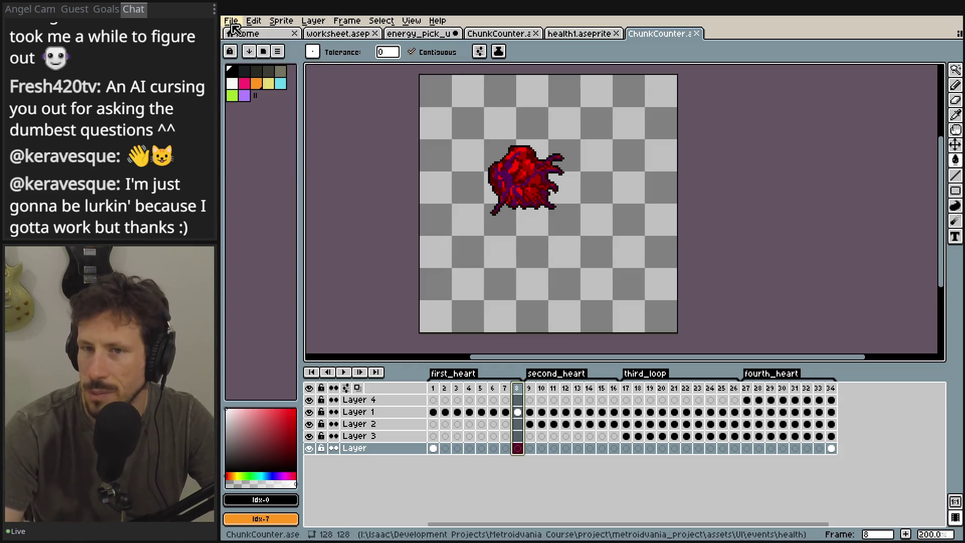
{"action": "left_click", "coordinate": [233, 22]}
{"action": "mouse_move", "coordinate": [263, 60]}
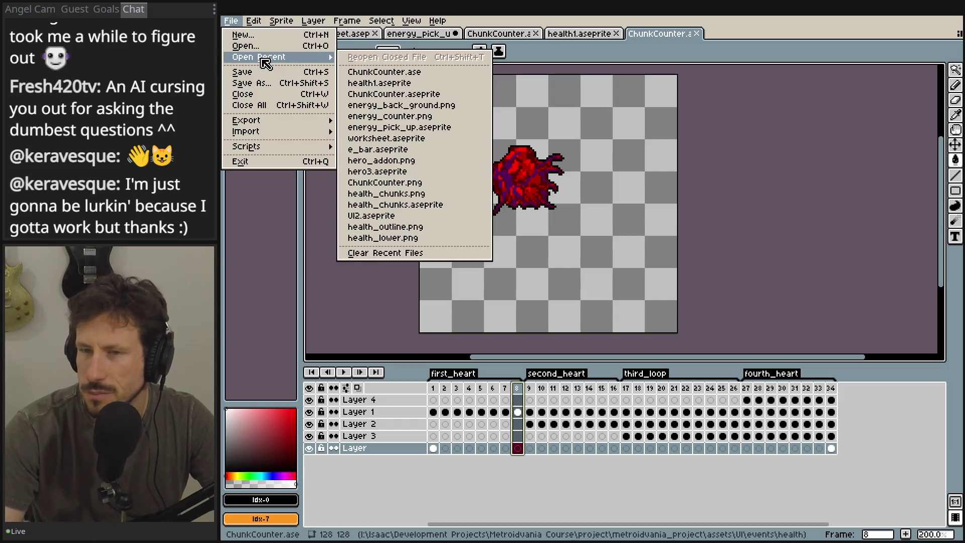
{"action": "left_click", "coordinate": [522, 393]}
{"action": "left_click", "coordinate": [506, 392]}
{"action": "left_click", "coordinate": [519, 394]}
{"action": "left_click", "coordinate": [506, 392]}
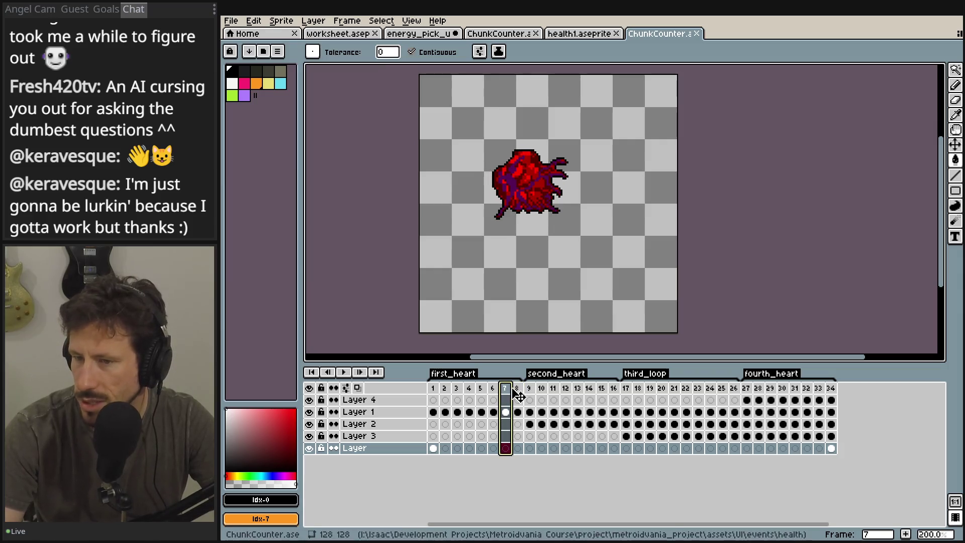
{"action": "left_click", "coordinate": [521, 392]}
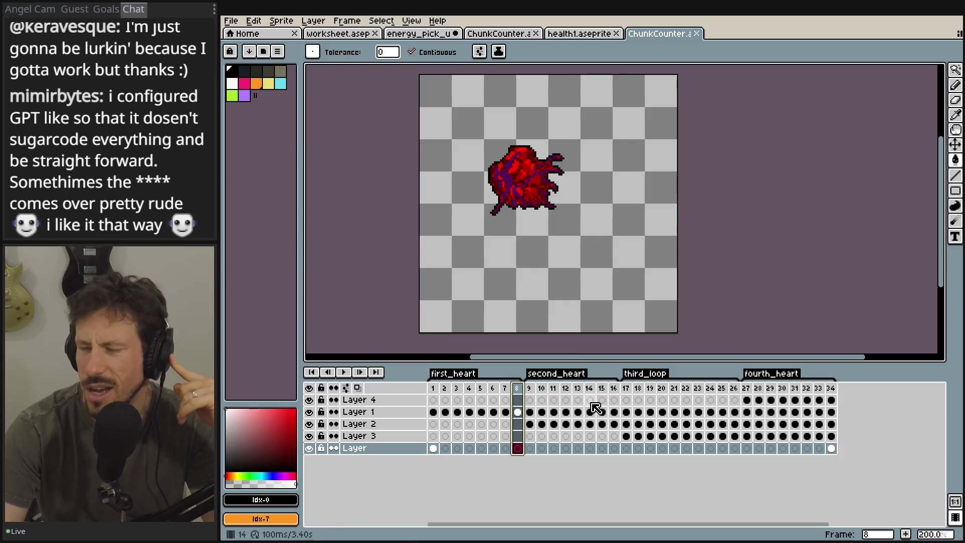
- Open Sprite > Canvas Size to view the 128 × 128 dimensions
{"action": "left_click", "coordinate": [395, 22]}
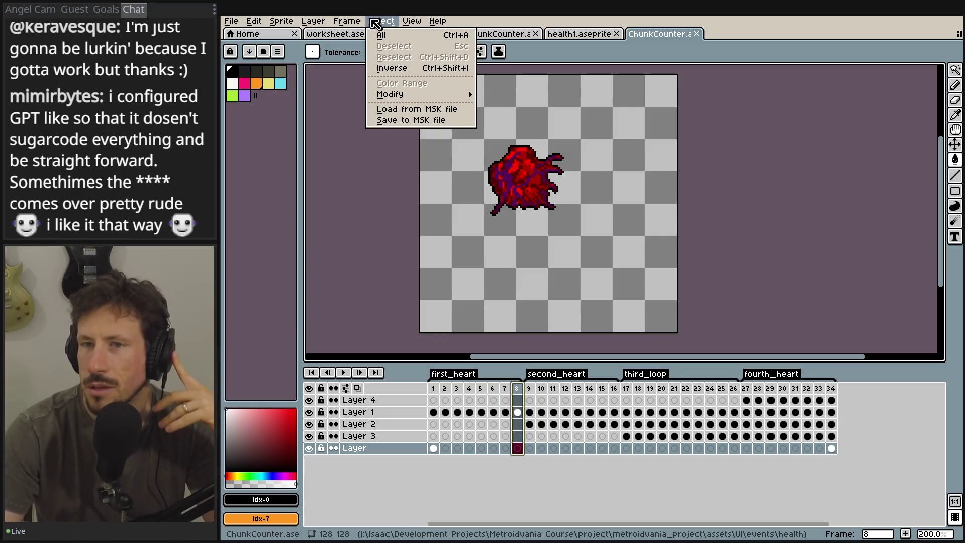
{"action": "mouse_move", "coordinate": [256, 21]}
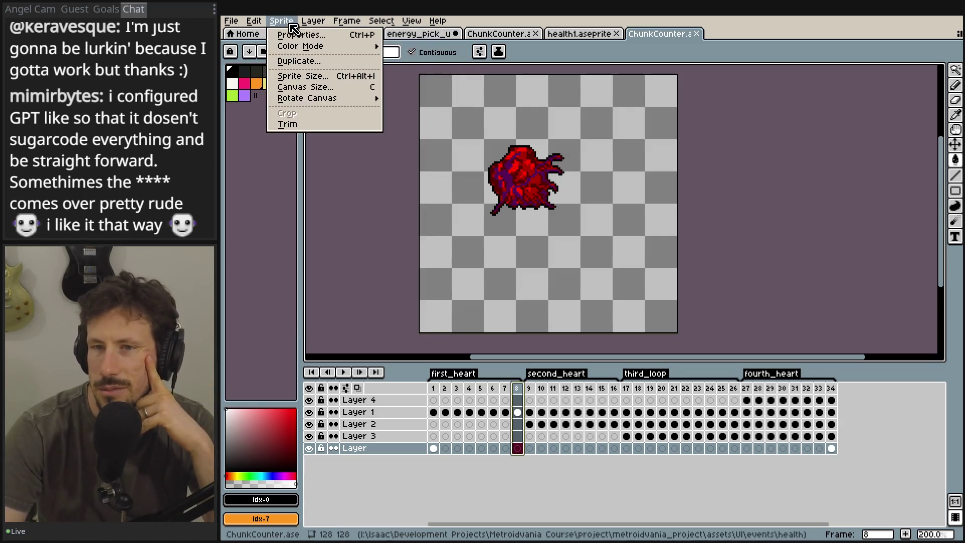
{"action": "left_click", "coordinate": [309, 85]}
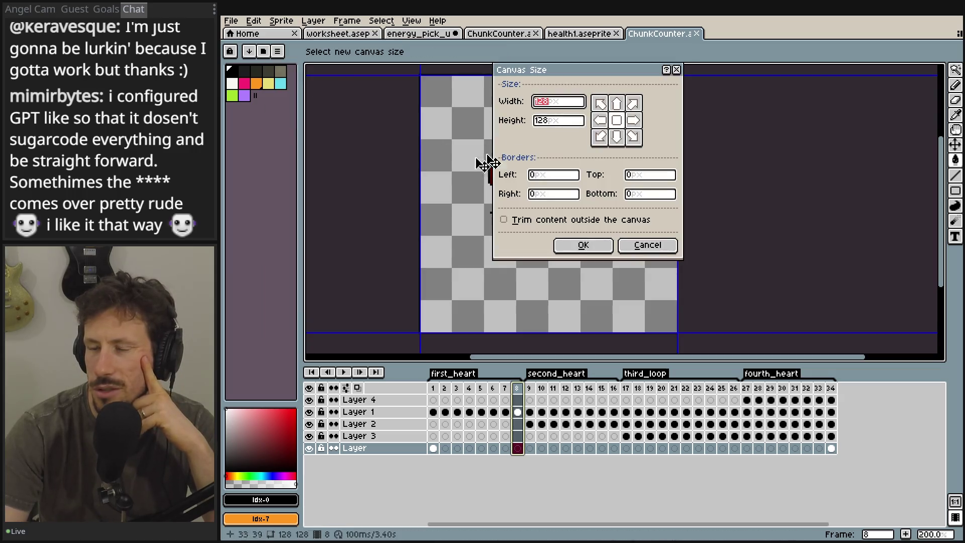
- Try canvas widths 54 and 64, then cancel, keeping the sprite at 128 × 128
{"action": "left_click_drag", "start_coordinate": [383, 224], "coordinate": [310, 227]}
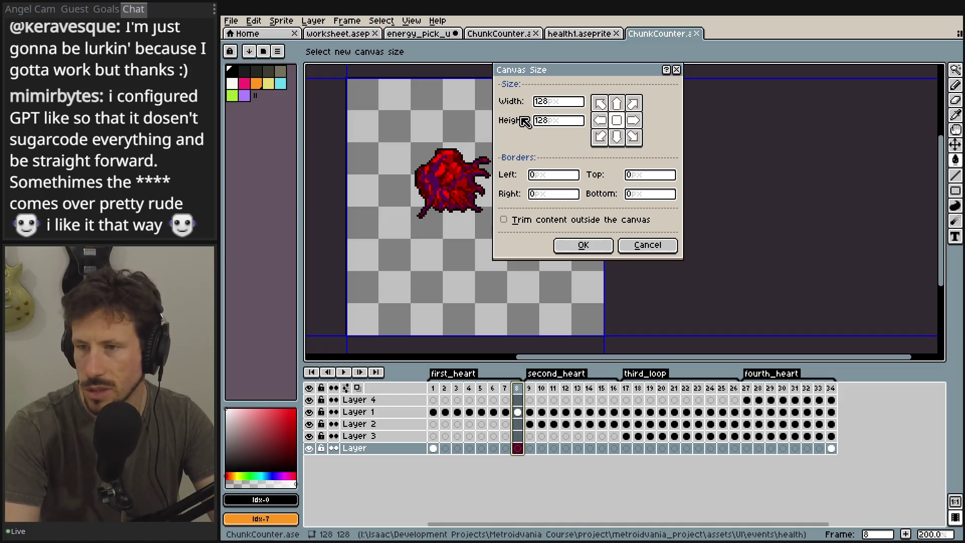
{"action": "double_click", "coordinate": [542, 101]}
{"action": "type", "text": "54"}
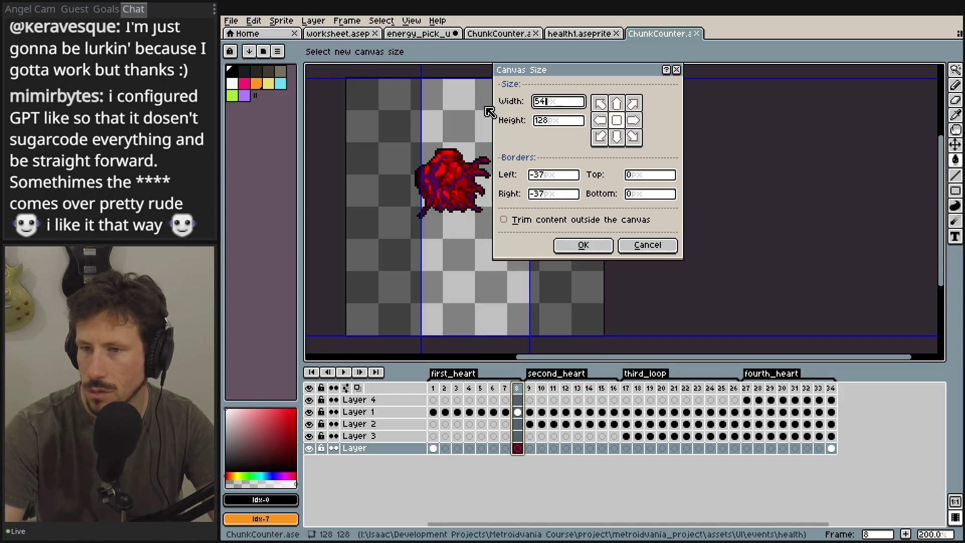
{"action": "key", "text": "BackSpace"}
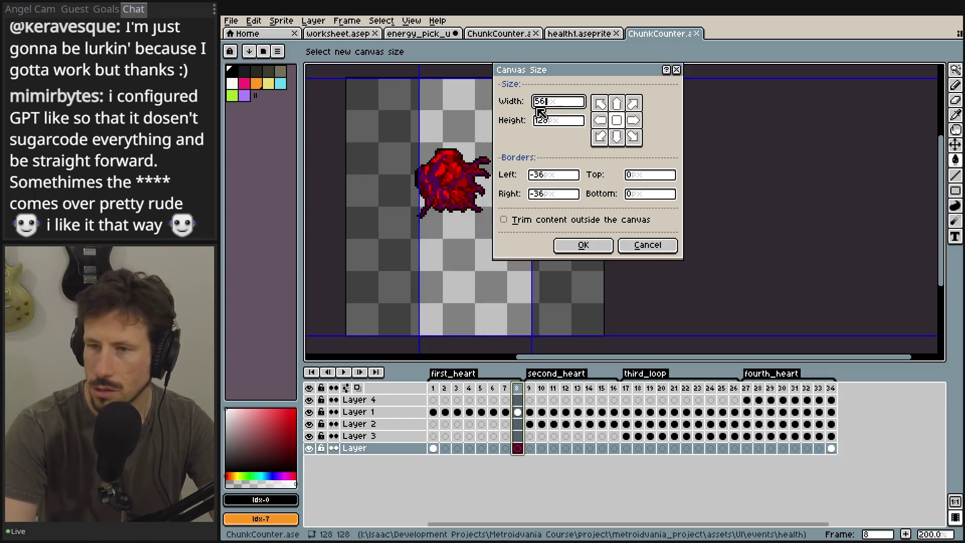
{"action": "type", "text": "64"}
{"action": "key", "text": "BackSpace"}
{"action": "key", "text": "BackSpace"}
{"action": "key", "text": "BackSpace"}
{"action": "type", "text": "64"}
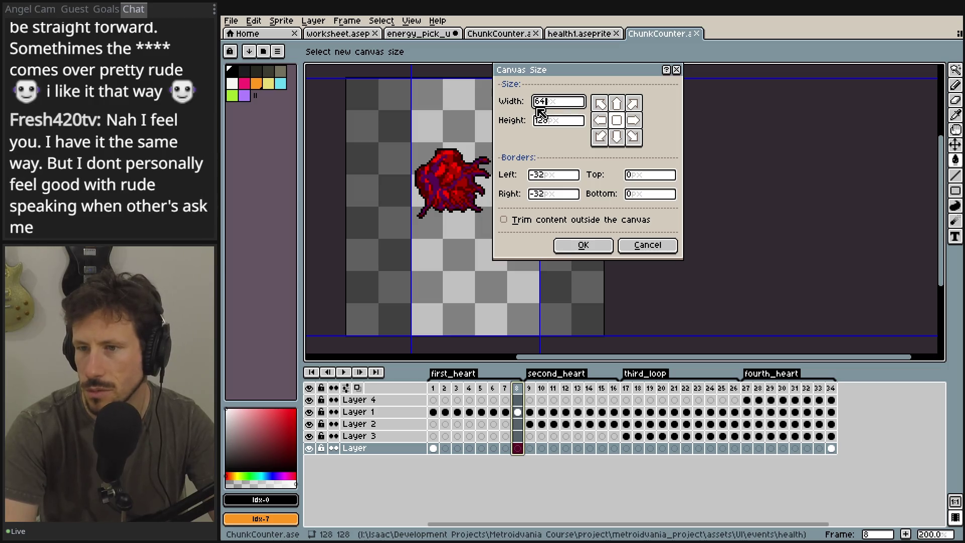
{"action": "key", "text": "Escape"}
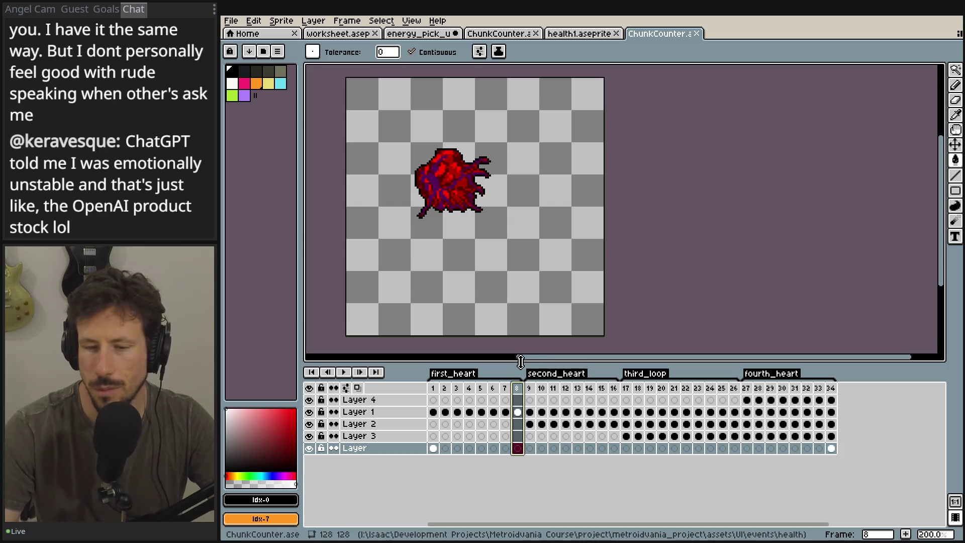
- Marquee-select a 64×64 area around the heart with the rectangular selection tool
{"action": "left_click", "coordinate": [955, 70]}
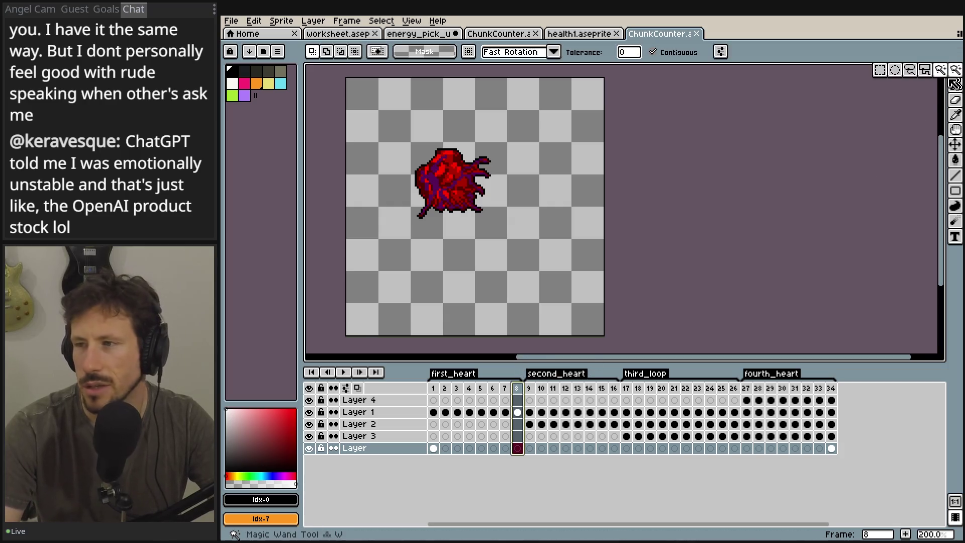
{"action": "left_click", "coordinate": [880, 71]}
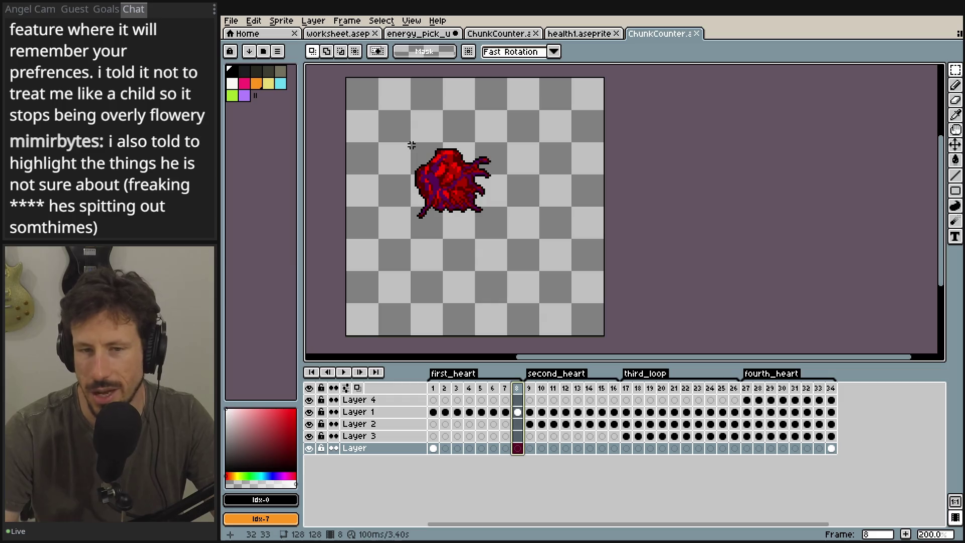
{"action": "scroll", "coordinate": [411, 145], "scroll_direction": "up", "scroll_amount": 3}
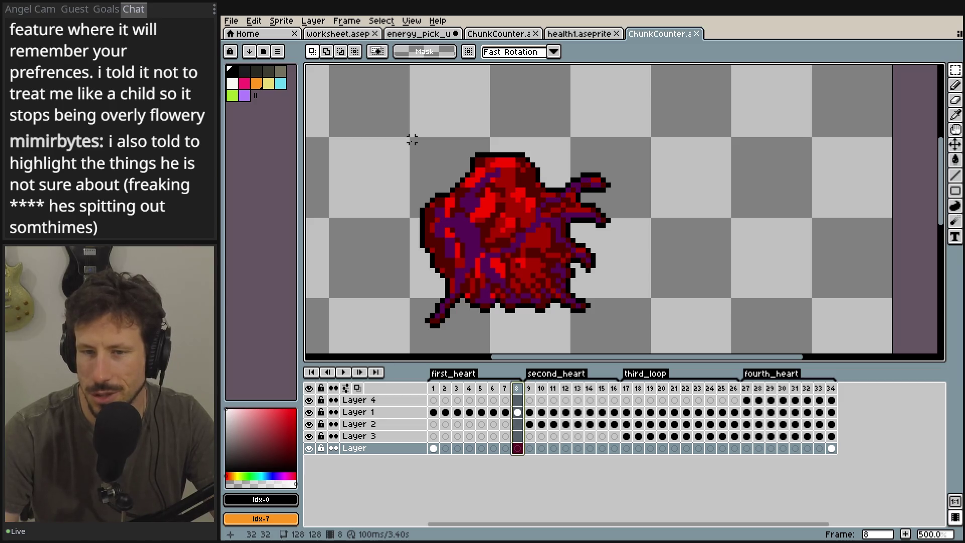
{"action": "mouse_move", "coordinate": [411, 140]}
{"action": "left_mouse_down"}
{"action": "mouse_move", "coordinate": [661, 235]}
{"action": "mouse_move", "coordinate": [664, 295]}
{"action": "mouse_move", "coordinate": [695, 344]}
{"action": "mouse_move", "coordinate": [680, 323]}
{"action": "mouse_move", "coordinate": [666, 327]}
{"action": "mouse_move", "coordinate": [686, 312]}
{"action": "left_mouse_up"}
{"action": "scroll", "coordinate": [578, 198], "scroll_direction": "down", "scroll_amount": 2}
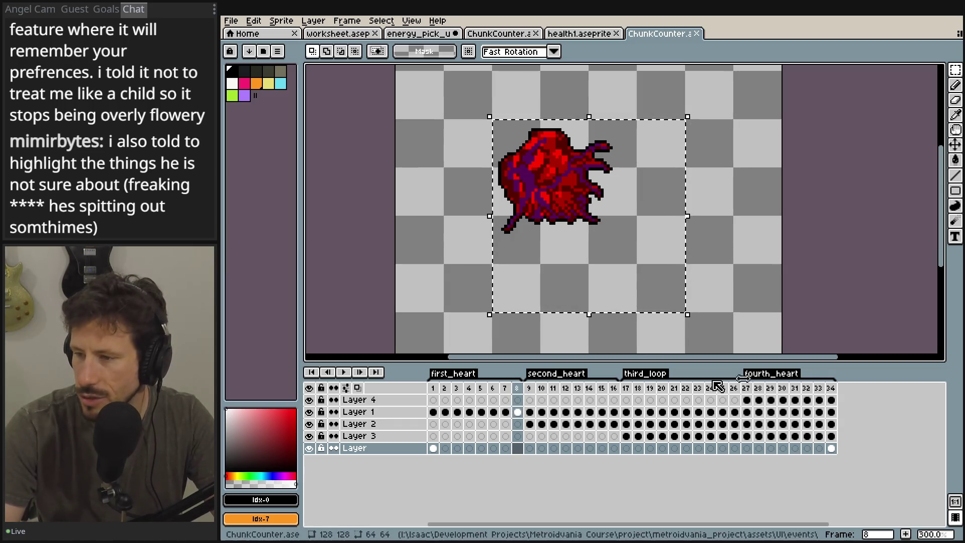
- Add four new frames after frame 34, creating frames 35 to 38
{"action": "right_click", "coordinate": [840, 391]}
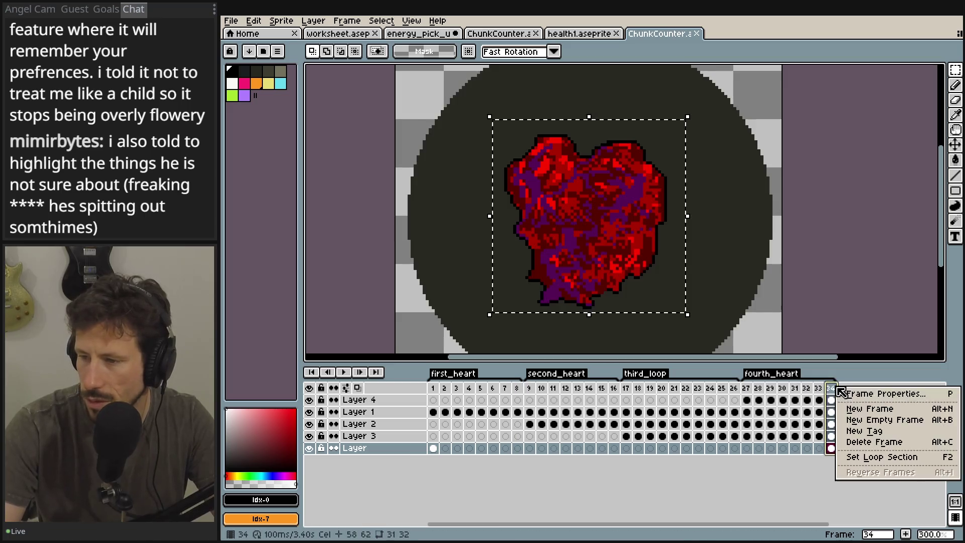
{"action": "left_click", "coordinate": [849, 404]}
{"action": "right_click", "coordinate": [850, 396]}
{"action": "left_click", "coordinate": [864, 415]}
{"action": "right_click", "coordinate": [854, 392]}
{"action": "left_click", "coordinate": [875, 415]}
{"action": "right_click", "coordinate": [867, 387]}
{"action": "left_click", "coordinate": [875, 416]}
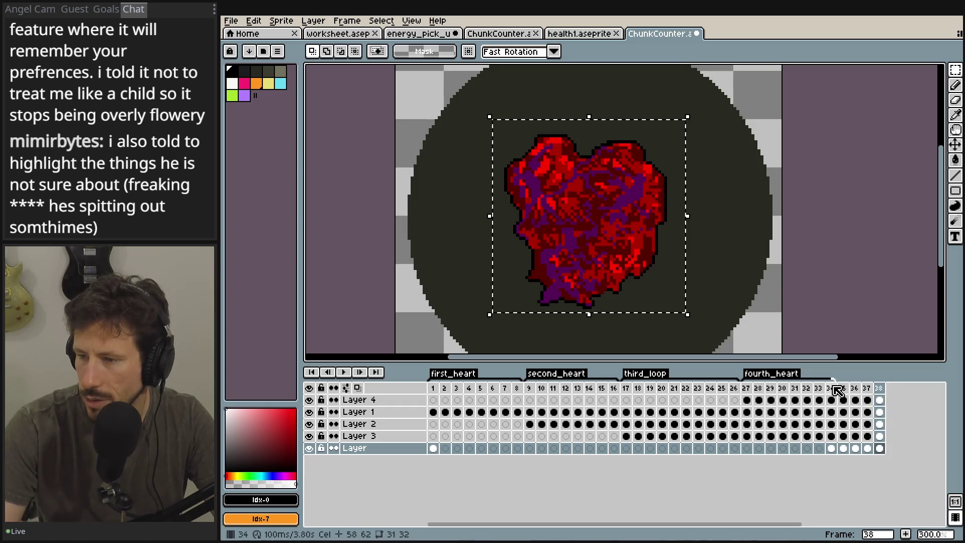
- Delete the dark circle from the bottom layer's cels in frames 35–38
{"action": "left_click", "coordinate": [843, 389]}
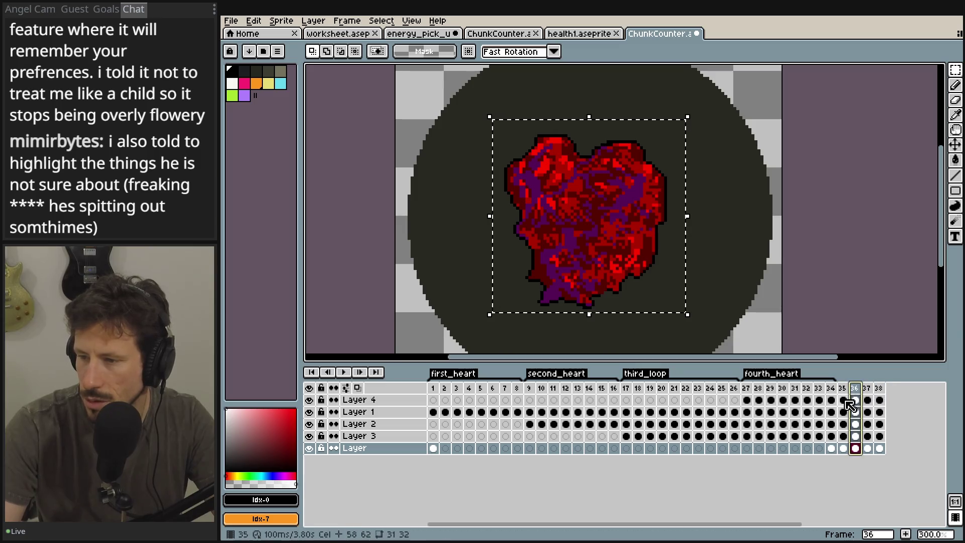
{"action": "left_click", "coordinate": [835, 448]}
{"action": "left_click", "coordinate": [879, 448]}
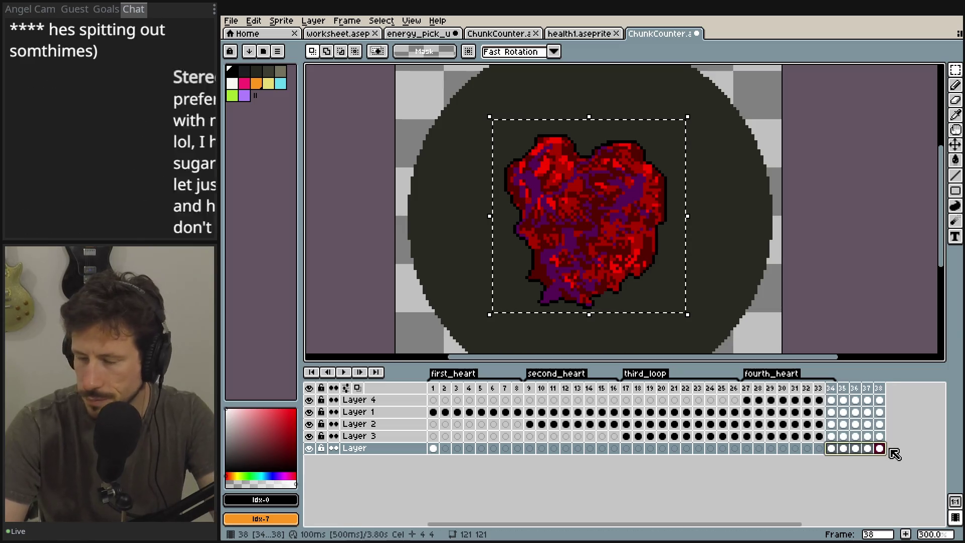
{"action": "left_click", "coordinate": [855, 448]}
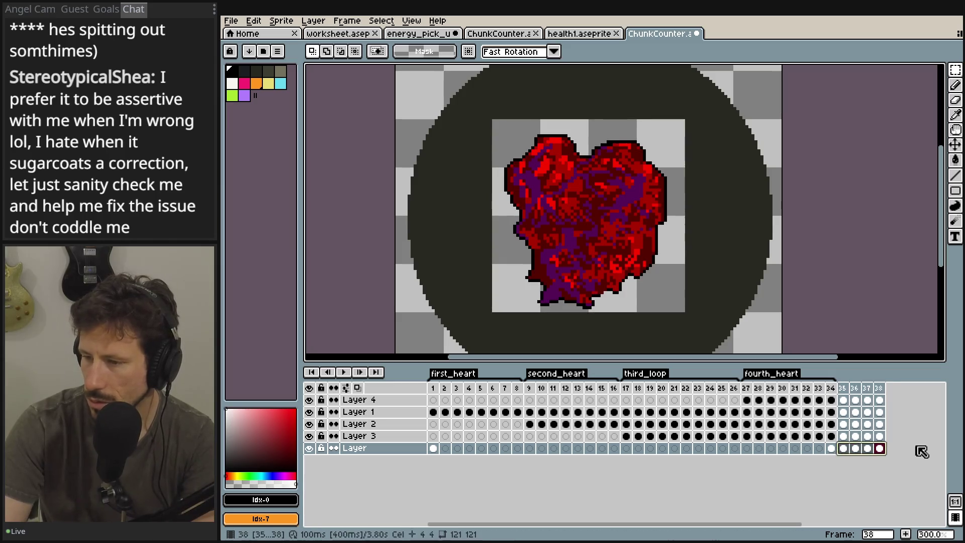
{"action": "key", "text": "Delete"}
{"action": "left_click", "coordinate": [854, 400]}
{"action": "key", "text": "Left"}
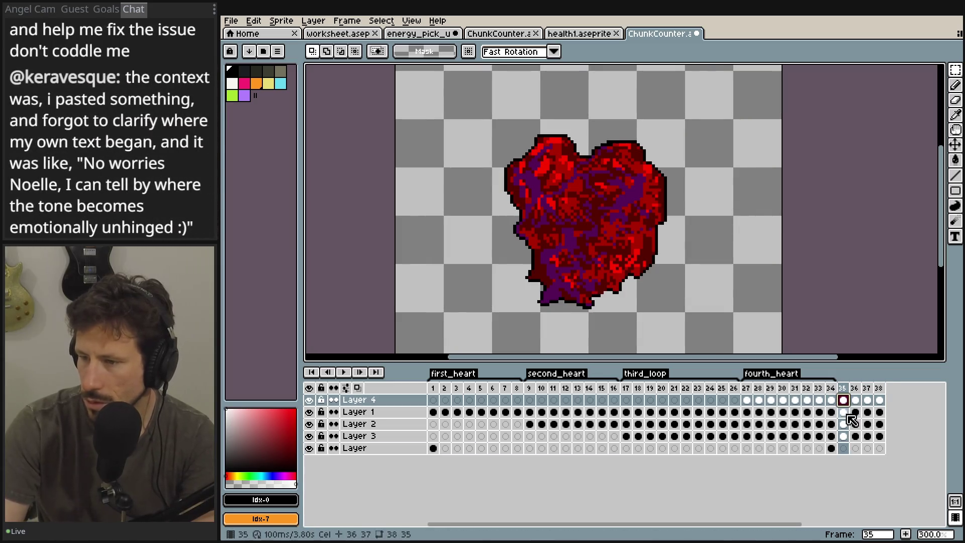
- Clear Layer 2's frame-35 cel, keeping the Layer 2 frame-37 and Layer 1 frame-36 cels
{"action": "left_click_drag", "start_coordinate": [844, 410], "coordinate": [867, 401]}
{"action": "left_click", "coordinate": [845, 424]}
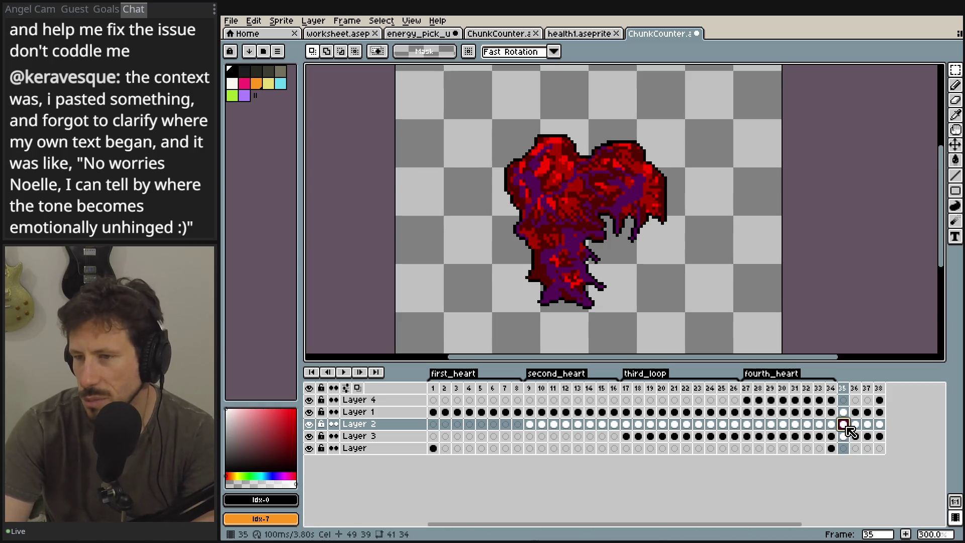
{"action": "key", "text": "ctrl+z"}
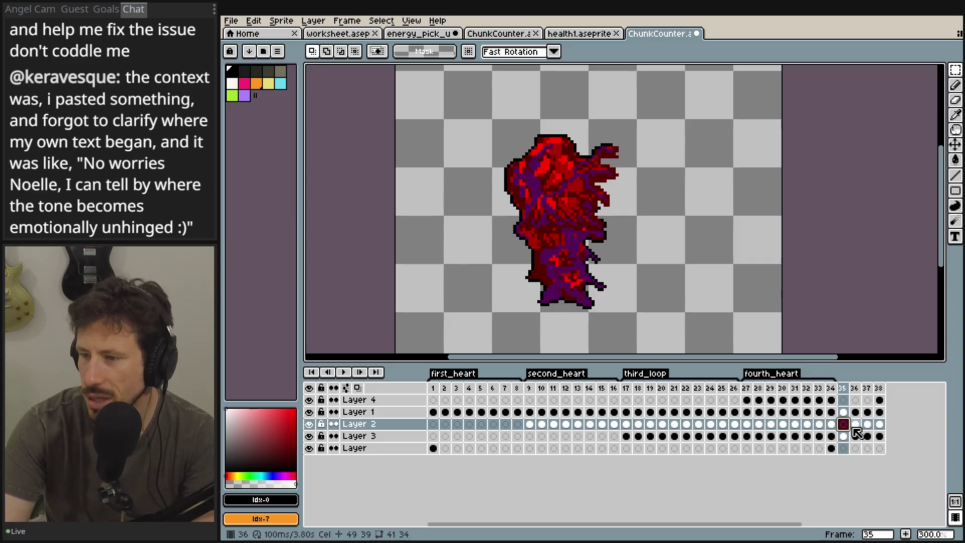
{"action": "left_click", "coordinate": [856, 425]}
{"action": "left_click", "coordinate": [868, 425]}
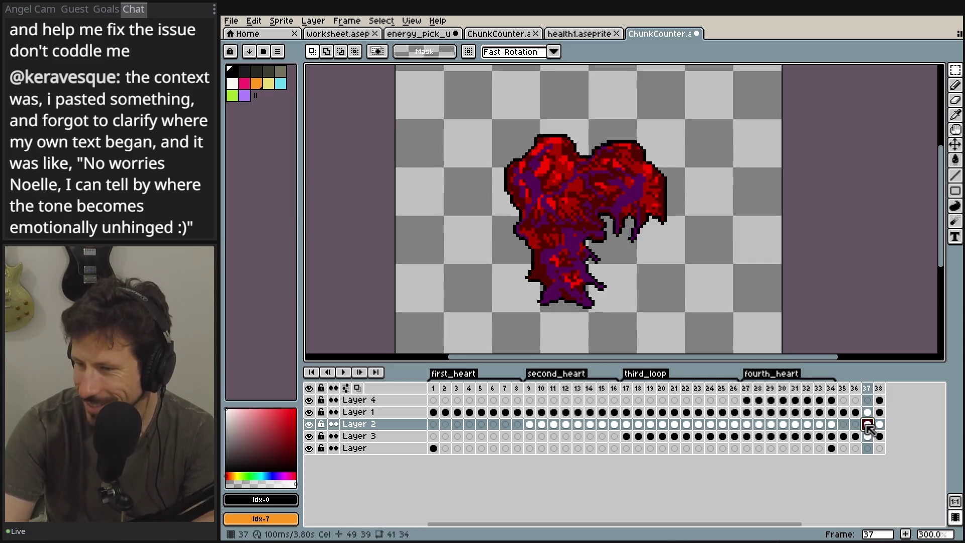
{"action": "key", "text": "ctrl+z"}
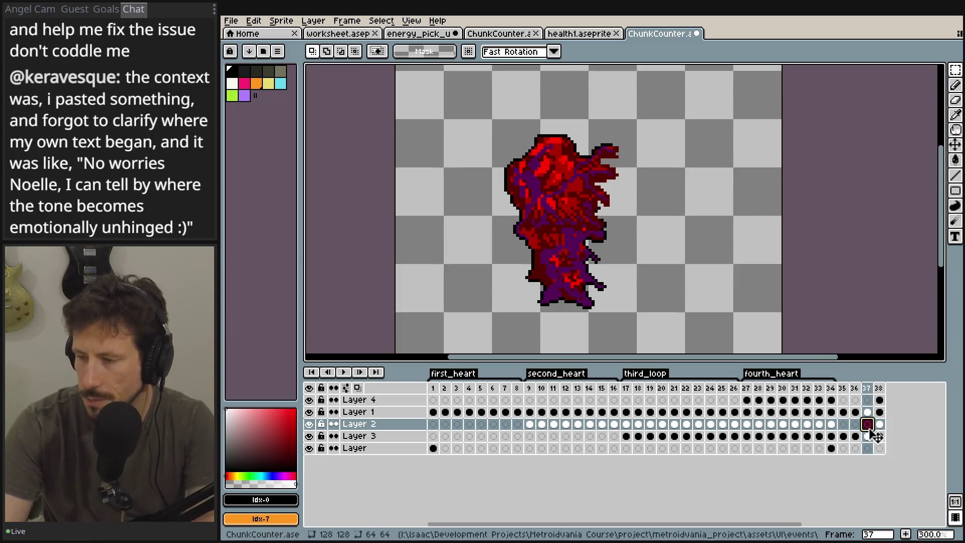
{"action": "key", "text": "ctrl+z"}
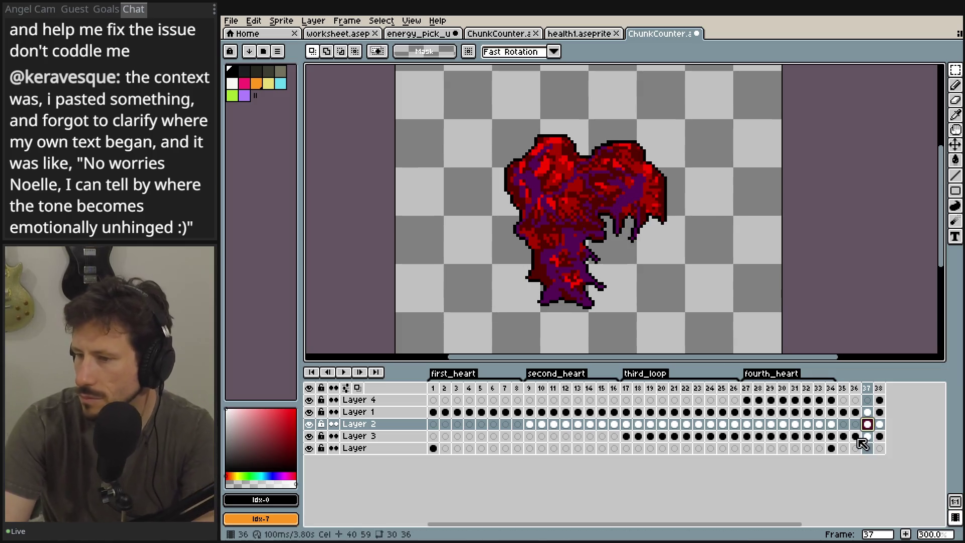
{"action": "left_click", "coordinate": [857, 411]}
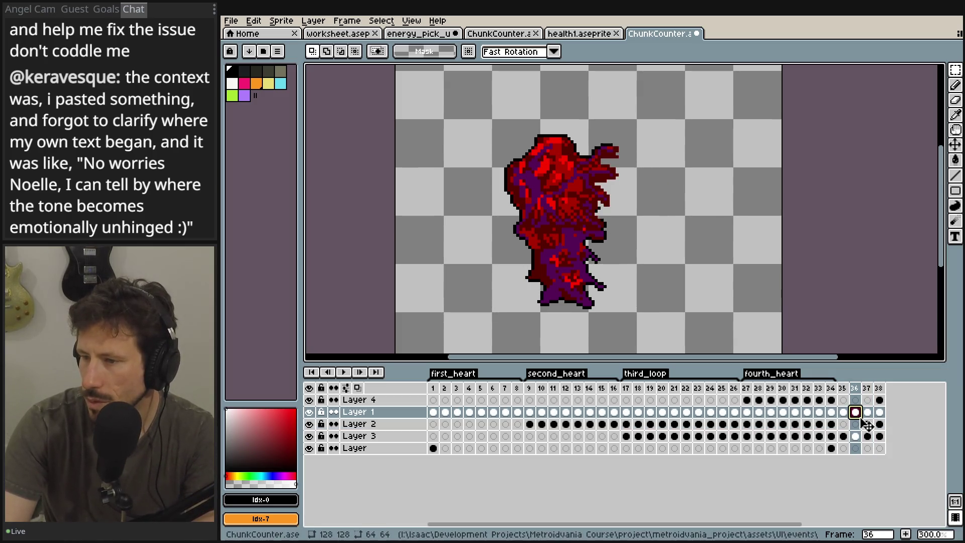
{"action": "key", "text": "Delete"}
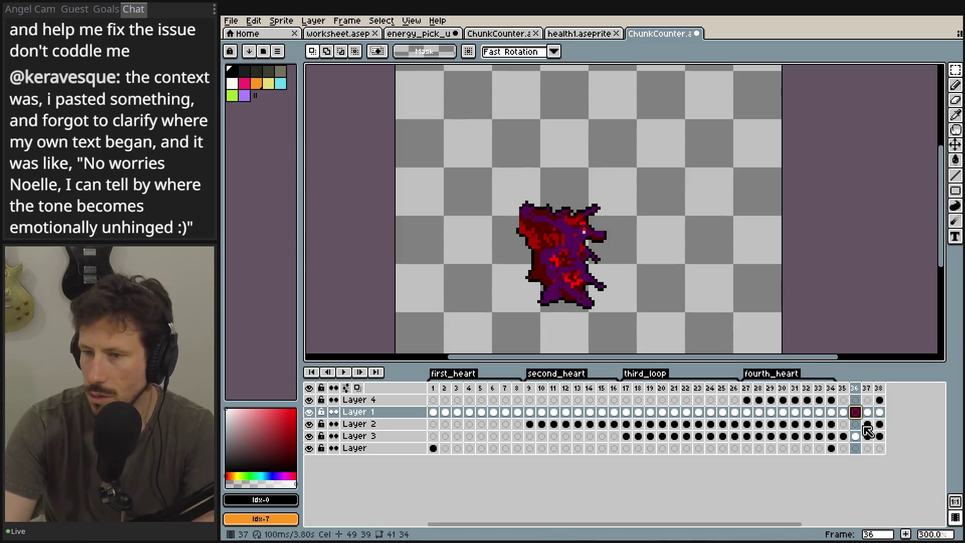
{"action": "key", "text": "ctrl+z"}
- Move Layer 3's cel from frame 35 to frame 36 and step through frames 35–38
{"action": "left_click", "coordinate": [855, 437]}
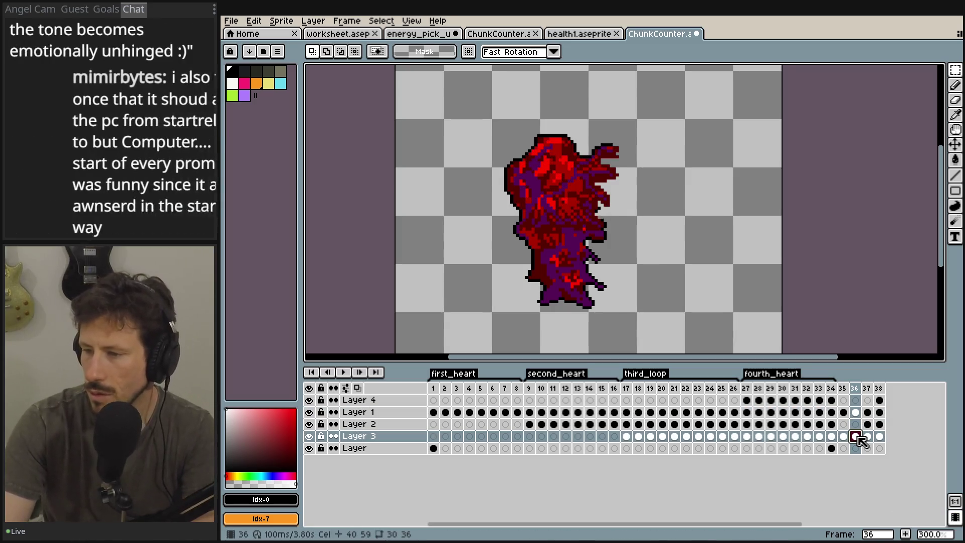
{"action": "left_click", "coordinate": [844, 437]}
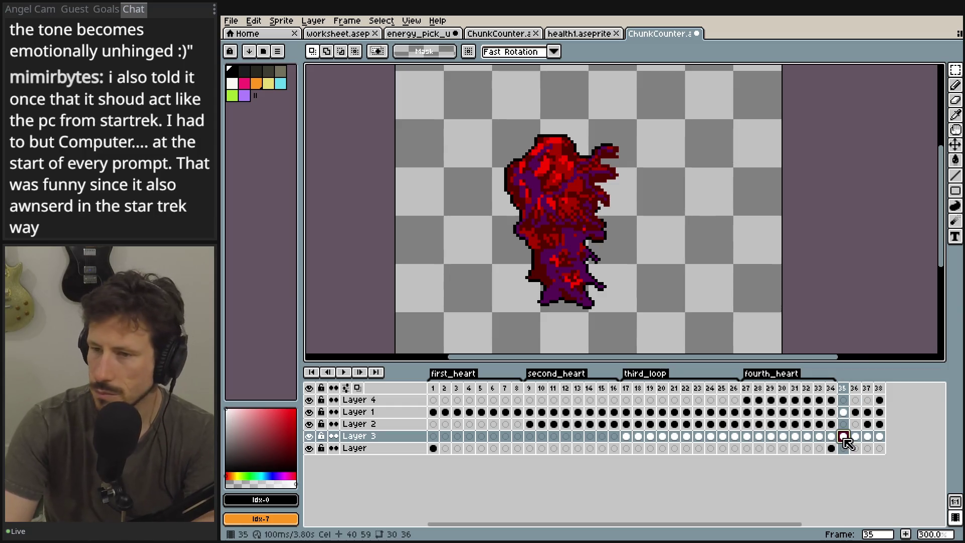
{"action": "mouse_move", "coordinate": [847, 442]}
{"action": "left_mouse_down"}
{"action": "mouse_move", "coordinate": [863, 443]}
{"action": "mouse_move", "coordinate": [870, 427]}
{"action": "left_mouse_up"}
{"action": "left_click", "coordinate": [872, 429]}
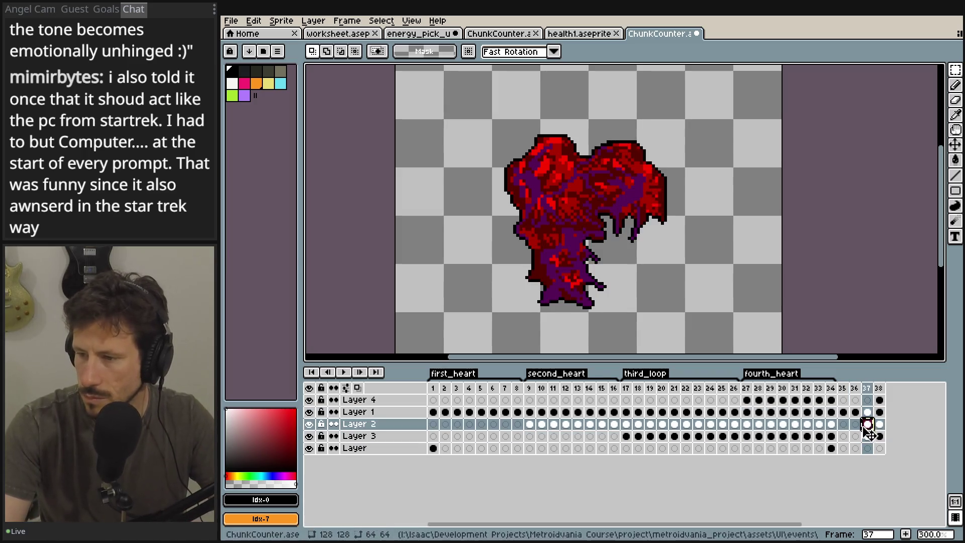
{"action": "left_click", "coordinate": [857, 426]}
{"action": "key", "text": "Left"}
{"action": "key", "text": "Right"}
{"action": "key", "text": "Right"}
{"action": "key", "text": "Right"}
{"action": "key", "text": "Left"}
{"action": "key", "text": "Left"}
{"action": "key", "text": "Left"}
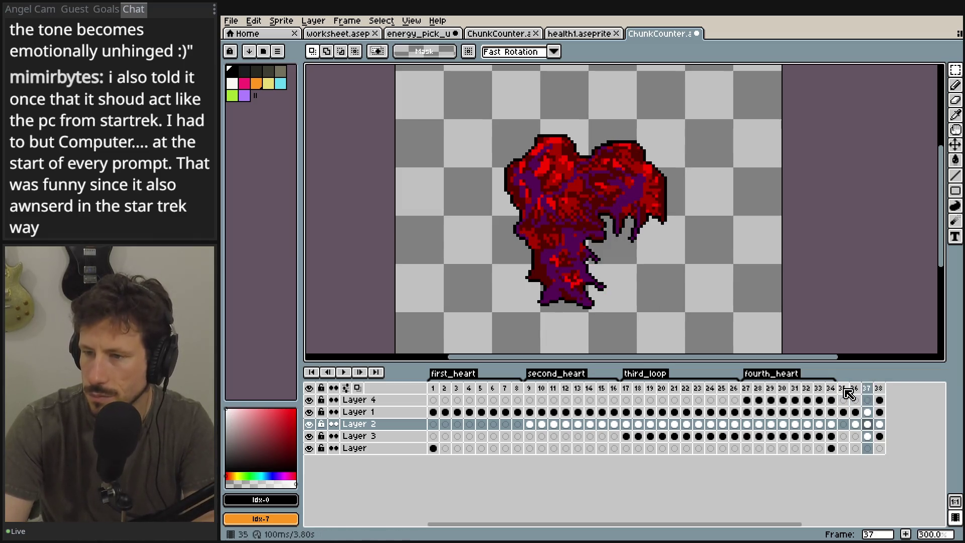
{"action": "left_click", "coordinate": [848, 415]}
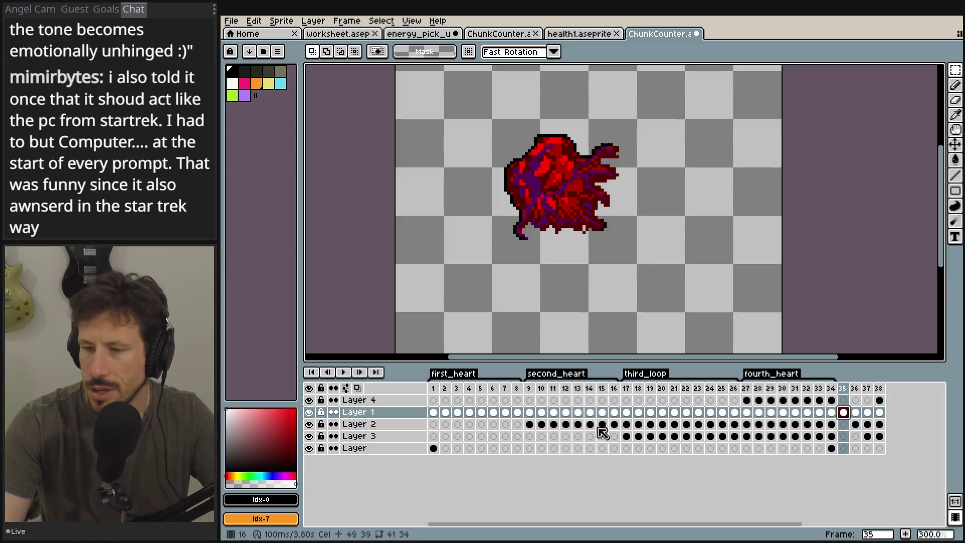
- Compare earlier frames 8 and 16 with the new frames 35 and 36
{"action": "left_click", "coordinate": [519, 416]}
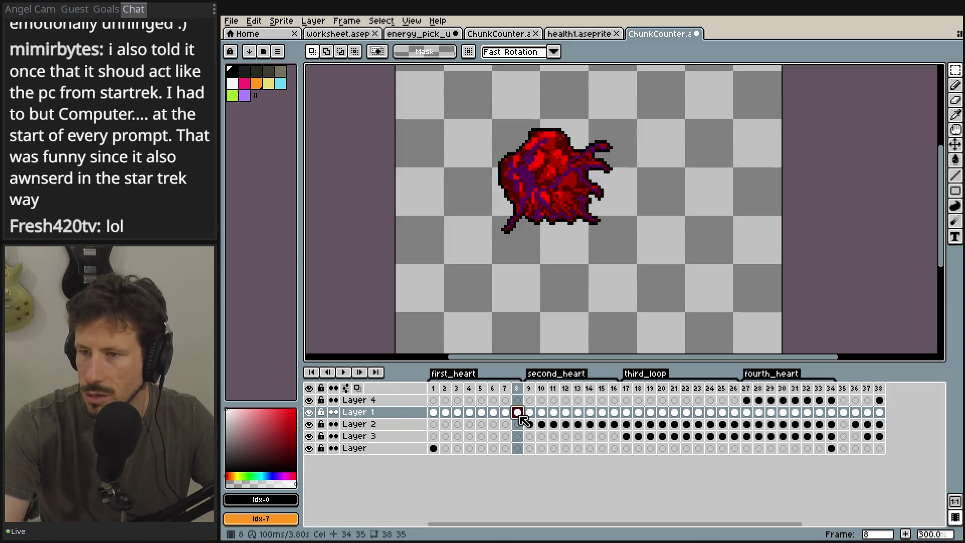
{"action": "left_click", "coordinate": [844, 413]}
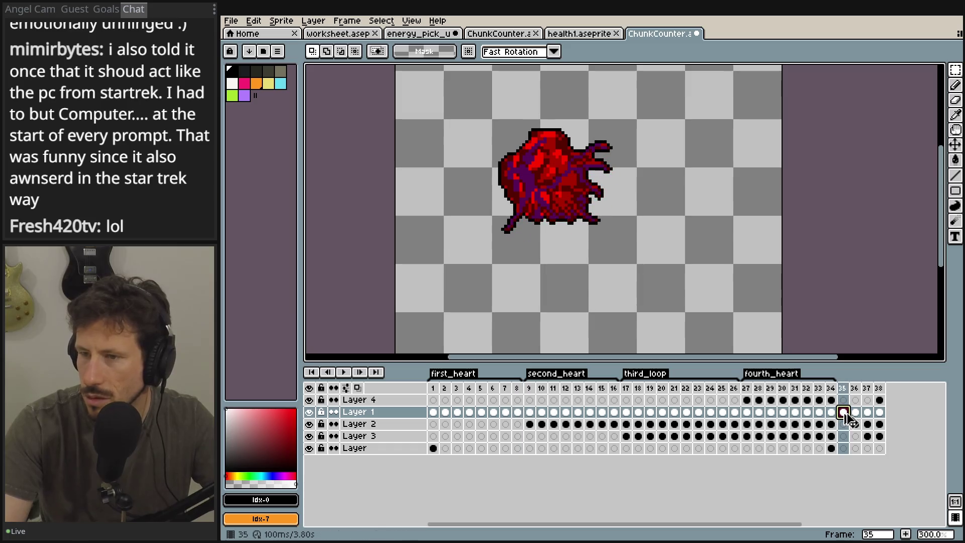
{"action": "left_click", "coordinate": [854, 407]}
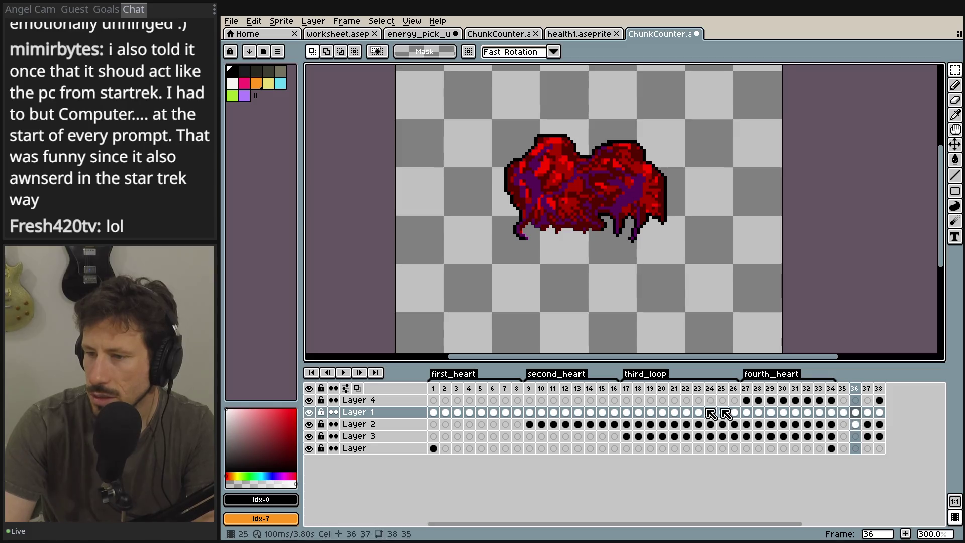
{"action": "left_click", "coordinate": [614, 412]}
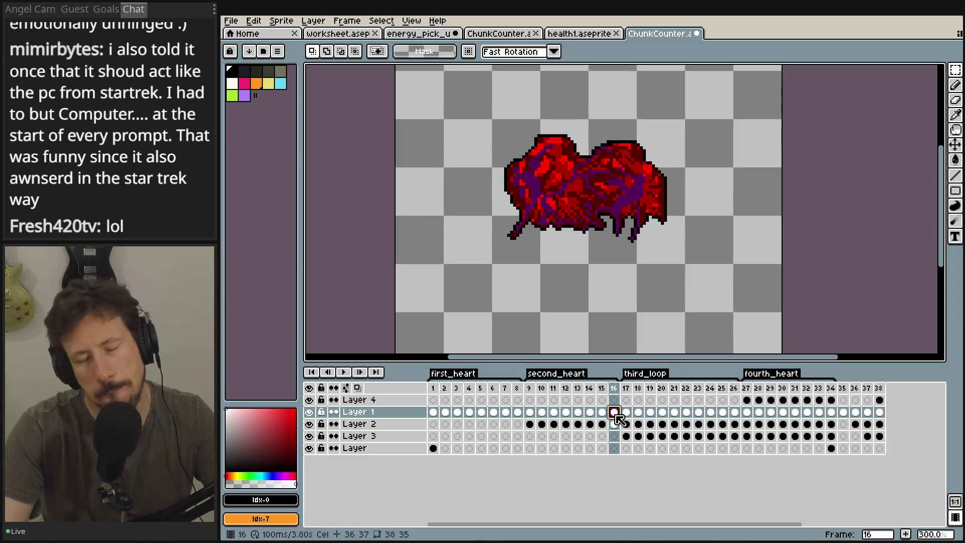
{"action": "left_click", "coordinate": [309, 412]}
{"action": "left_click", "coordinate": [309, 412]}
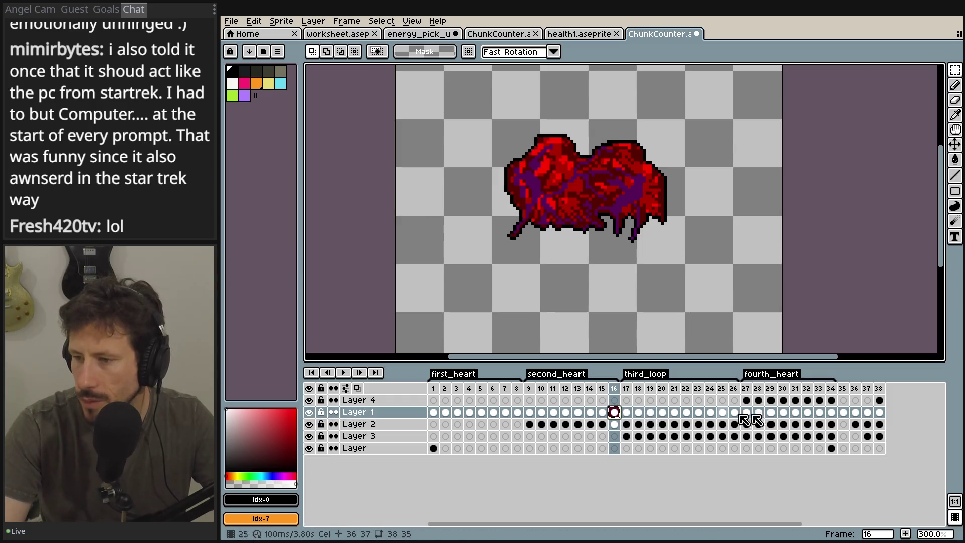
{"action": "left_click", "coordinate": [859, 413]}
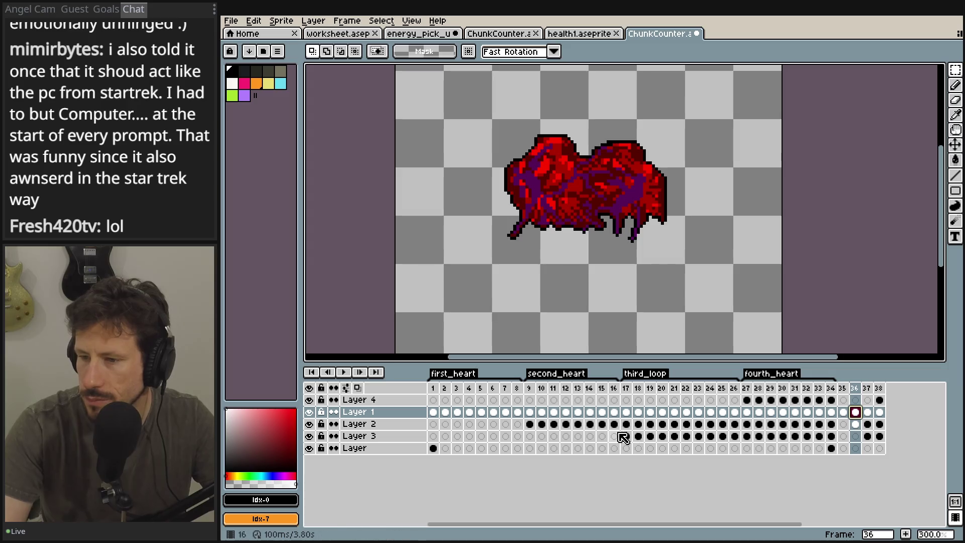
- Move Layer 2's frame-16 cel to frame 36 and preview frames 37, 38 and 35
{"action": "left_click", "coordinate": [614, 388]}
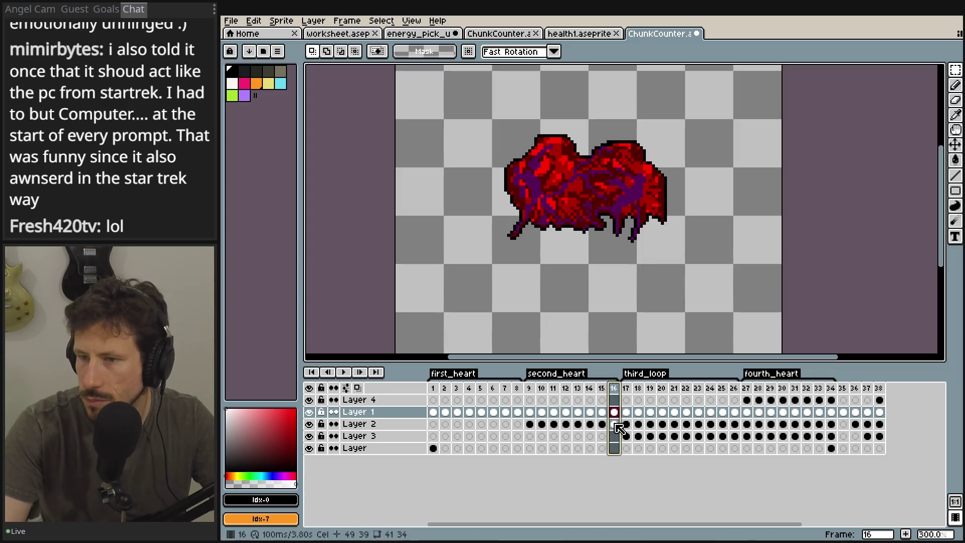
{"action": "left_click", "coordinate": [615, 424]}
{"action": "mouse_move", "coordinate": [619, 434]}
{"action": "left_mouse_down"}
{"action": "mouse_move", "coordinate": [851, 441]}
{"action": "mouse_move", "coordinate": [860, 431]}
{"action": "left_mouse_up"}
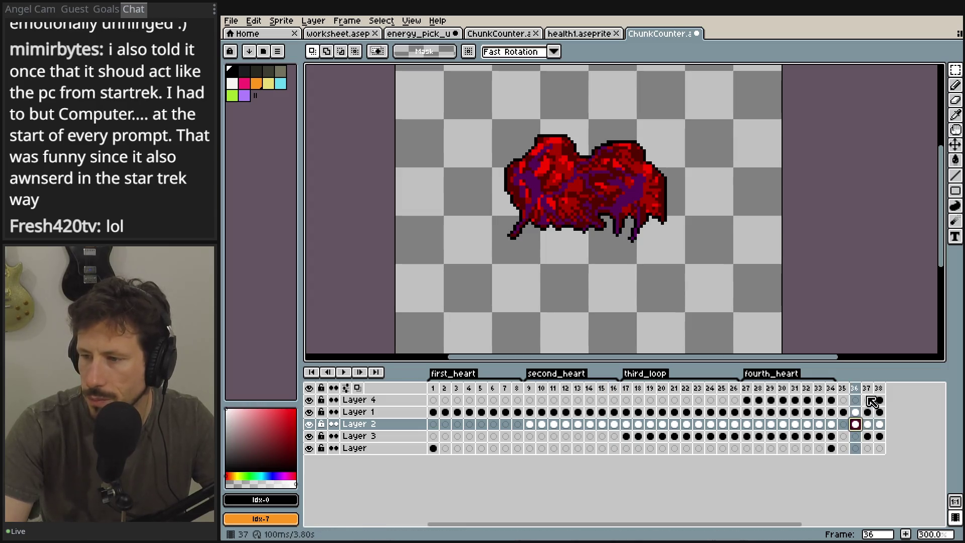
{"action": "left_click", "coordinate": [868, 388]}
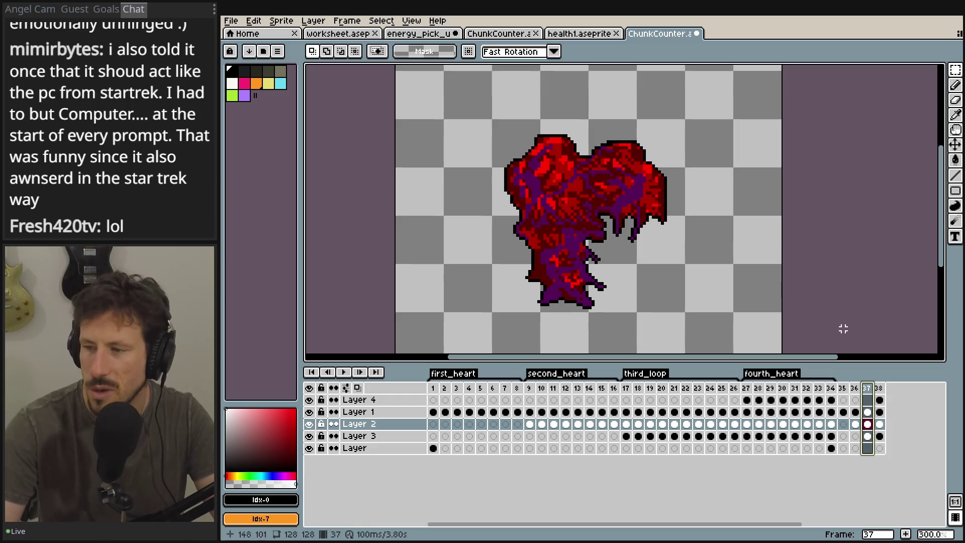
{"action": "left_click", "coordinate": [885, 391]}
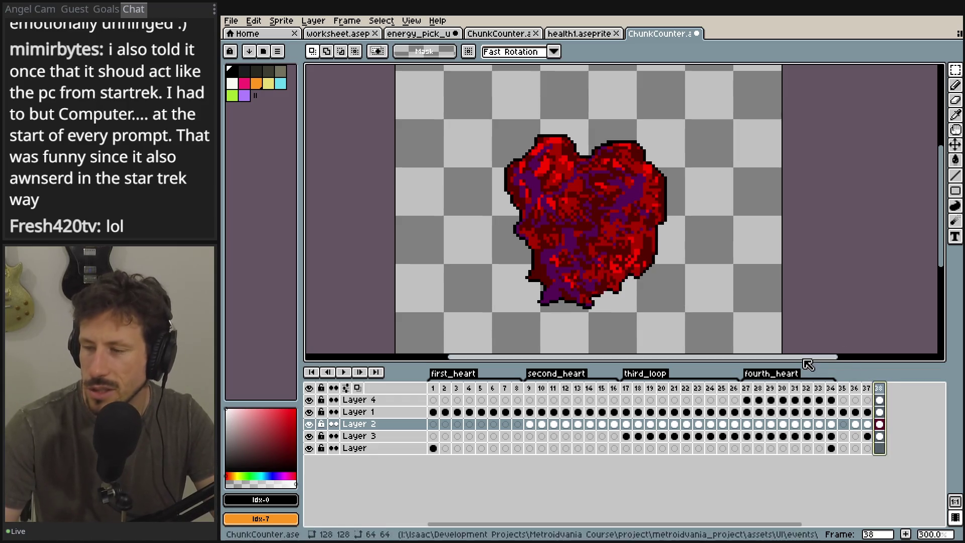
{"action": "left_click", "coordinate": [847, 391]}
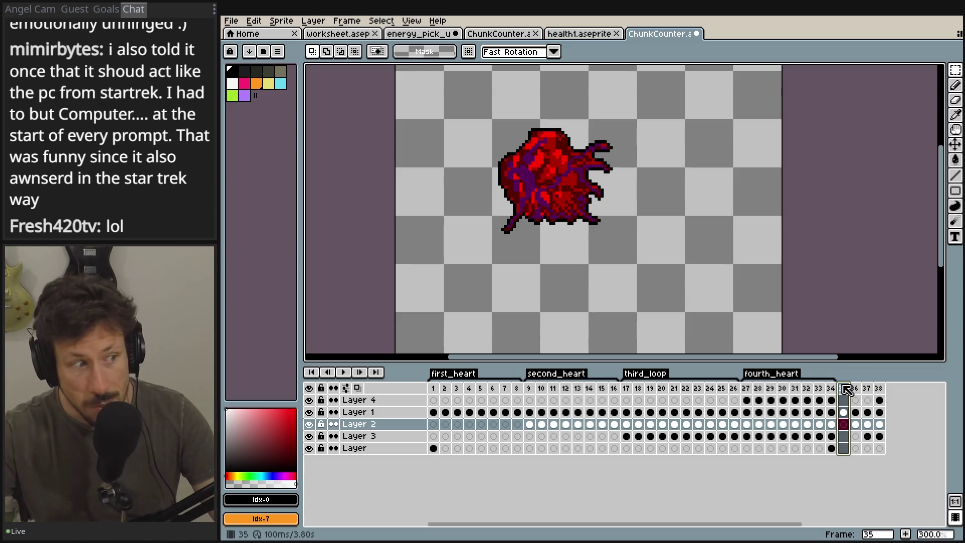
{"action": "right_click", "coordinate": [847, 389]}
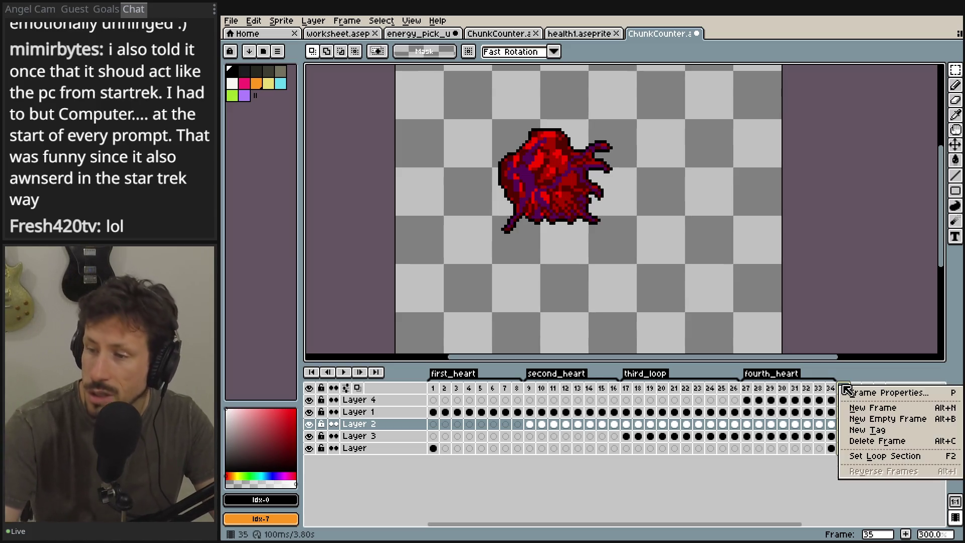
- Add frame 39, select frames 35–39, and marquee-select the big heart
{"action": "left_click", "coordinate": [873, 408]}
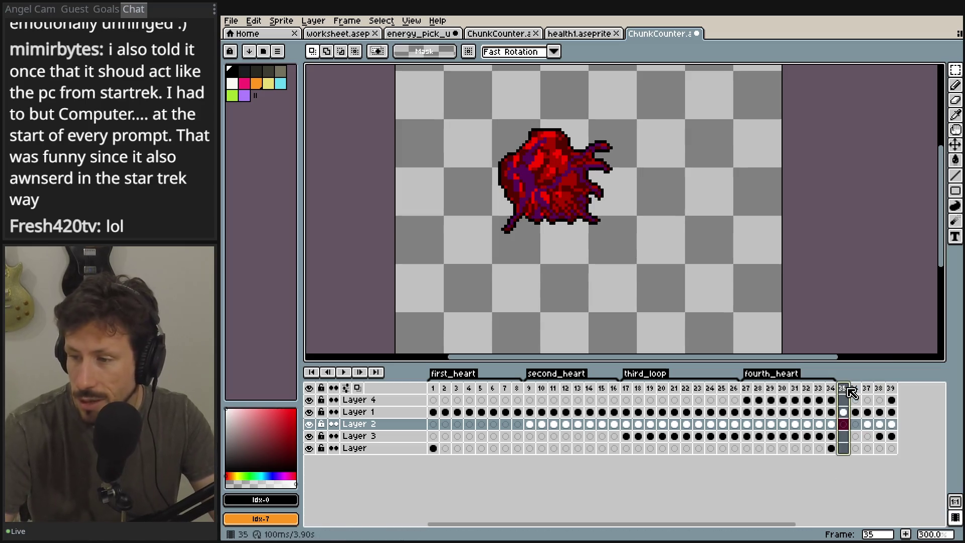
{"action": "left_click", "coordinate": [845, 413]}
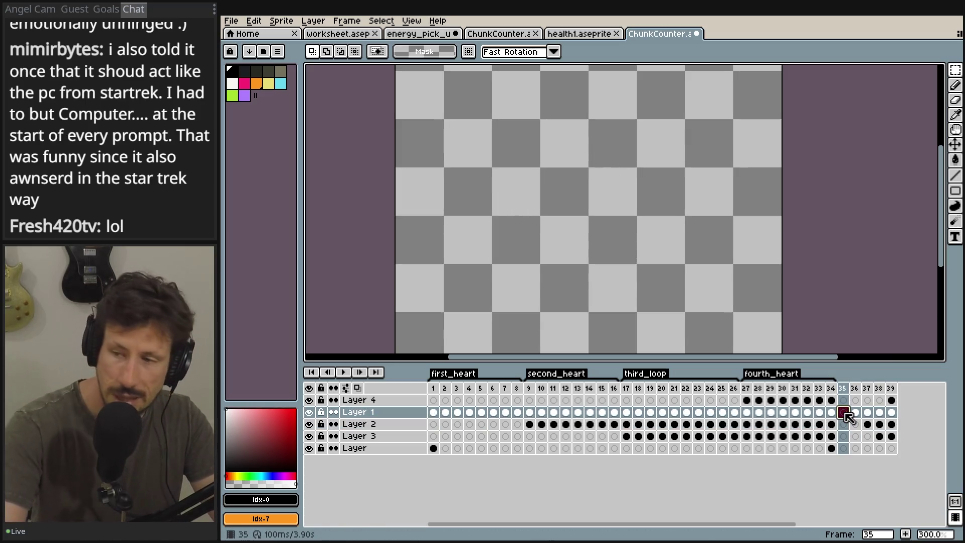
{"action": "left_click_drag", "start_coordinate": [851, 394], "coordinate": [917, 396]}
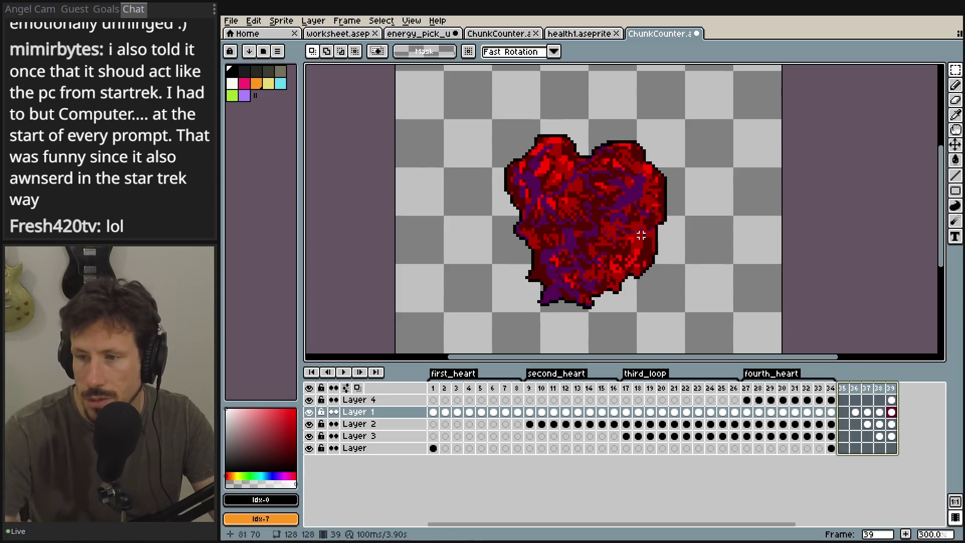
{"action": "mouse_move", "coordinate": [493, 120]}
{"action": "left_mouse_down"}
{"action": "mouse_move", "coordinate": [643, 302]}
{"action": "mouse_move", "coordinate": [668, 311]}
{"action": "left_mouse_up"}
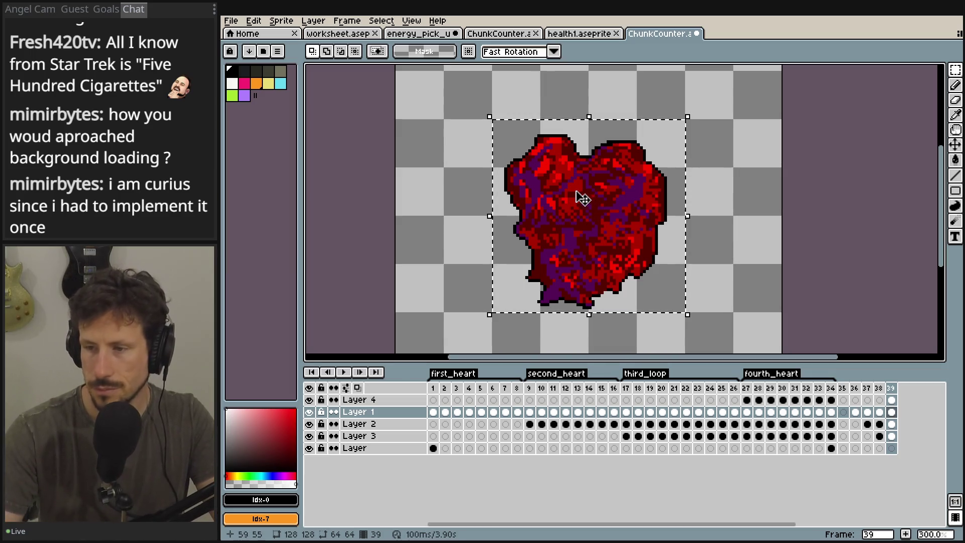
- Select frames 35–39 and start File > Export Sprite Sheet
{"action": "left_click", "coordinate": [846, 389]}
{"action": "left_click_drag", "start_coordinate": [853, 395], "coordinate": [947, 402]}
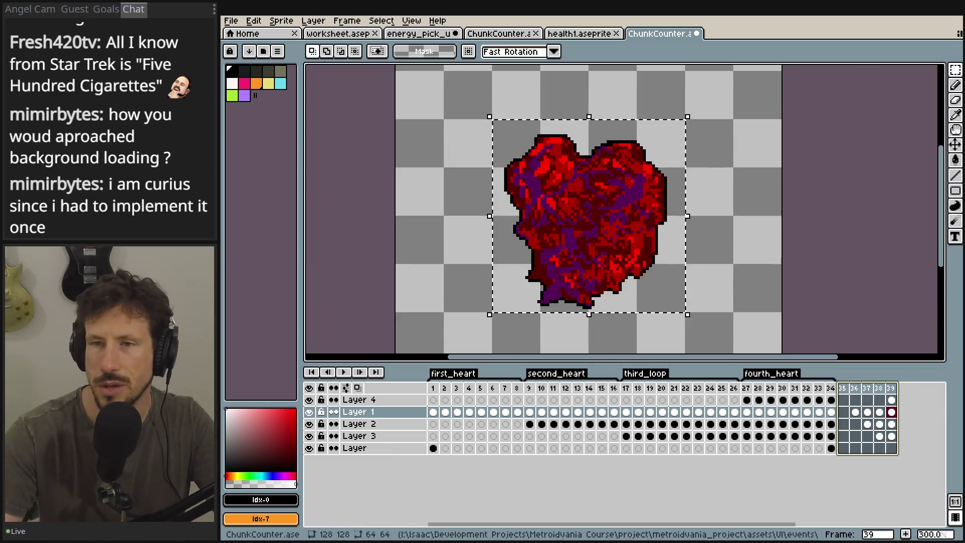
{"action": "left_click", "coordinate": [231, 21]}
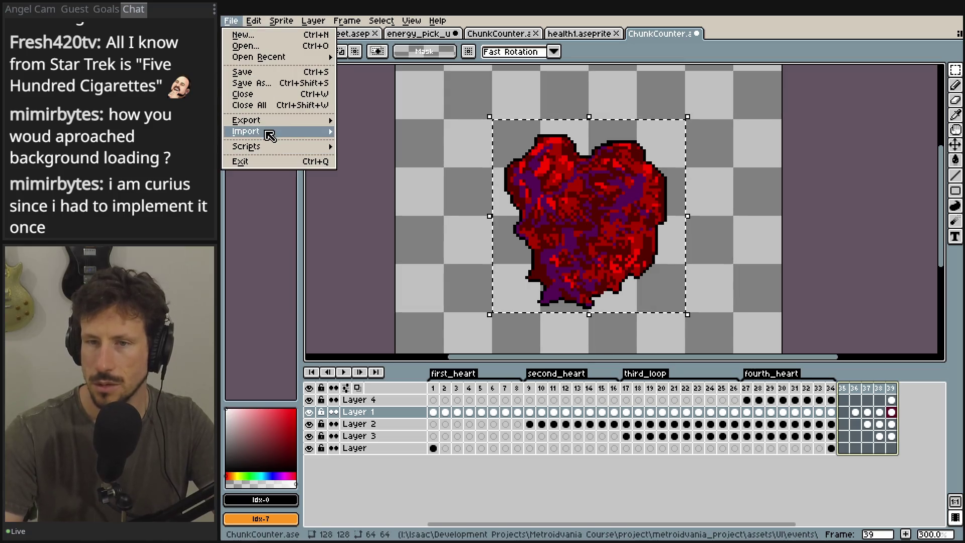
{"action": "mouse_move", "coordinate": [274, 126]}
{"action": "left_click", "coordinate": [413, 135]}
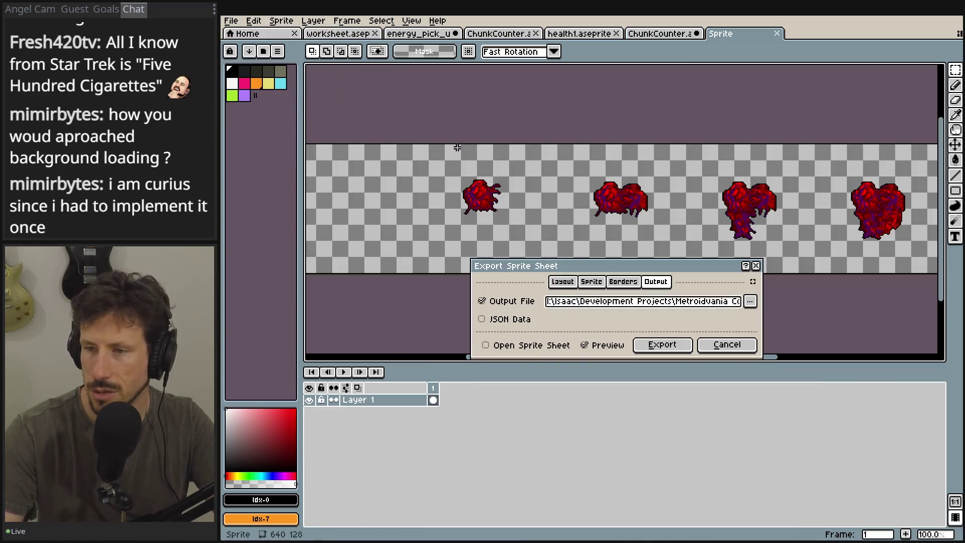
- Export visible layers and Selected frames from the Sprite source, with no sheet constraints
{"action": "left_click", "coordinate": [591, 282]}
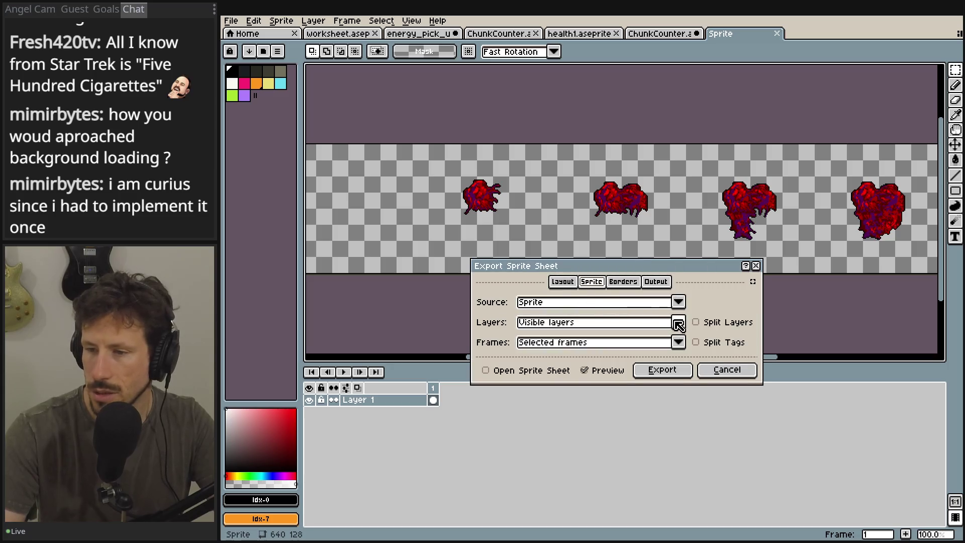
{"action": "left_click", "coordinate": [678, 322]}
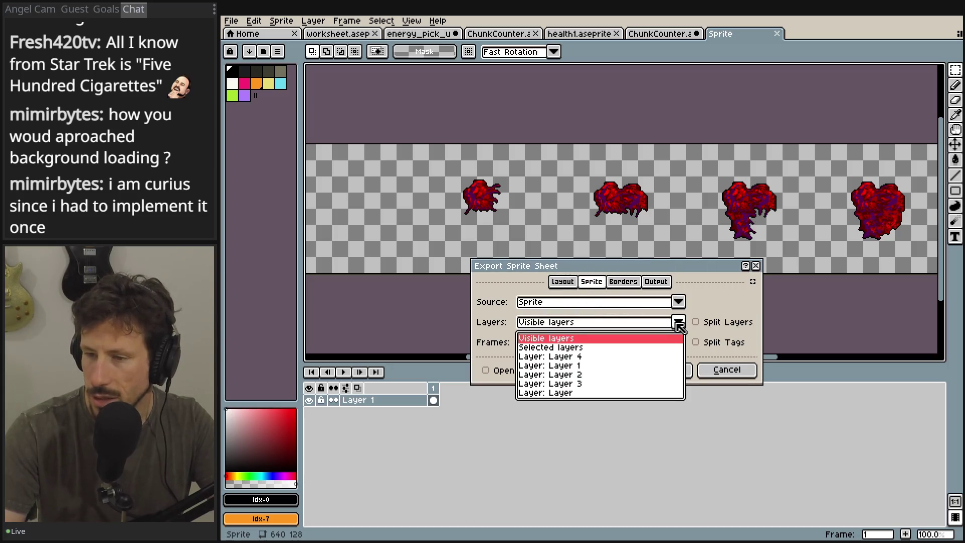
{"action": "left_click", "coordinate": [679, 325]}
{"action": "left_click", "coordinate": [676, 343]}
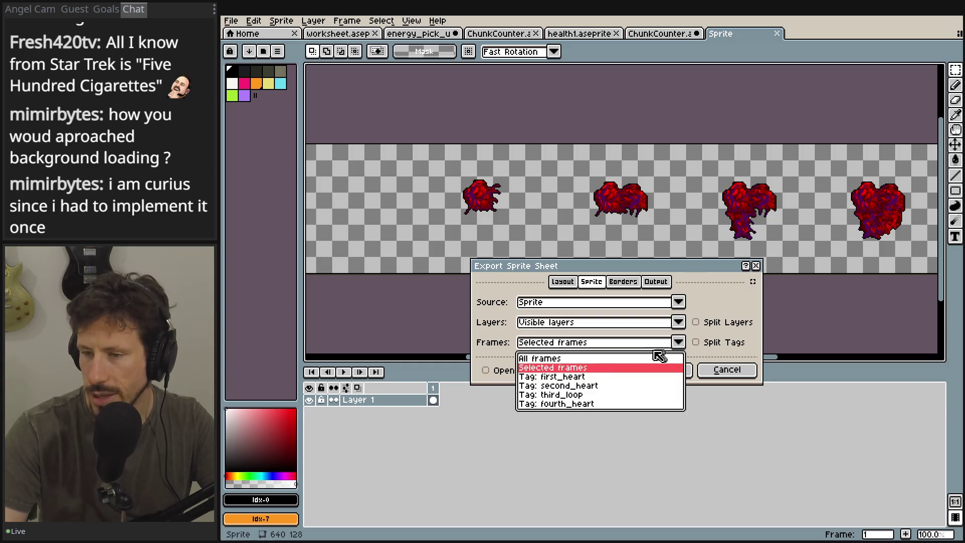
{"action": "left_click", "coordinate": [616, 368]}
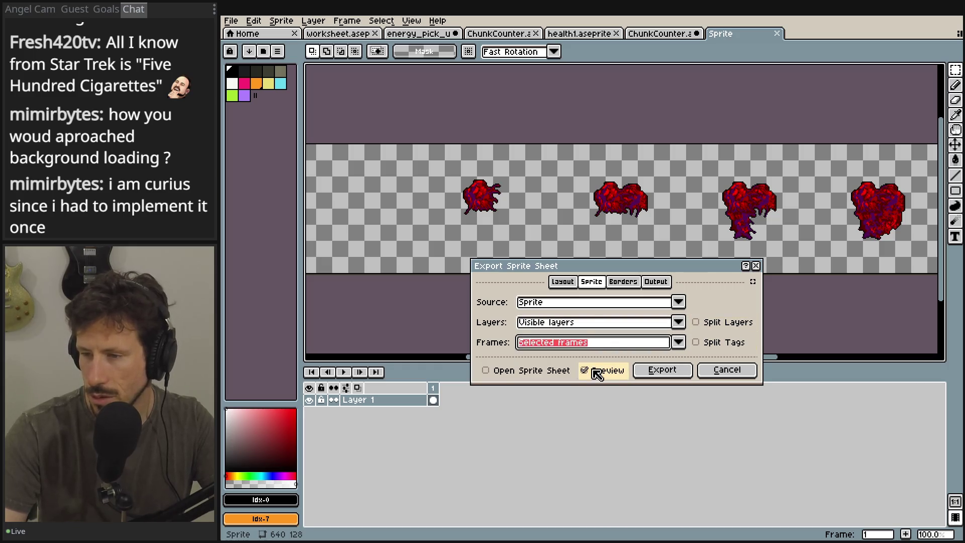
{"action": "left_click", "coordinate": [571, 304]}
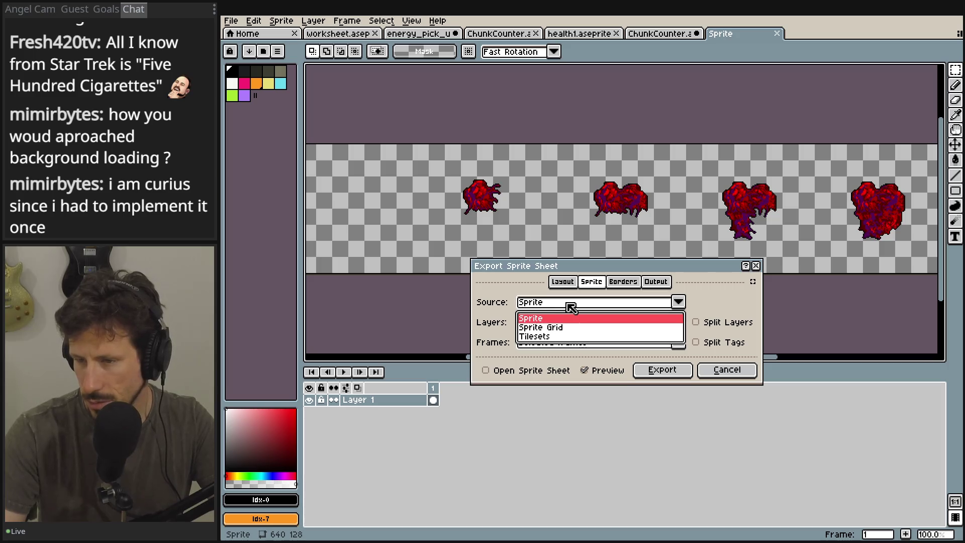
{"action": "left_click", "coordinate": [571, 305]}
{"action": "left_click", "coordinate": [563, 282]}
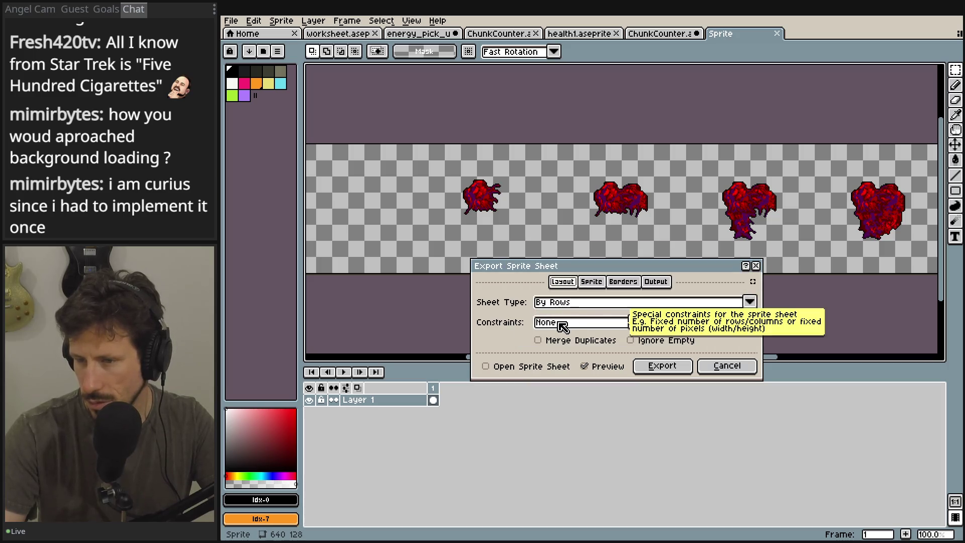
{"action": "left_click", "coordinate": [563, 325]}
{"action": "left_click", "coordinate": [562, 333]}
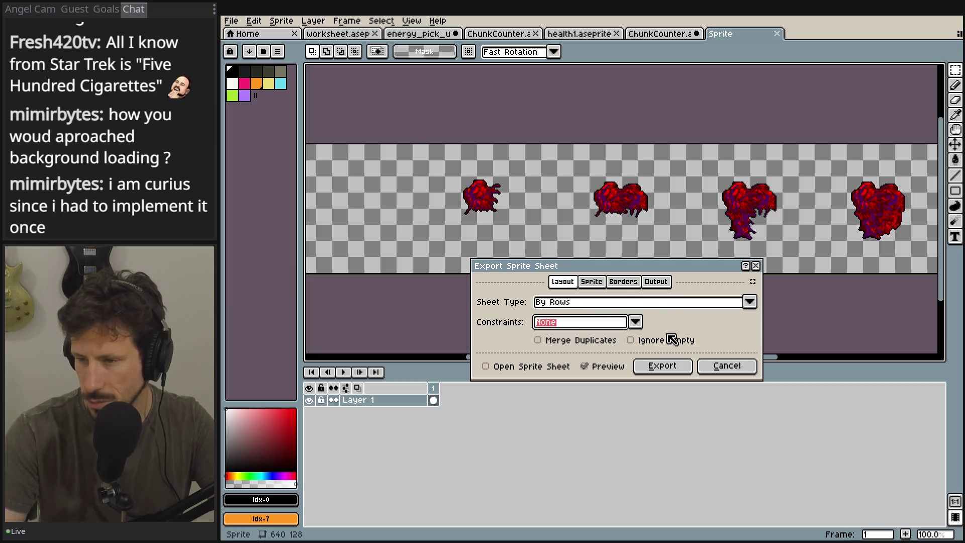
- Try Sprite Grid and Tilesets as sources, revert to Sprite, and edit Border Padding
{"action": "scroll", "coordinate": [548, 208], "scroll_direction": "down", "scroll_amount": 2}
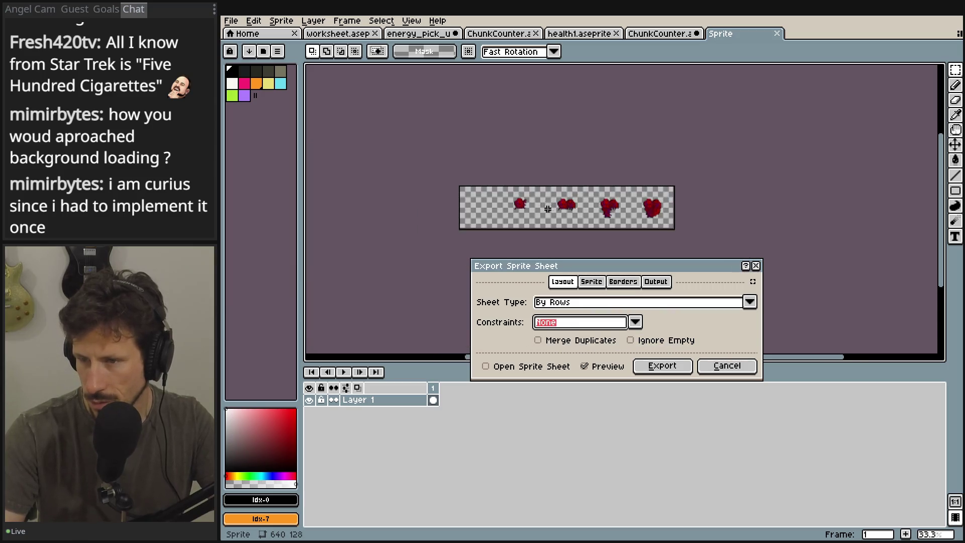
{"action": "scroll", "coordinate": [548, 207], "scroll_direction": "up", "scroll_amount": 3}
{"action": "left_click", "coordinate": [592, 281]}
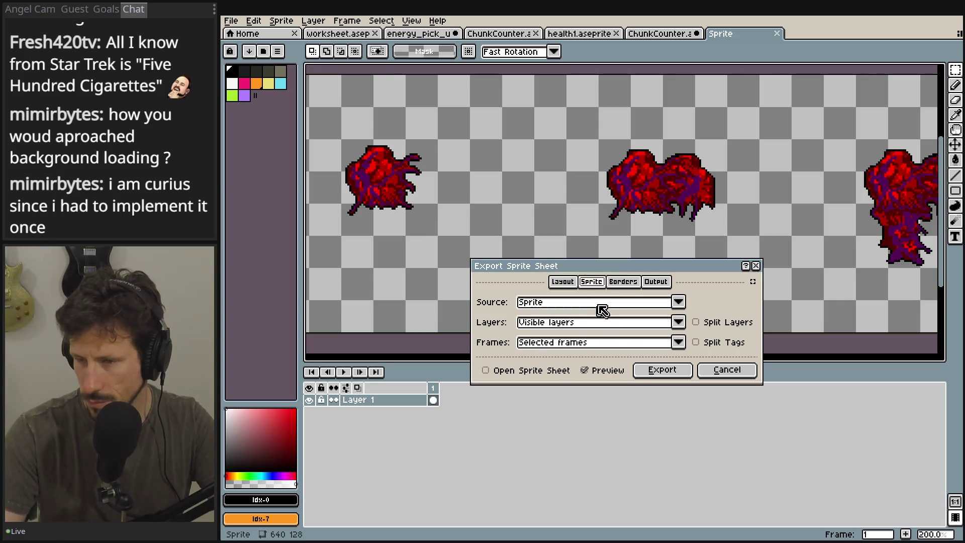
{"action": "left_click", "coordinate": [604, 302]}
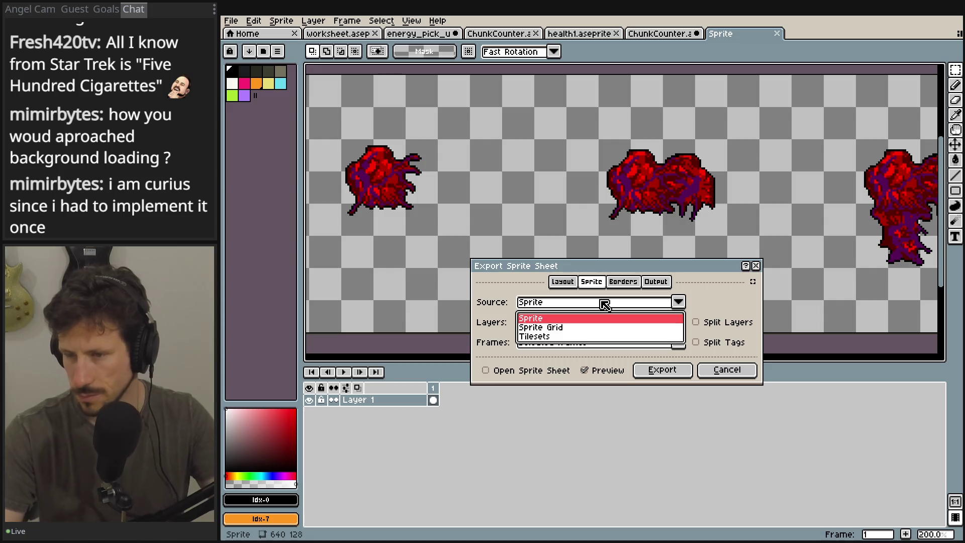
{"action": "left_click", "coordinate": [563, 327]}
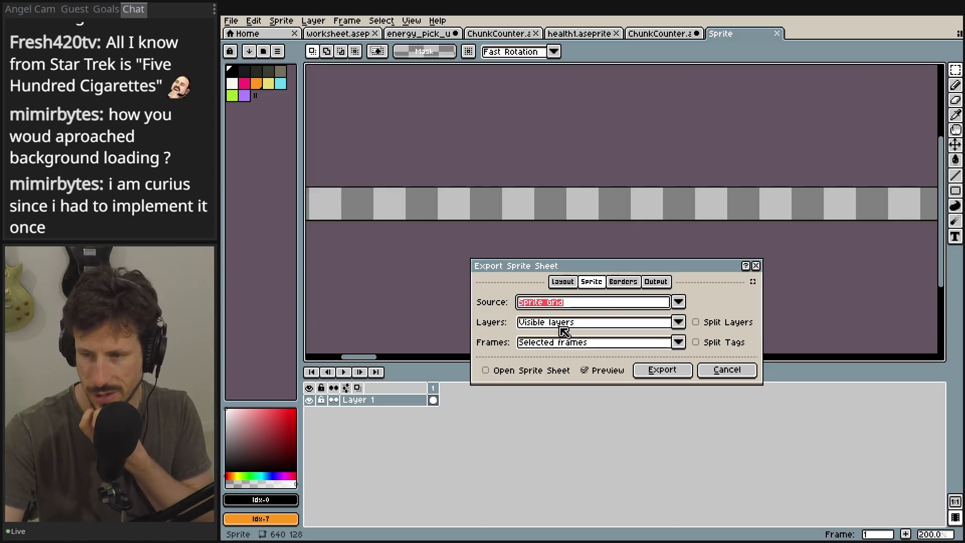
{"action": "left_click", "coordinate": [562, 306]}
{"action": "left_click", "coordinate": [556, 337]}
{"action": "left_click", "coordinate": [550, 302]}
{"action": "left_click", "coordinate": [553, 318]}
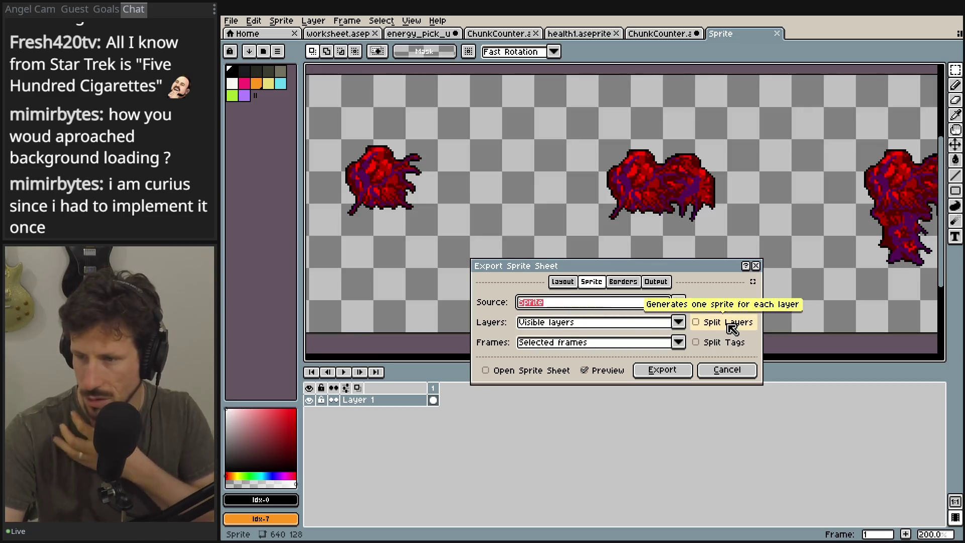
{"action": "left_click", "coordinate": [624, 282]}
{"action": "left_click", "coordinate": [557, 301]}
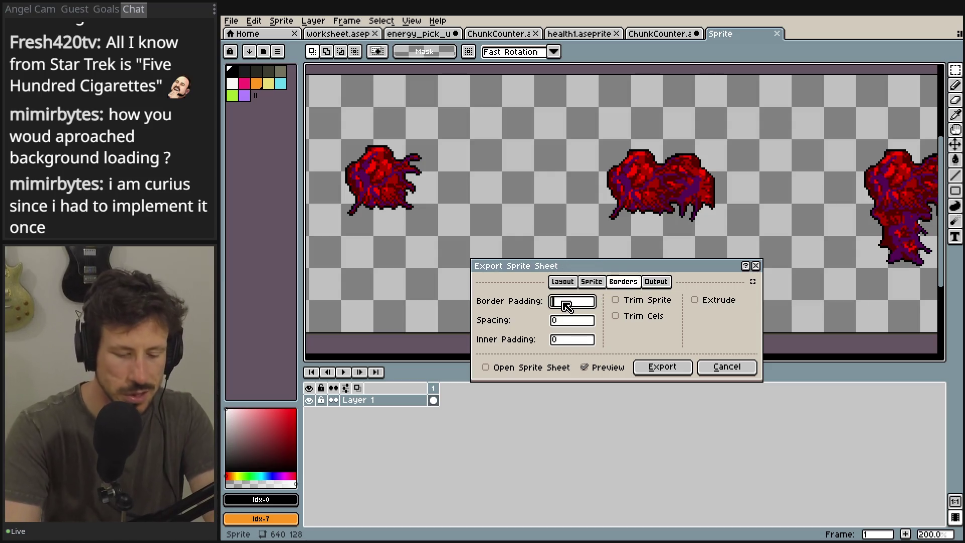
{"action": "type", "text": "5"}
- Set Border Padding to 0 after trying values 5, -6 and 1
{"action": "scroll", "coordinate": [567, 304], "scroll_direction": "down", "scroll_amount": 1}
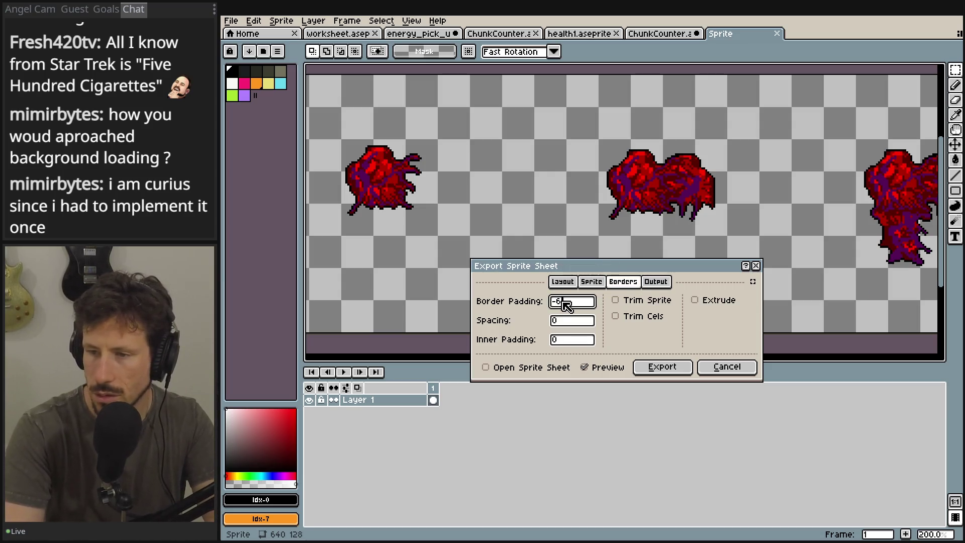
{"action": "type", "text": "5"}
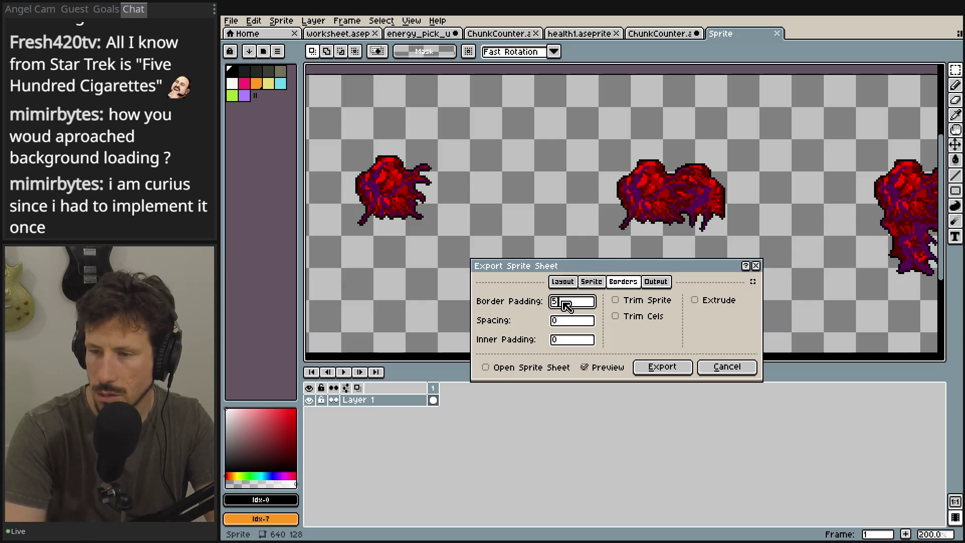
{"action": "key", "text": "BackSpace"}
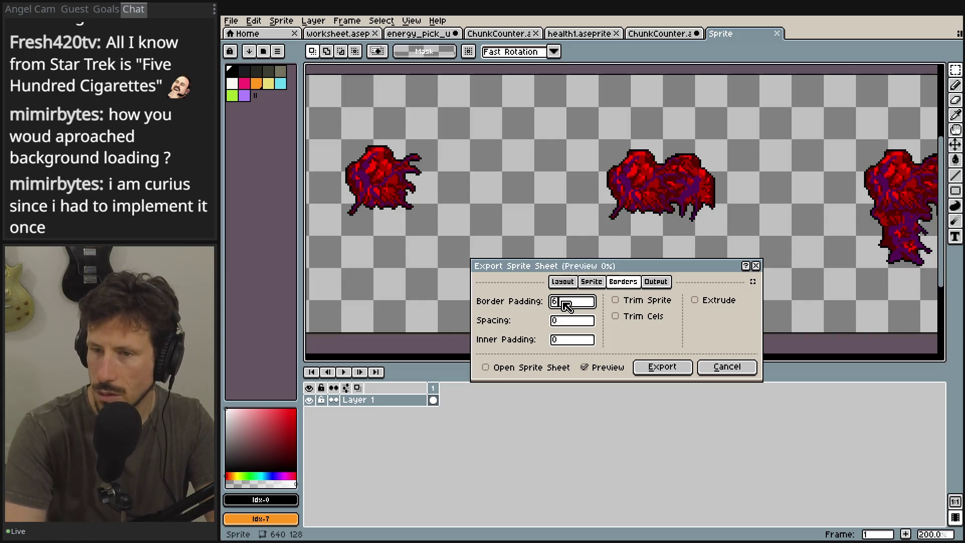
{"action": "type", "text": "-6"}
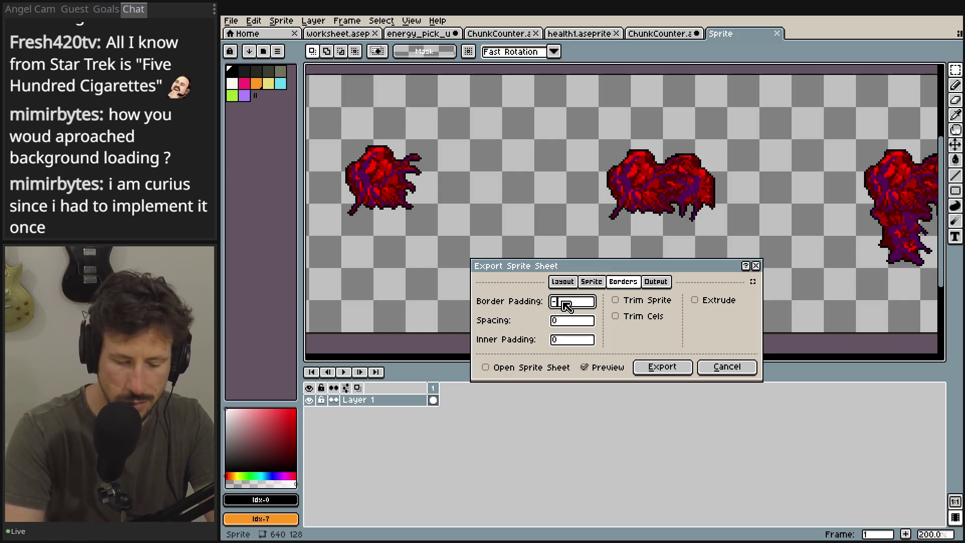
{"action": "key", "text": "Tab"}
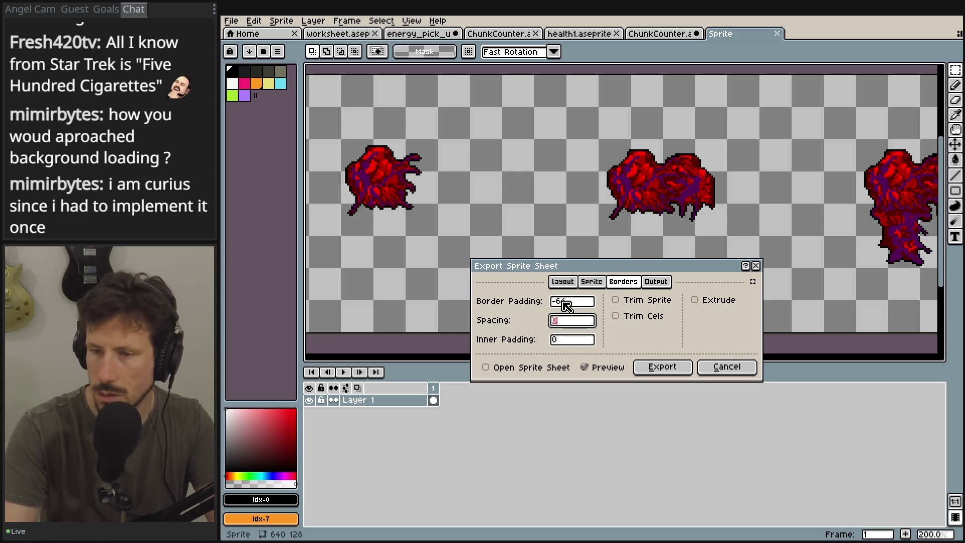
{"action": "double_click", "coordinate": [565, 302]}
{"action": "key", "text": "BackSpace"}
{"action": "type", "text": "1"}
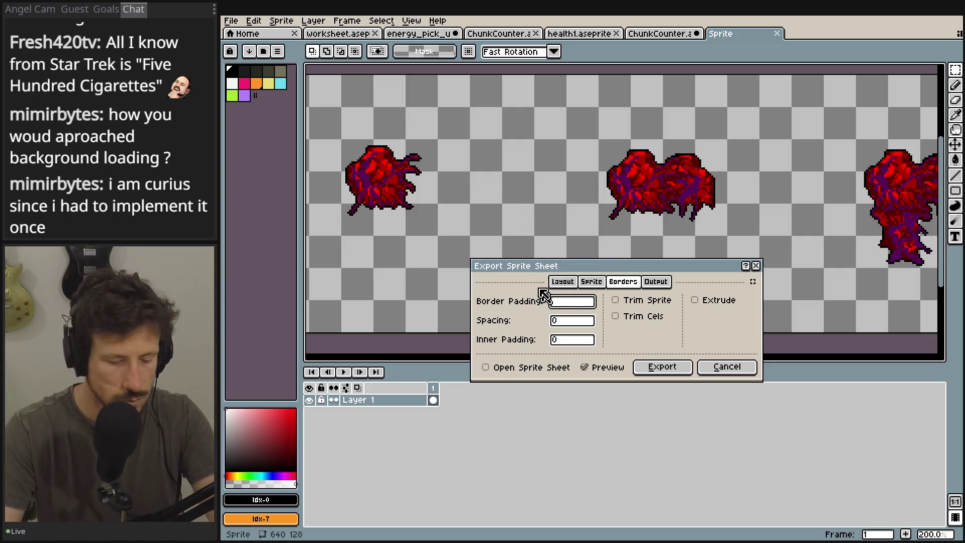
{"action": "scroll", "coordinate": [517, 188], "scroll_direction": "down", "scroll_amount": 5}
{"action": "scroll", "coordinate": [518, 188], "scroll_direction": "up", "scroll_amount": 3}
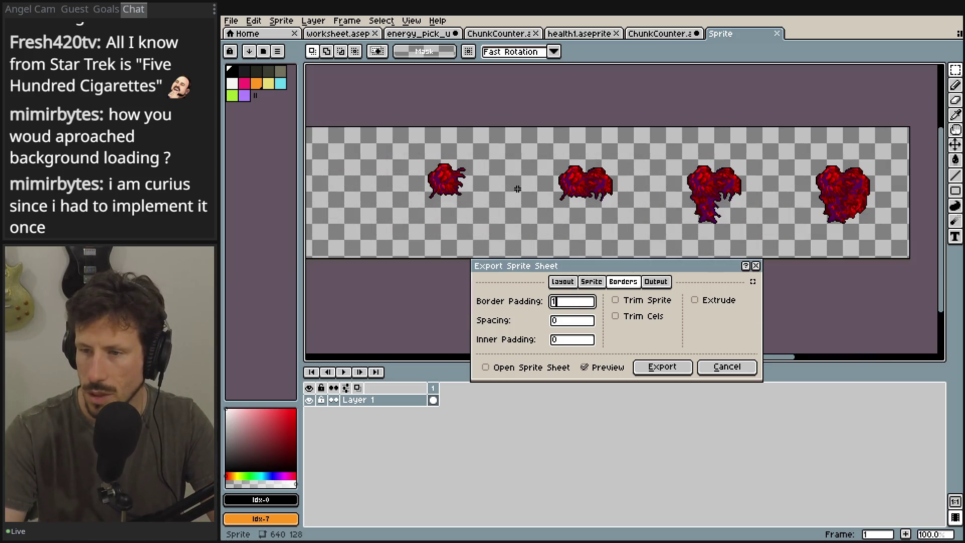
{"action": "key", "text": "BackSpace"}
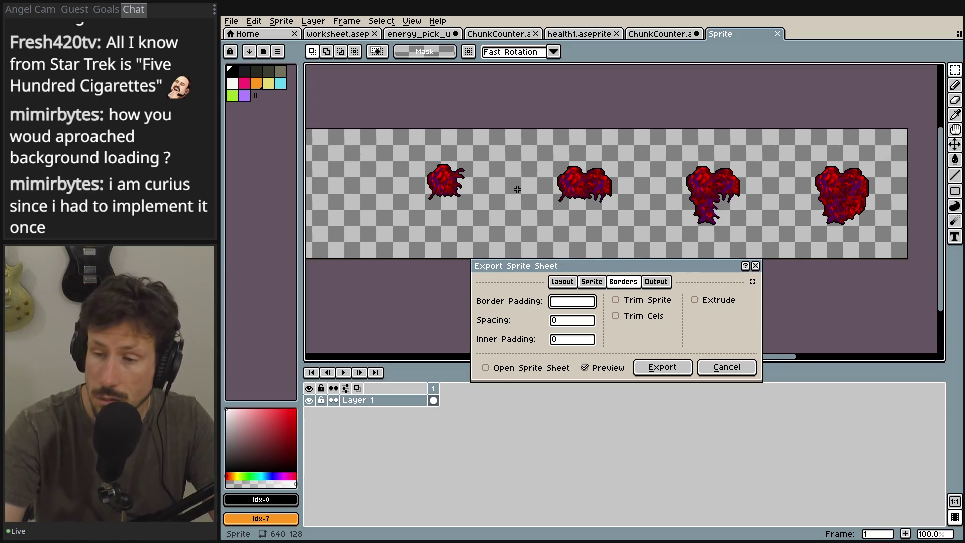
{"action": "left_click", "coordinate": [573, 341]}
- Try Trim Sprite and Trim Cells, then leave both off with spacing 0
{"action": "left_click", "coordinate": [615, 300]}
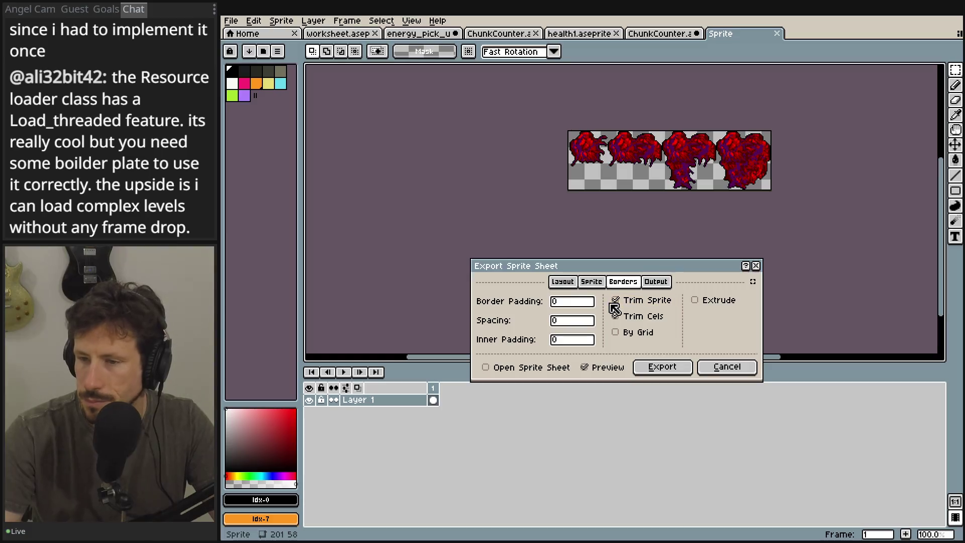
{"action": "left_click", "coordinate": [630, 316]}
{"action": "left_click", "coordinate": [631, 316]}
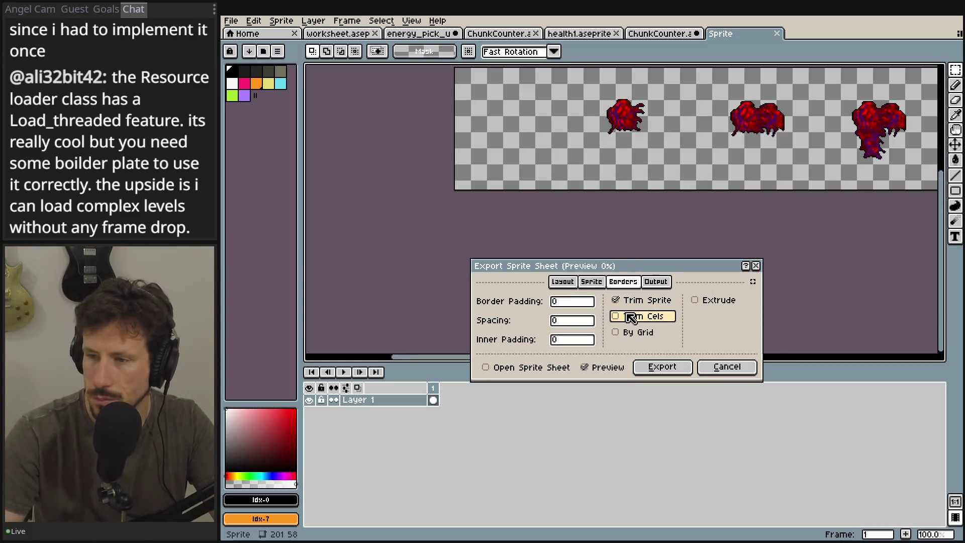
{"action": "left_click", "coordinate": [637, 302]}
{"action": "left_click", "coordinate": [636, 317]}
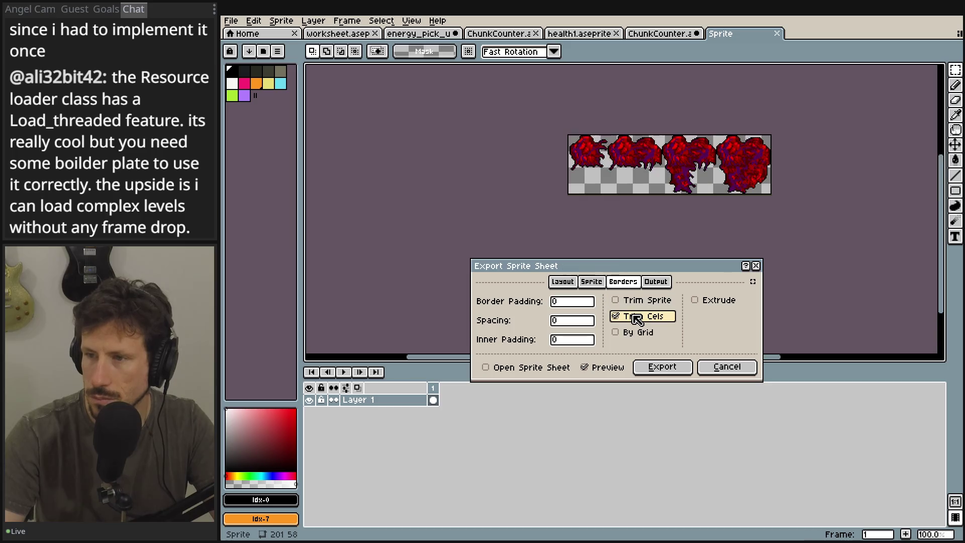
{"action": "left_click", "coordinate": [635, 318]}
{"action": "left_click", "coordinate": [638, 302]}
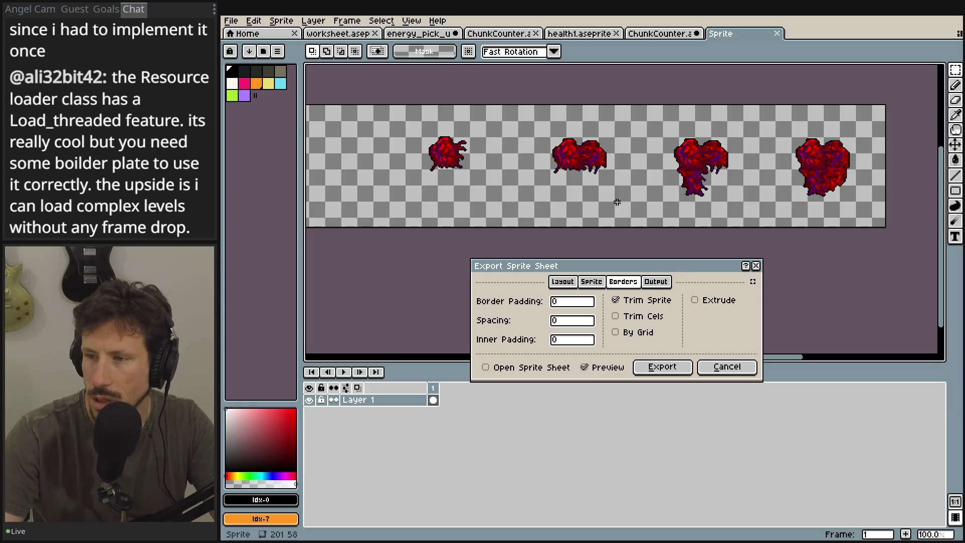
{"action": "left_click", "coordinate": [668, 285]}
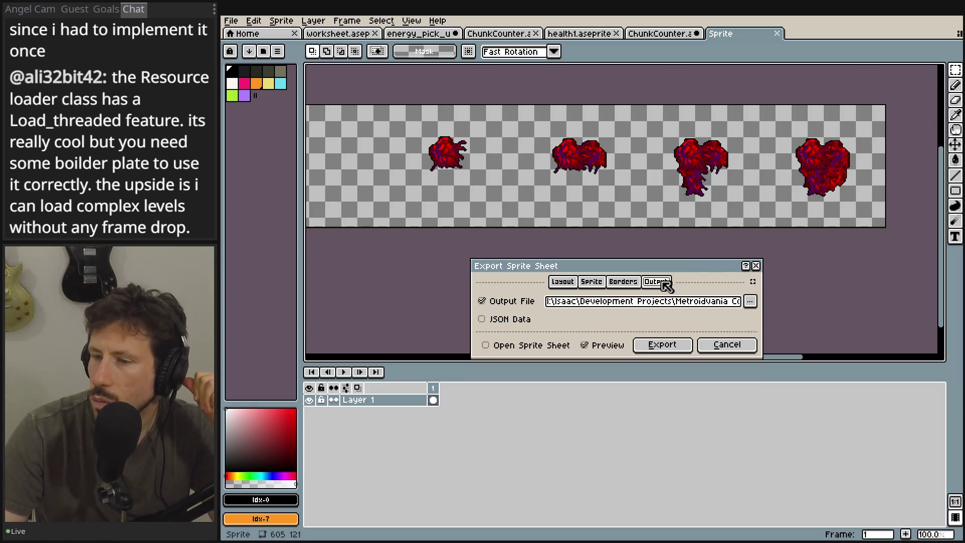
{"action": "left_click", "coordinate": [629, 283]}
{"action": "left_click", "coordinate": [576, 324]}
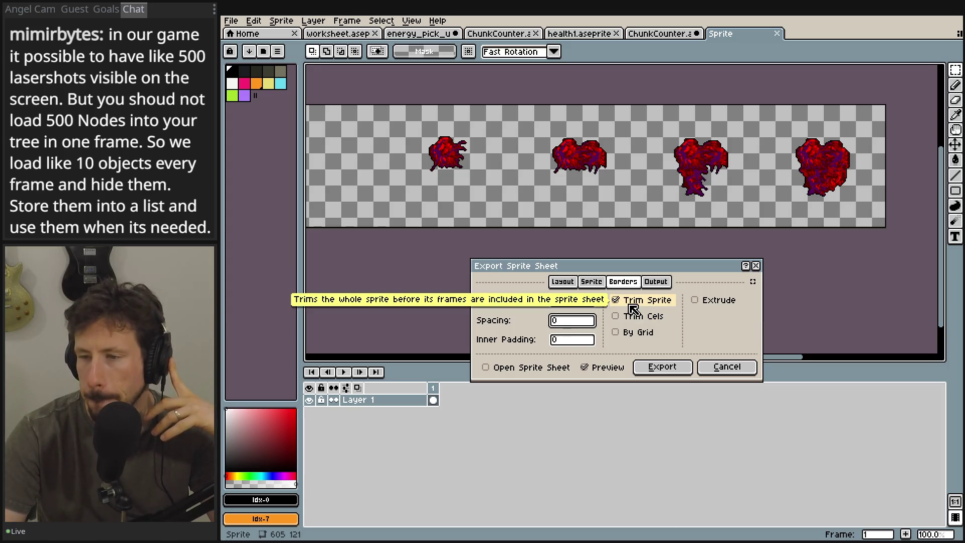
{"action": "left_click", "coordinate": [633, 307]}
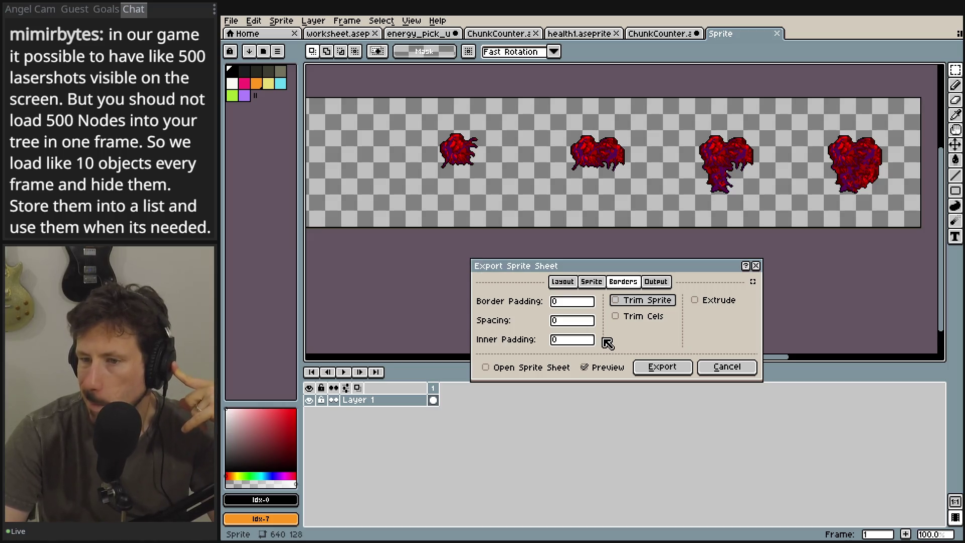
{"action": "left_click", "coordinate": [656, 281]}
- Export the sheet over ChunkCounter.png in the in_game_menu folder, confirming the replacement
{"action": "left_click", "coordinate": [749, 300]}
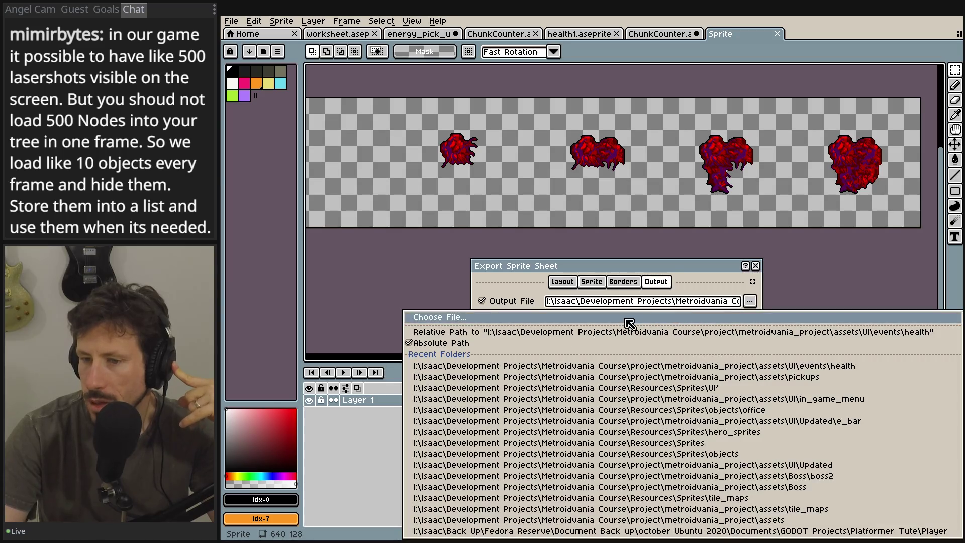
{"action": "left_click", "coordinate": [626, 319]}
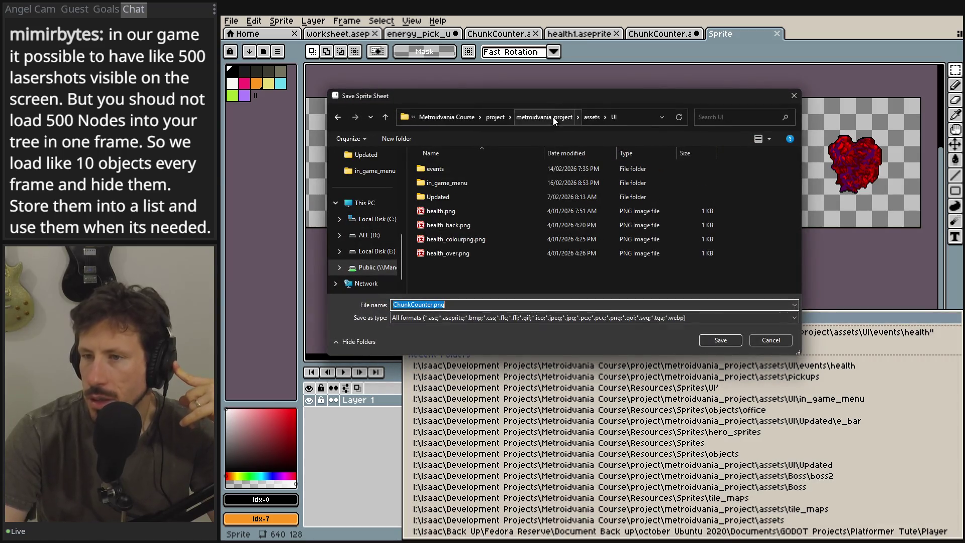
{"action": "double_click", "coordinate": [445, 182]}
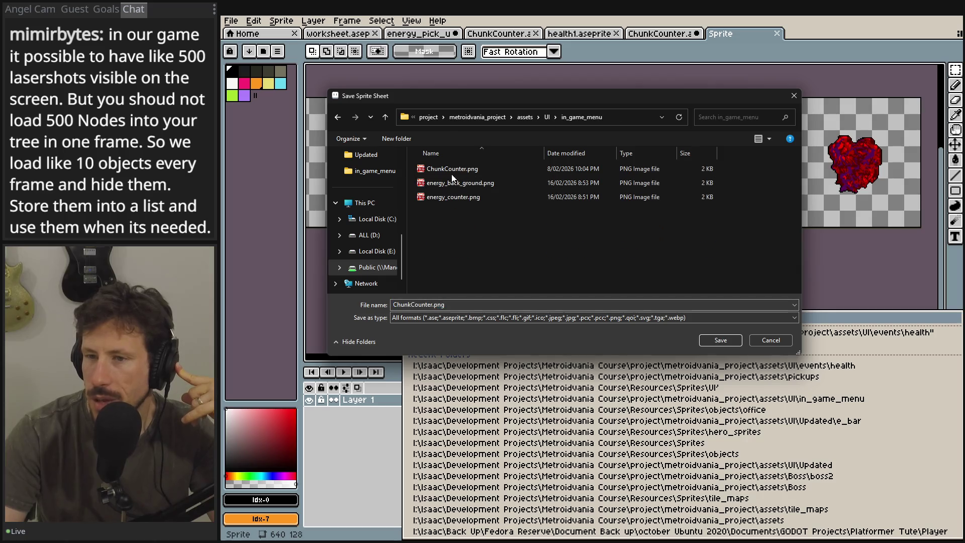
{"action": "double_click", "coordinate": [463, 167]}
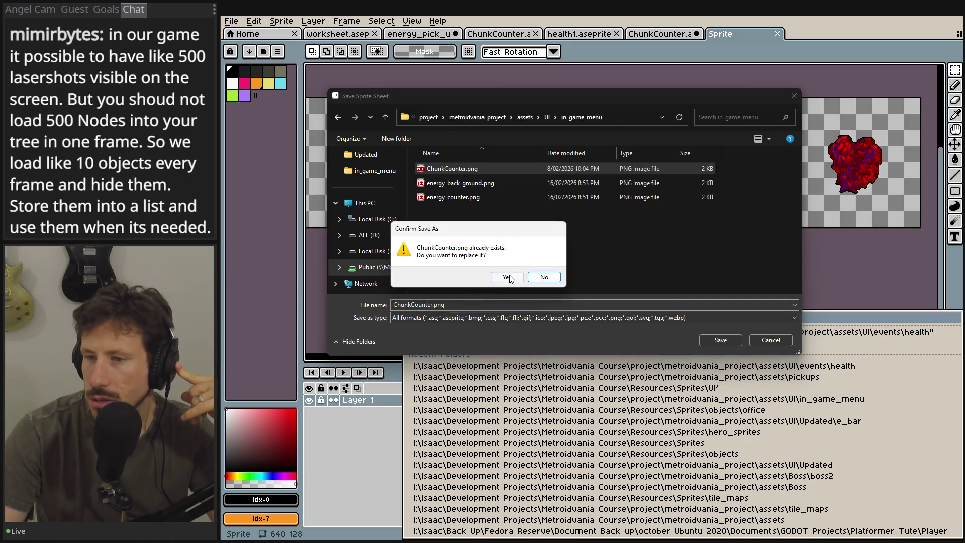
{"action": "left_click", "coordinate": [508, 277]}
{"action": "left_click", "coordinate": [653, 344]}
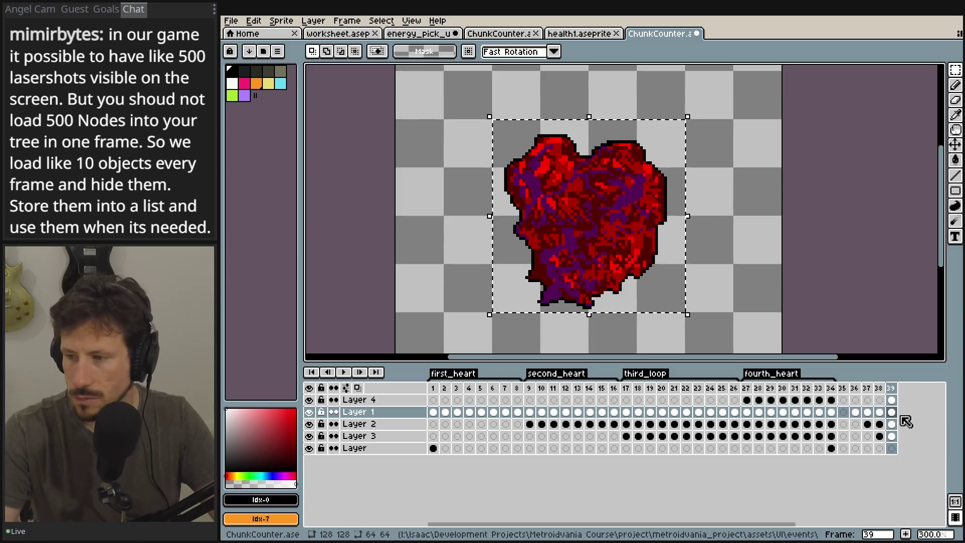
- Add a new frame 40 after the last frame
{"action": "left_click", "coordinate": [891, 412]}
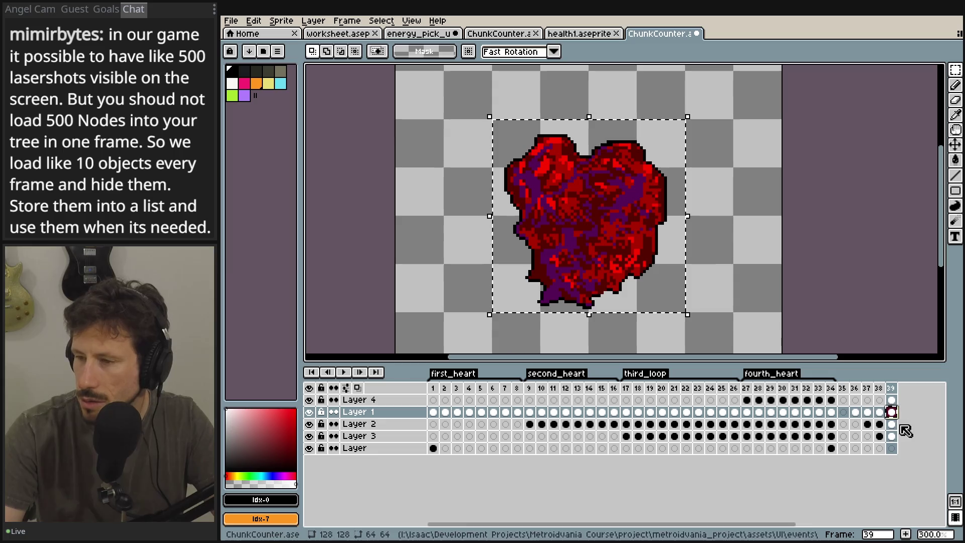
{"action": "right_click", "coordinate": [891, 389]}
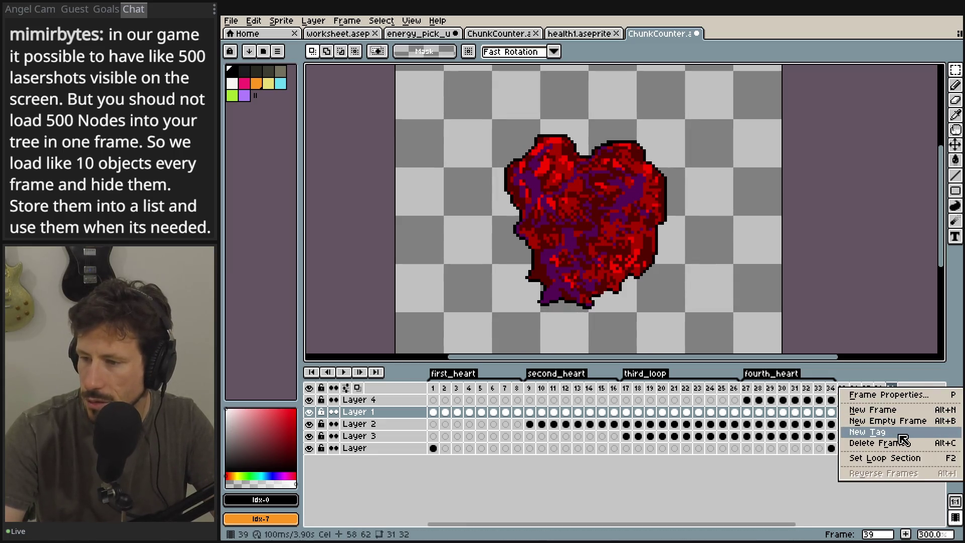
{"action": "left_click", "coordinate": [900, 410]}
- Select Layer 4's frame-40 cel and choose Select > Color Range
{"action": "scroll", "coordinate": [879, 416], "scroll_direction": "right", "scroll_amount": 5}
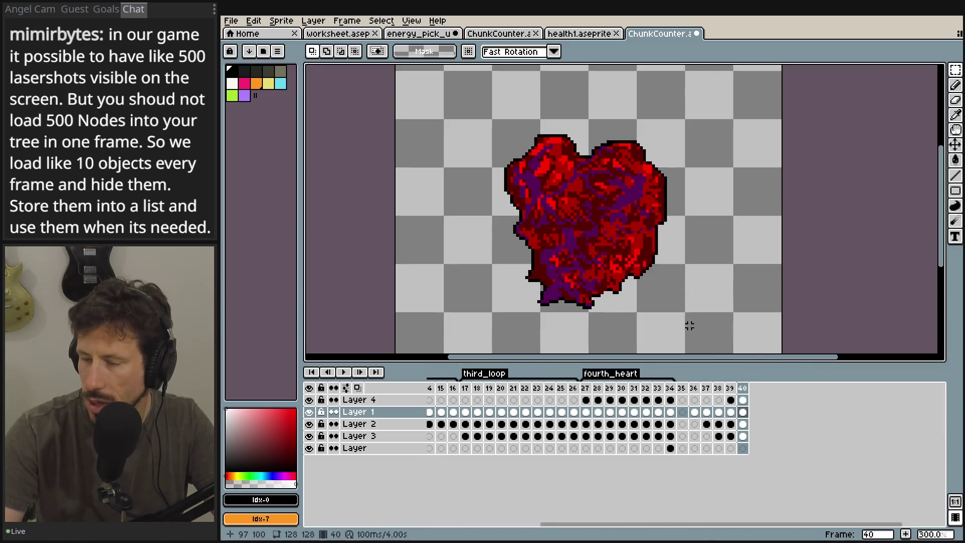
{"action": "left_click", "coordinate": [744, 400]}
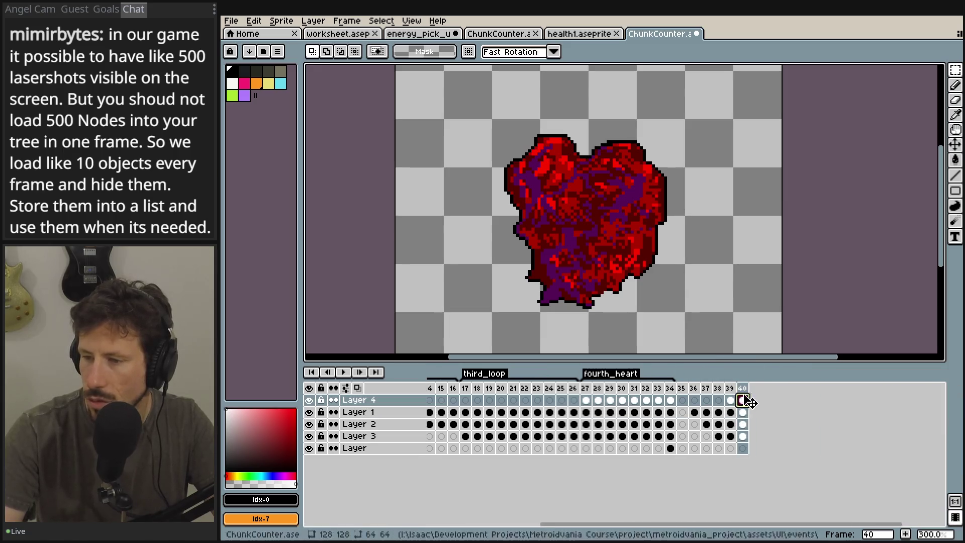
{"action": "left_click", "coordinate": [281, 21]}
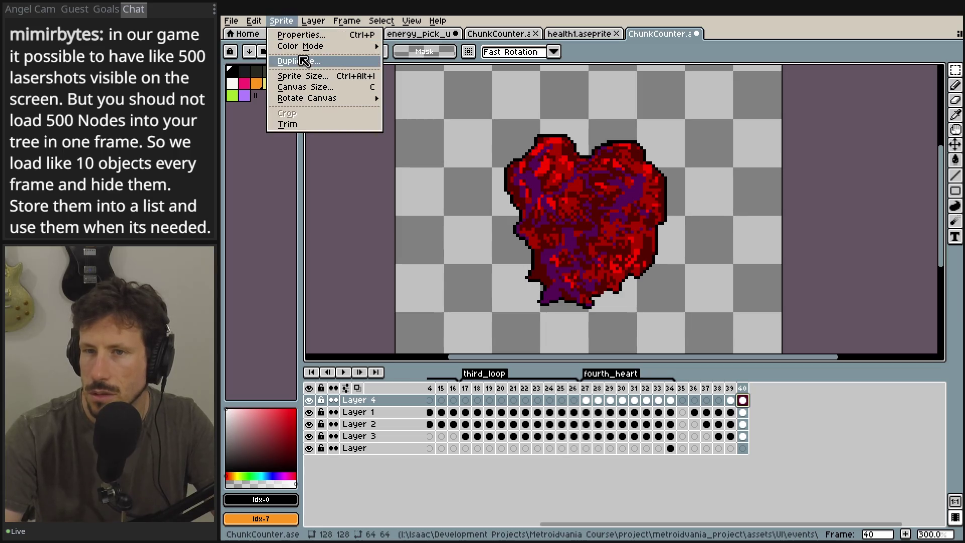
{"action": "left_click", "coordinate": [312, 20]}
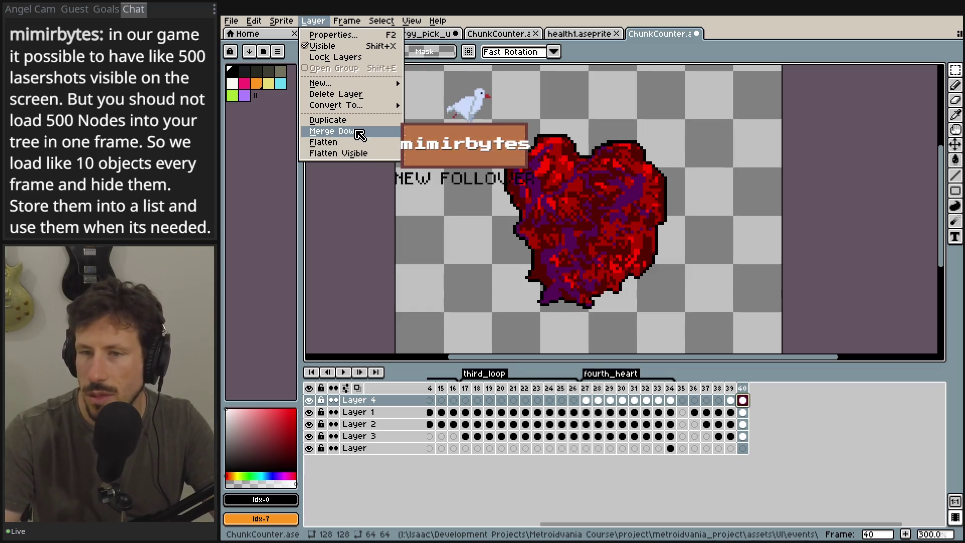
{"action": "mouse_move", "coordinate": [360, 107]}
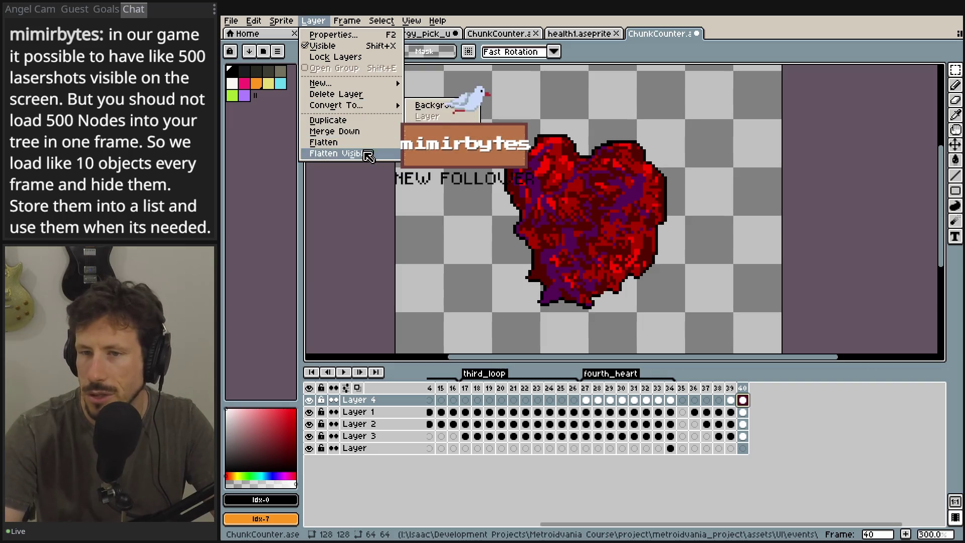
{"action": "mouse_move", "coordinate": [381, 21]}
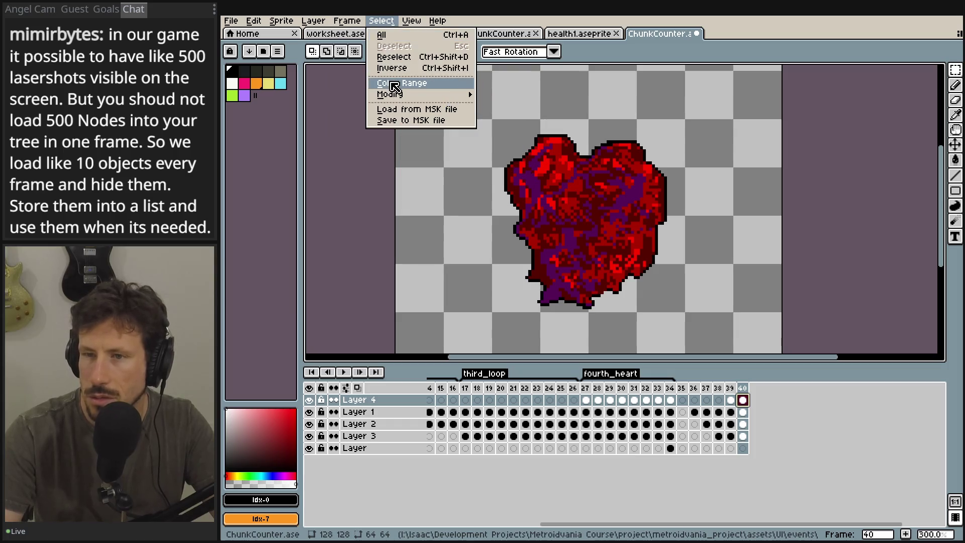
{"action": "mouse_move", "coordinate": [290, 20]}
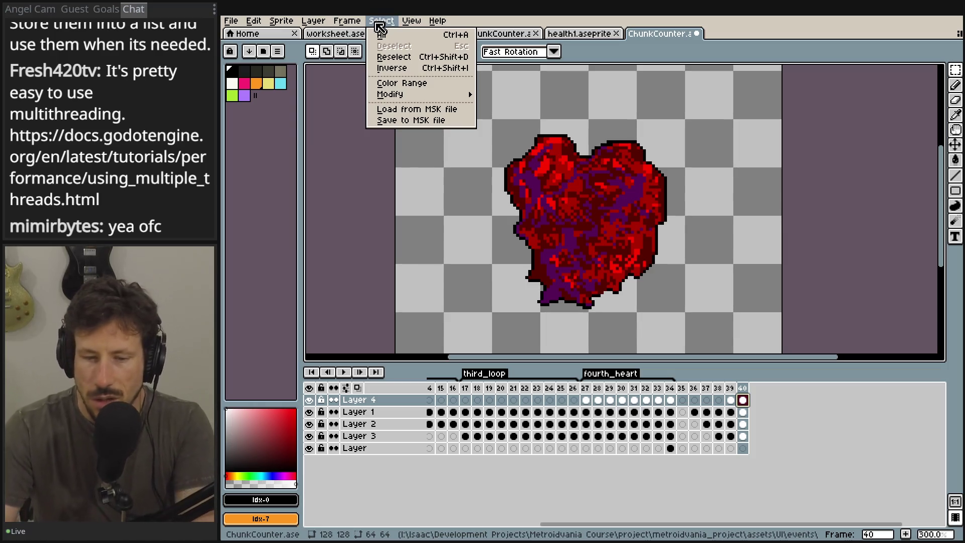
{"action": "left_click", "coordinate": [424, 83]}
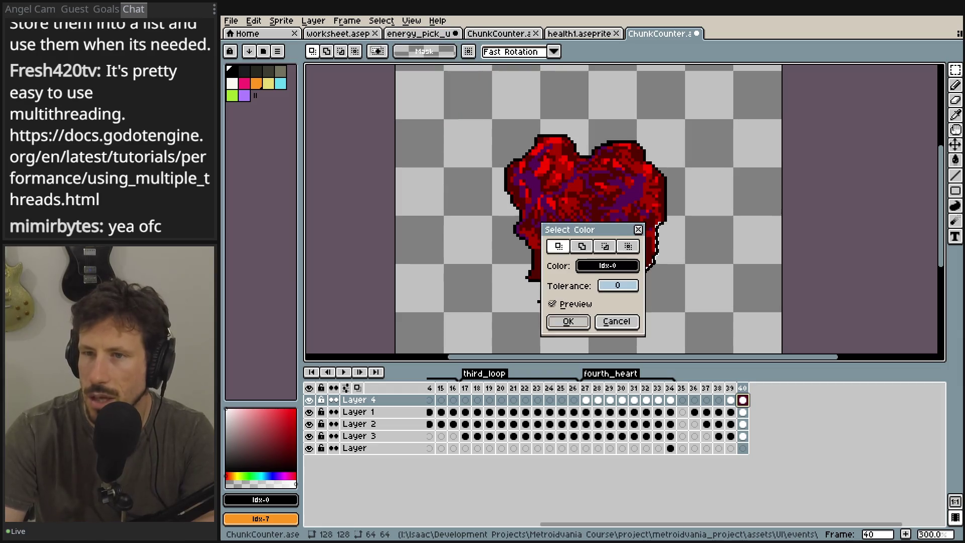
- Cancel the colour range selection and bring up the Hue/Saturation adjustment instead
{"action": "left_click", "coordinate": [638, 229]}
{"action": "left_click", "coordinate": [382, 21]}
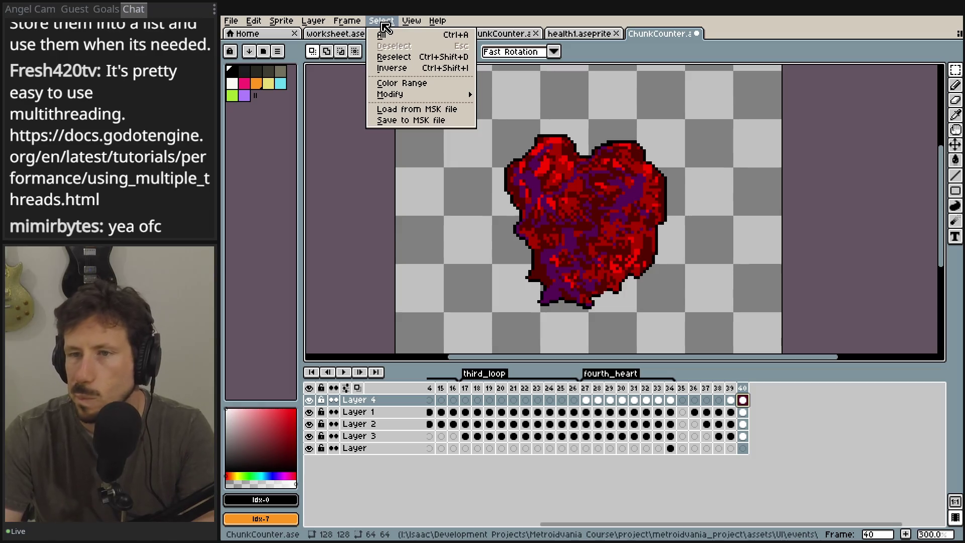
{"action": "mouse_move", "coordinate": [425, 22]}
{"action": "mouse_move", "coordinate": [254, 22]}
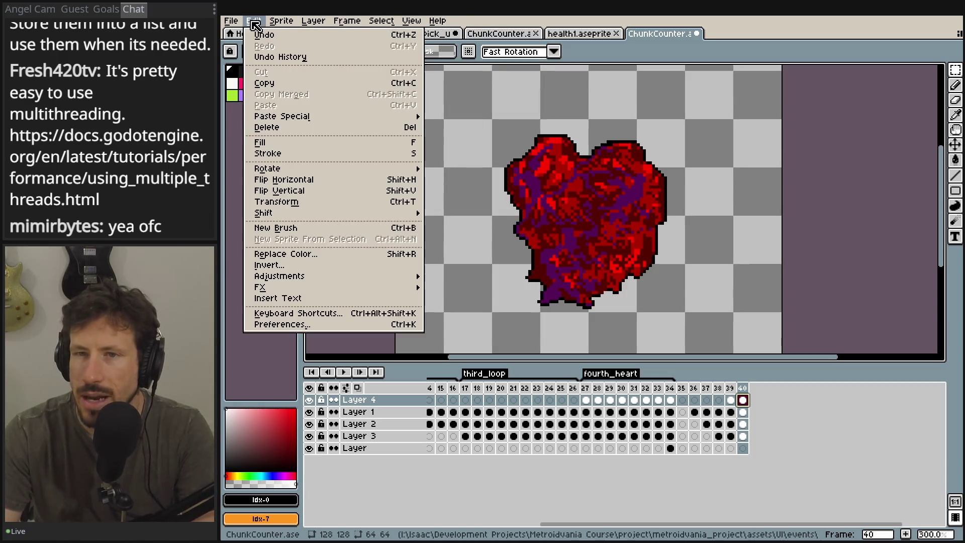
{"action": "mouse_move", "coordinate": [293, 291]}
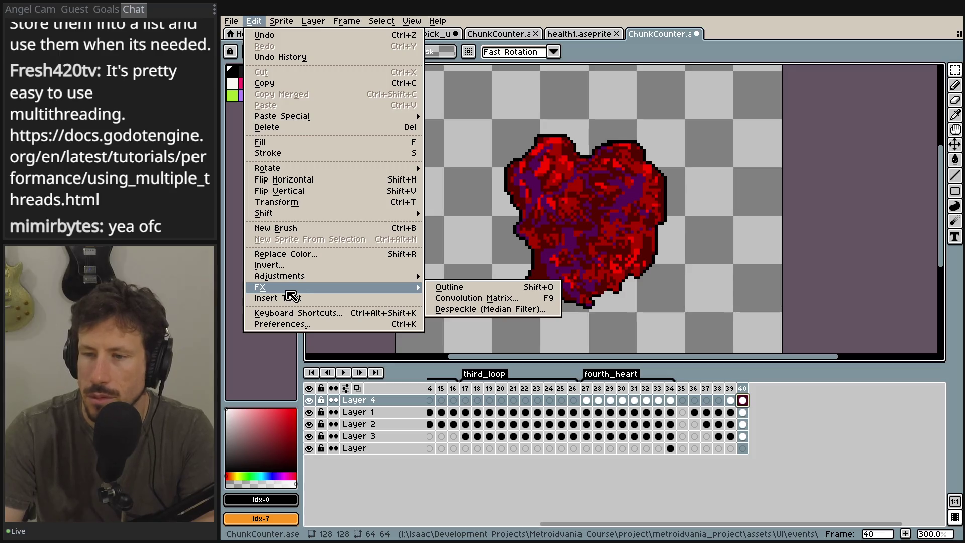
{"action": "mouse_move", "coordinate": [383, 278]}
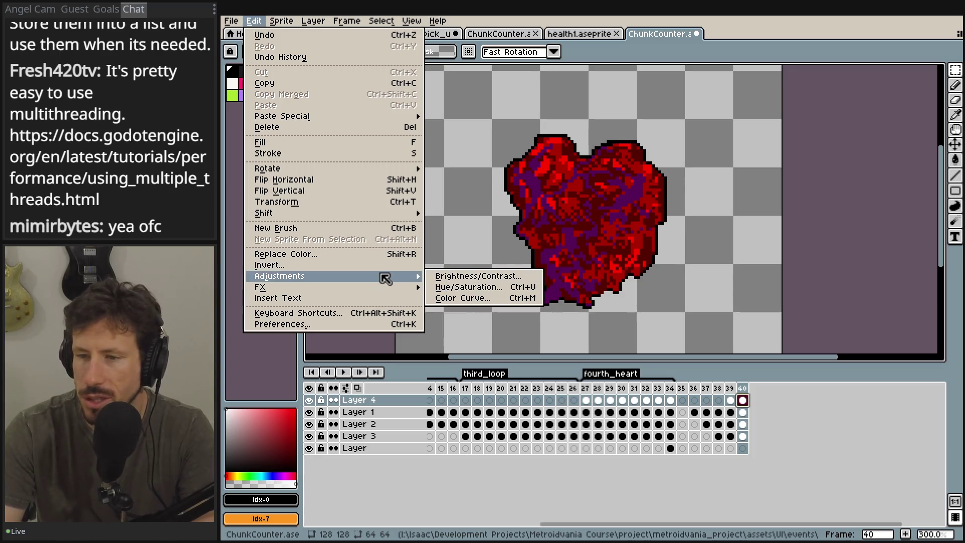
{"action": "left_click", "coordinate": [459, 291]}
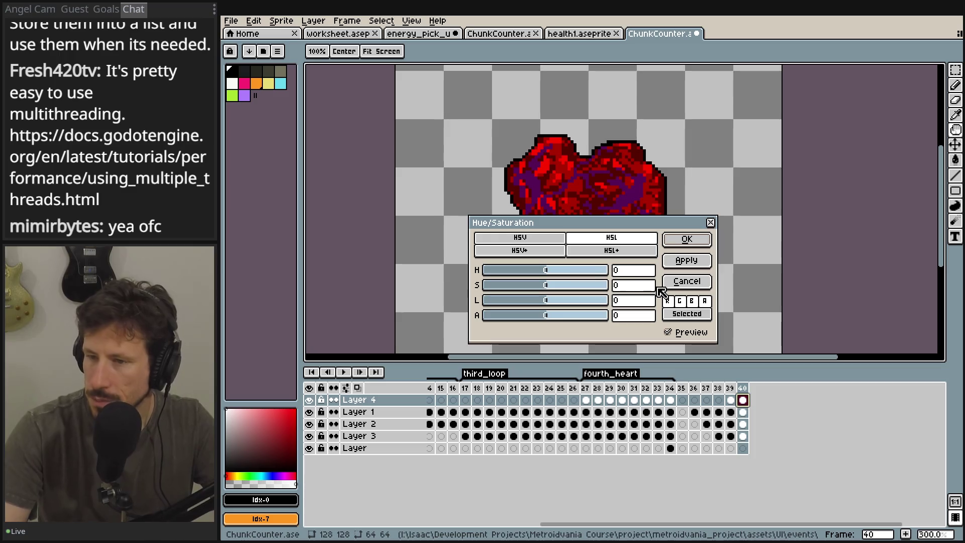
- Apply saturation -100 and lightness -25 to Layer 4's frame-40 cel
{"action": "left_click_drag", "start_coordinate": [553, 285], "coordinate": [483, 285]}
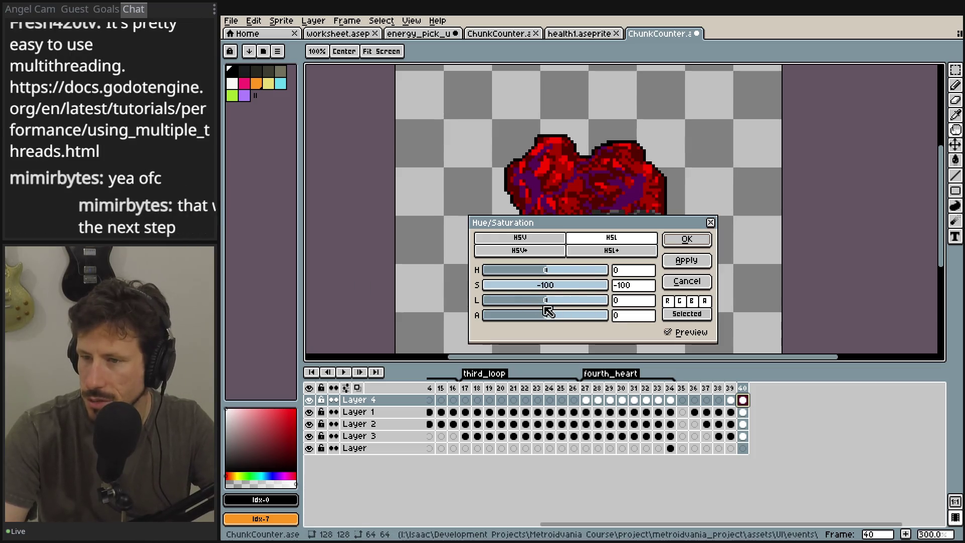
{"action": "mouse_move", "coordinate": [592, 222]}
{"action": "left_mouse_down"}
{"action": "mouse_move", "coordinate": [729, 104]}
{"action": "mouse_move", "coordinate": [730, 114]}
{"action": "left_mouse_up"}
{"action": "left_click", "coordinate": [772, 191]}
{"action": "type", "text": "-2"}
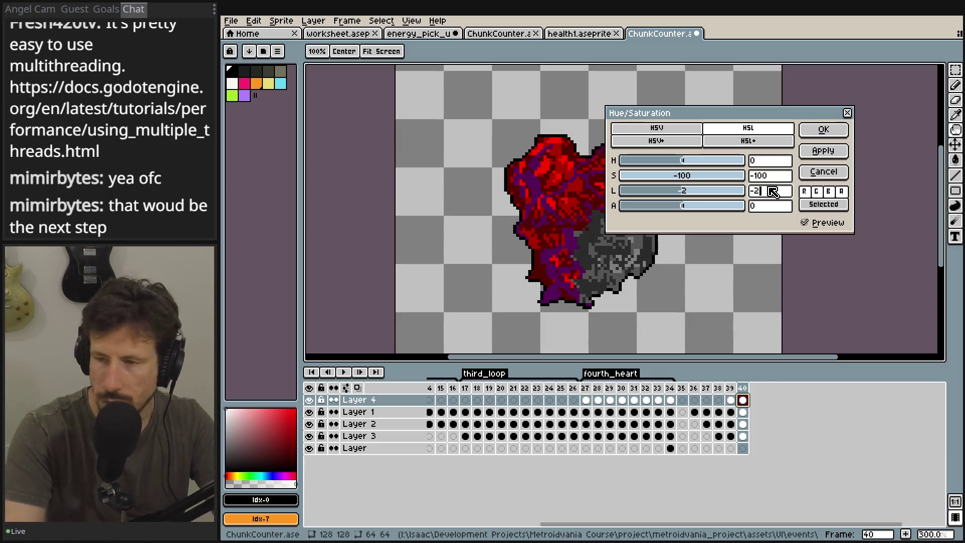
{"action": "type", "text": "5"}
{"action": "key", "text": "Tab"}
{"action": "mouse_move", "coordinate": [714, 120]}
{"action": "left_mouse_down"}
{"action": "mouse_move", "coordinate": [790, 64]}
{"action": "mouse_move", "coordinate": [785, 84]}
{"action": "left_mouse_up"}
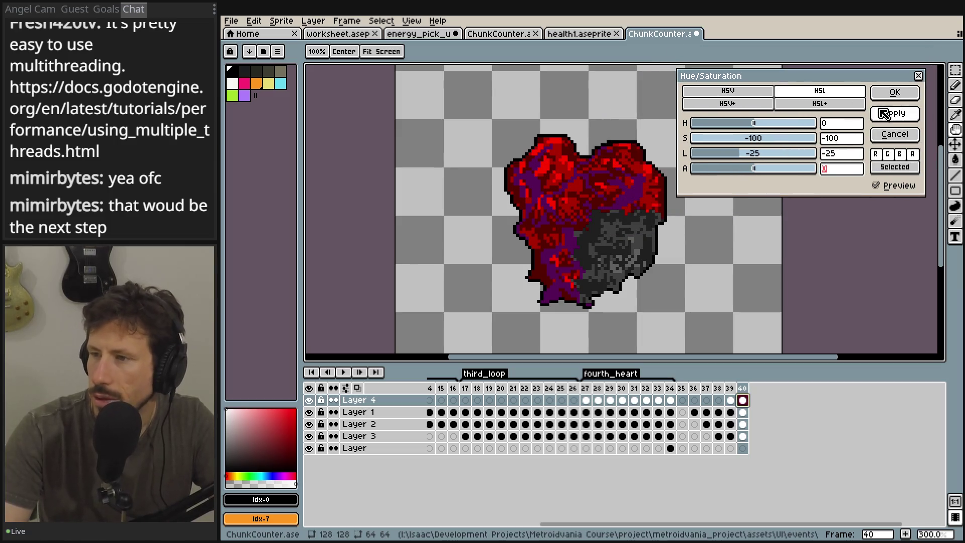
{"action": "left_click", "coordinate": [894, 92]}
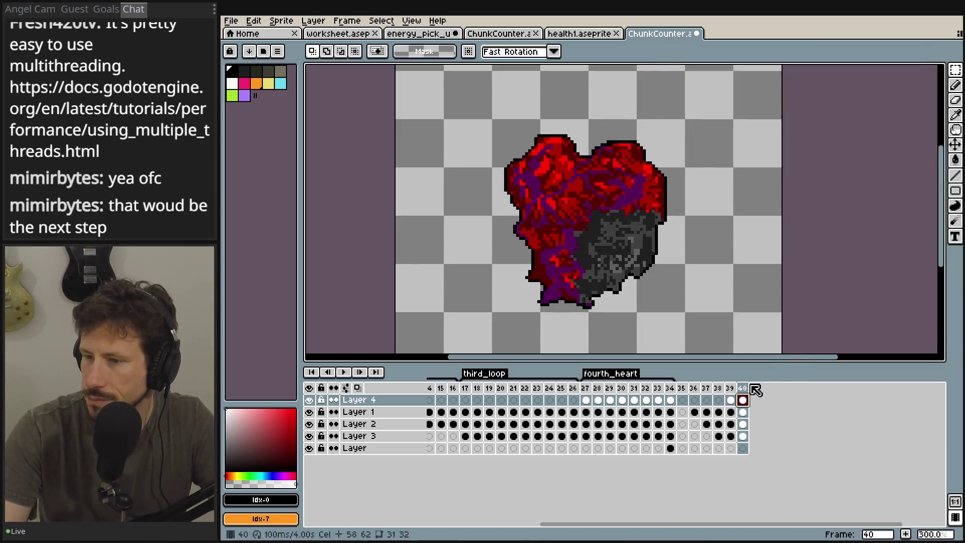
{"action": "left_click", "coordinate": [743, 412]}
- Grey out Layer 1's frame-40 cel with Hue/Saturation at saturation -100 and lightness -25
{"action": "left_click", "coordinate": [231, 20]}
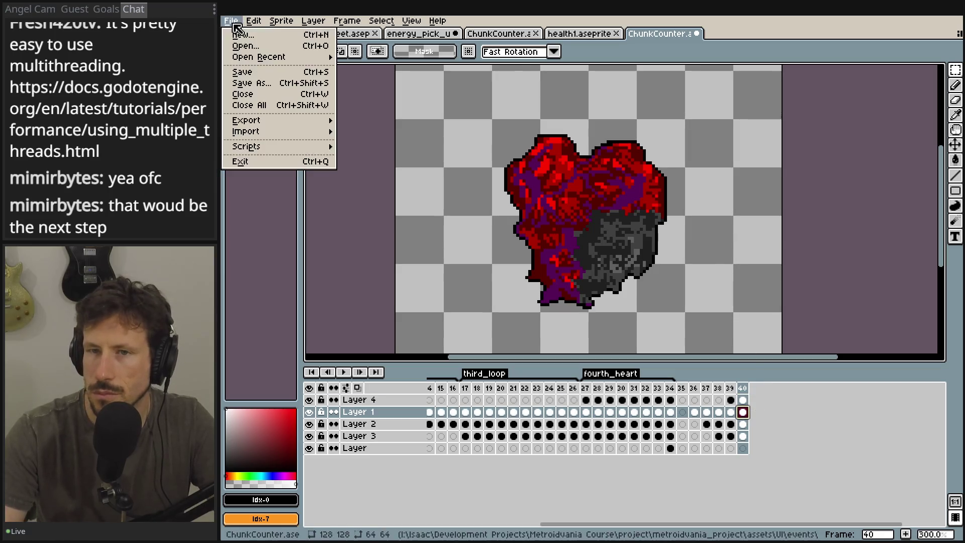
{"action": "mouse_move", "coordinate": [271, 123]}
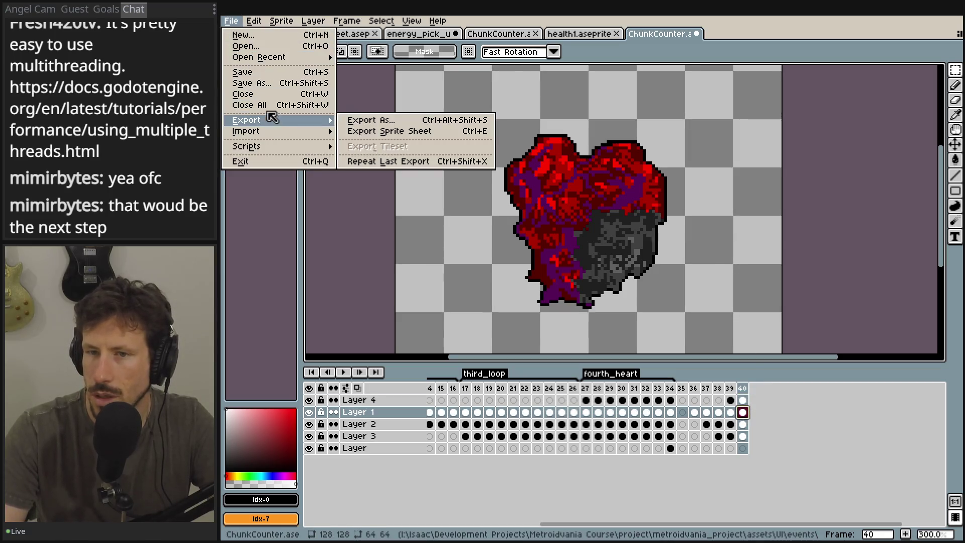
{"action": "mouse_move", "coordinate": [250, 18]}
{"action": "mouse_move", "coordinate": [318, 278]}
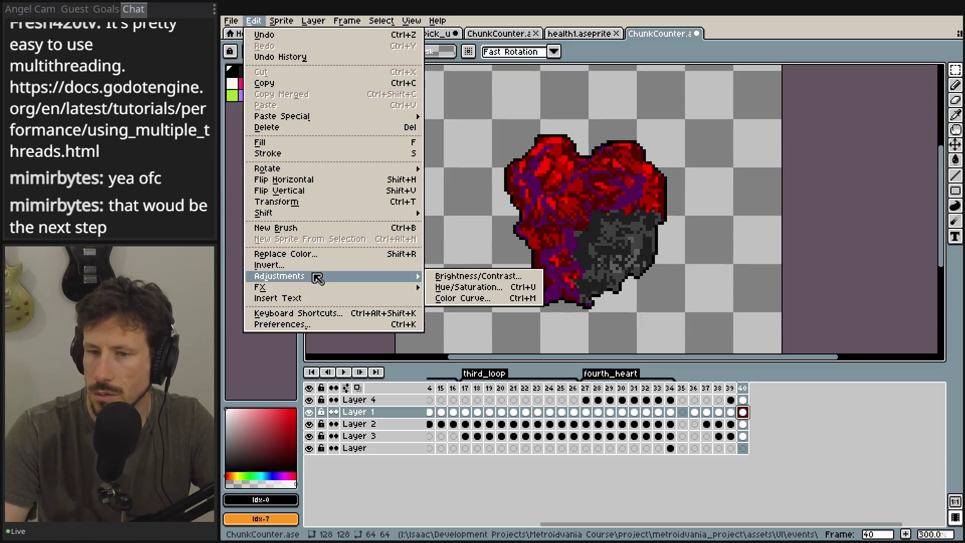
{"action": "left_click", "coordinate": [500, 289]}
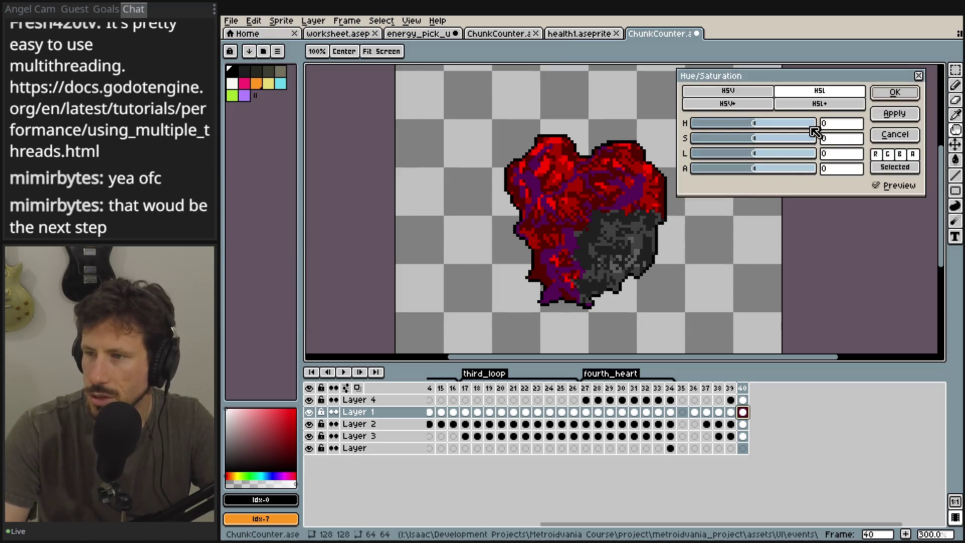
{"action": "type", "text": "-100"}
{"action": "left_click", "coordinate": [840, 159]}
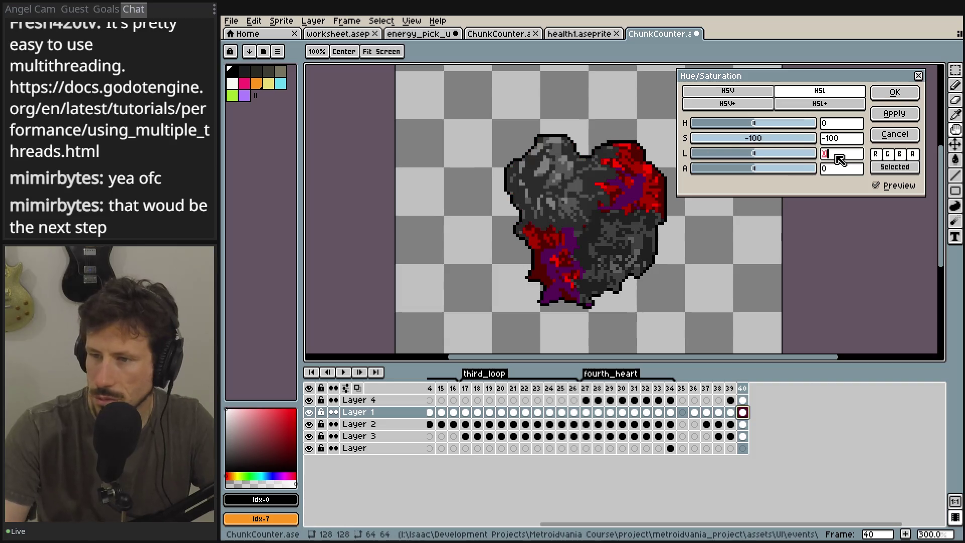
{"action": "type", "text": "-25"}
{"action": "key", "text": "Tab"}
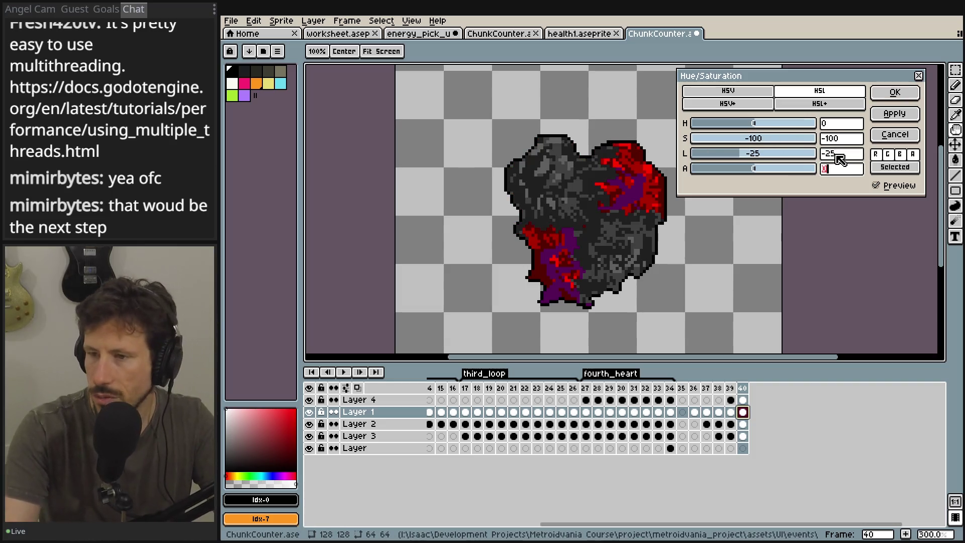
{"action": "left_click", "coordinate": [894, 93]}
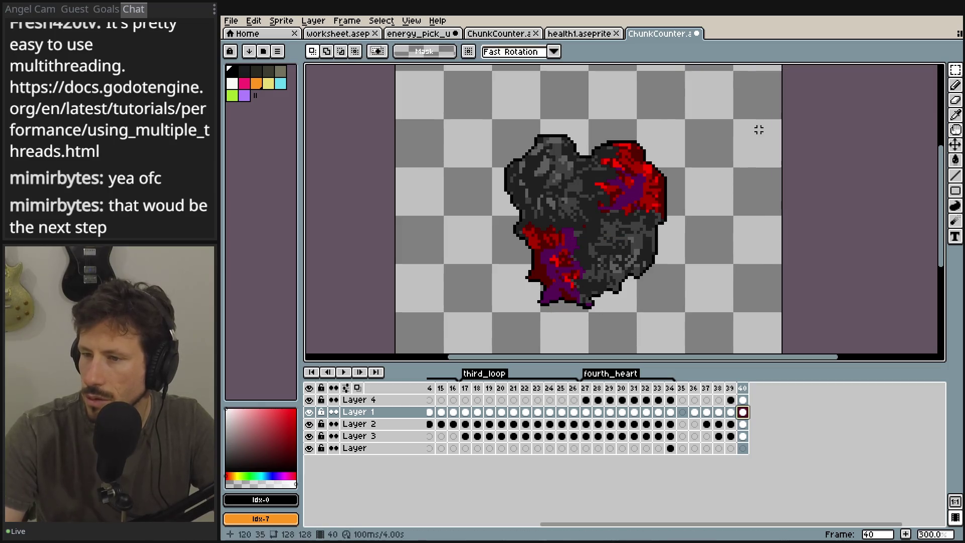
{"action": "left_click", "coordinate": [743, 424]}
- Grey and darken Layer 2's frame-40 cel: hue reset to 0, saturation dragged to -100, lightness lowered
{"action": "left_click", "coordinate": [254, 21]}
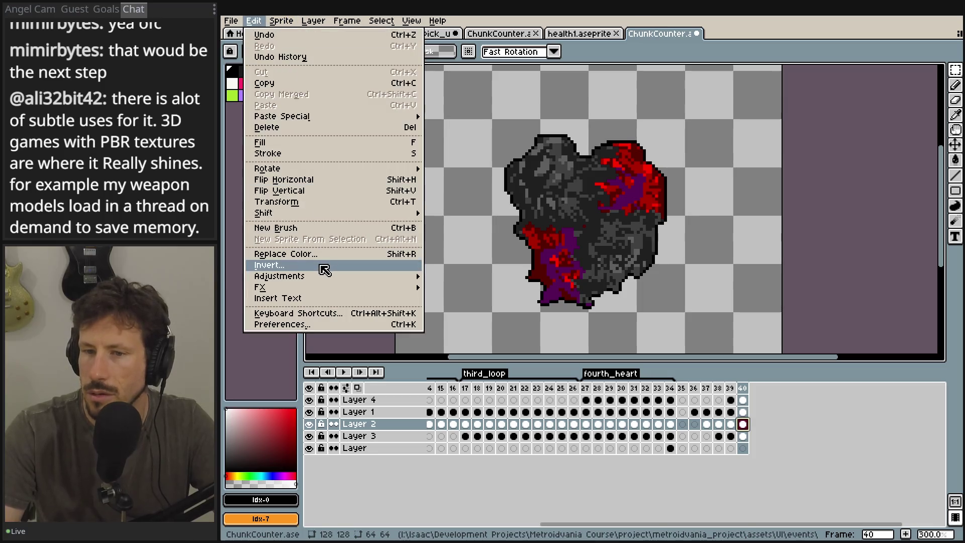
{"action": "mouse_move", "coordinate": [319, 276]}
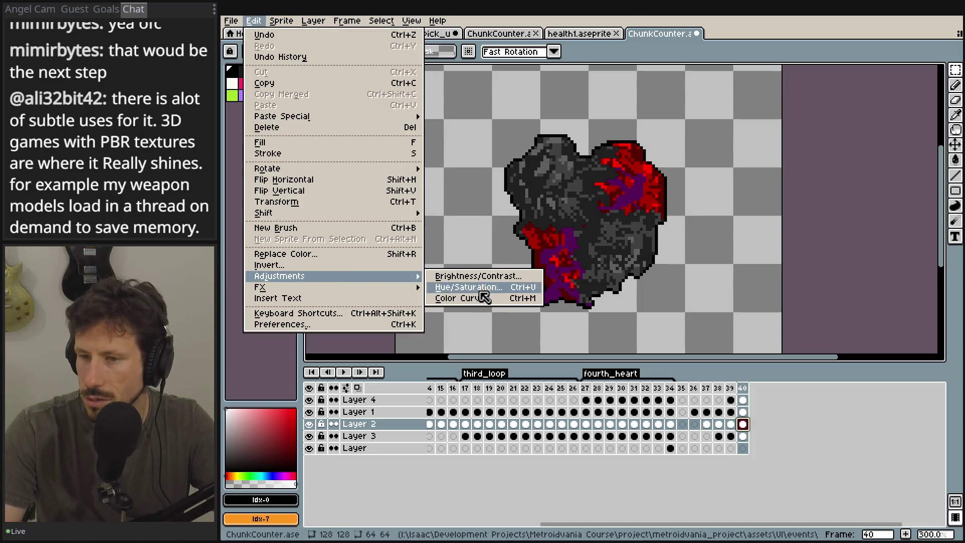
{"action": "left_click", "coordinate": [483, 288]}
{"action": "left_click", "coordinate": [759, 123]}
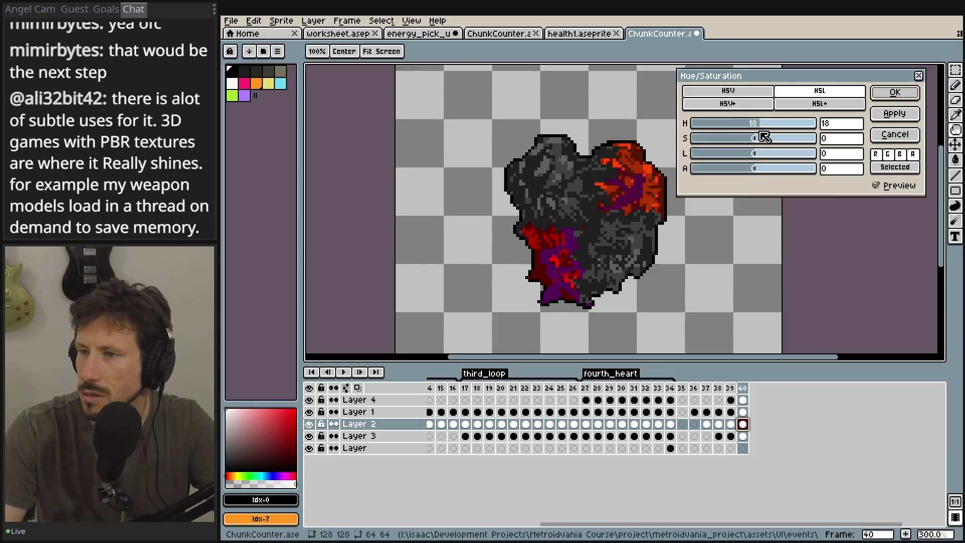
{"action": "double_click", "coordinate": [839, 128]}
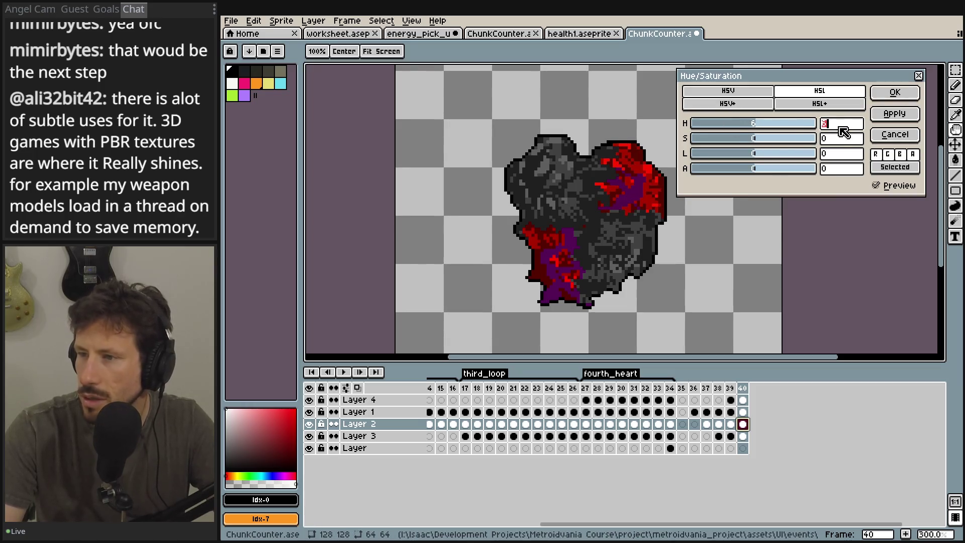
{"action": "type", "text": "0"}
{"action": "key", "text": "Tab"}
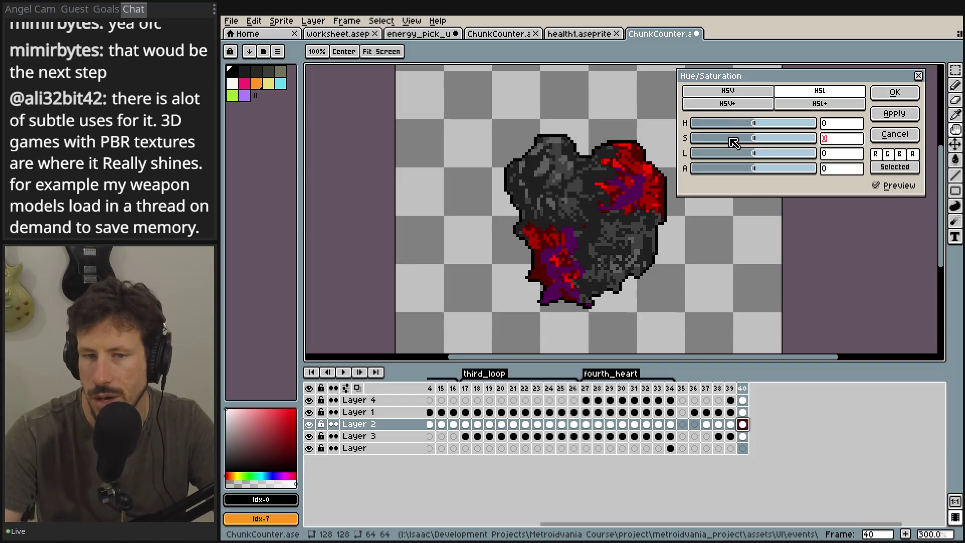
{"action": "left_click_drag", "start_coordinate": [748, 138], "coordinate": [699, 139]}
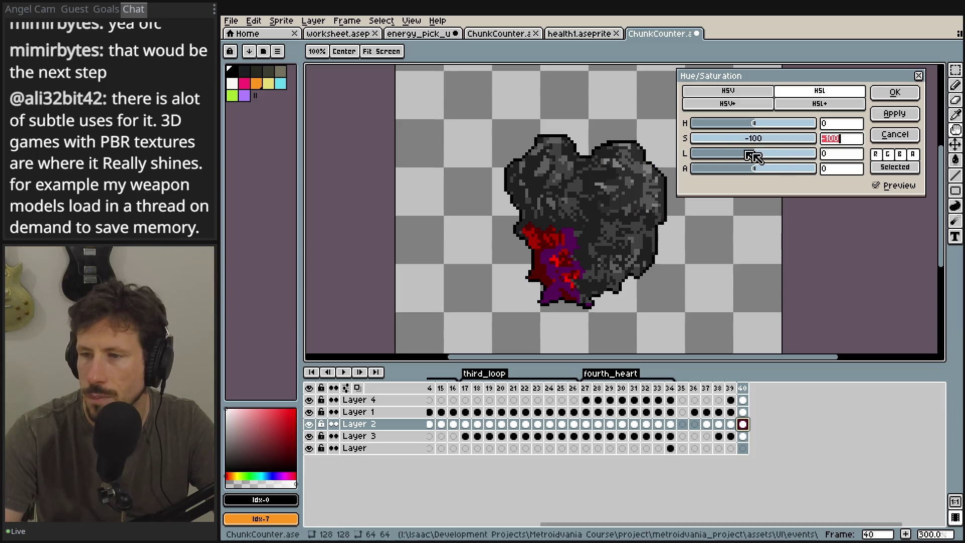
{"action": "left_click", "coordinate": [842, 157]}
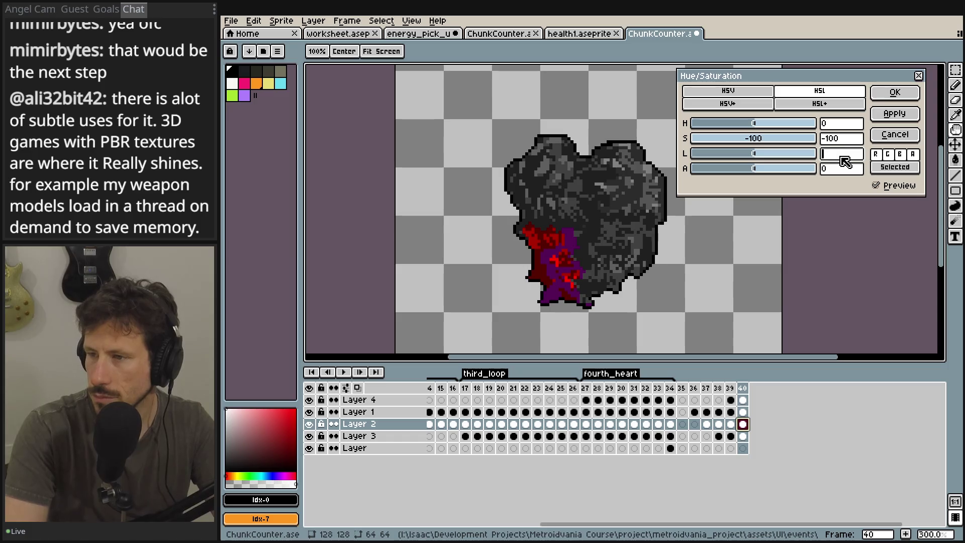
{"action": "type", "text": "-25"}
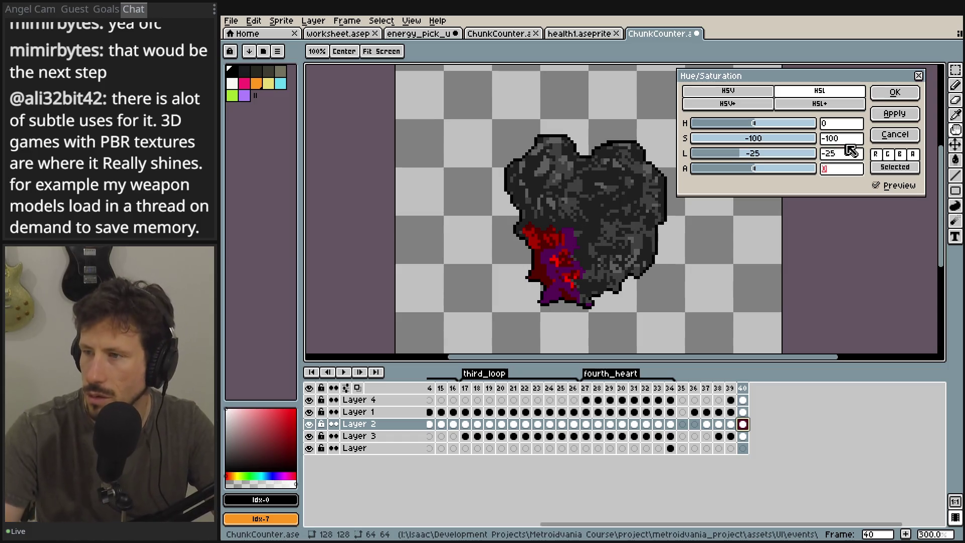
{"action": "left_click", "coordinate": [894, 93]}
{"action": "left_click", "coordinate": [743, 436]}
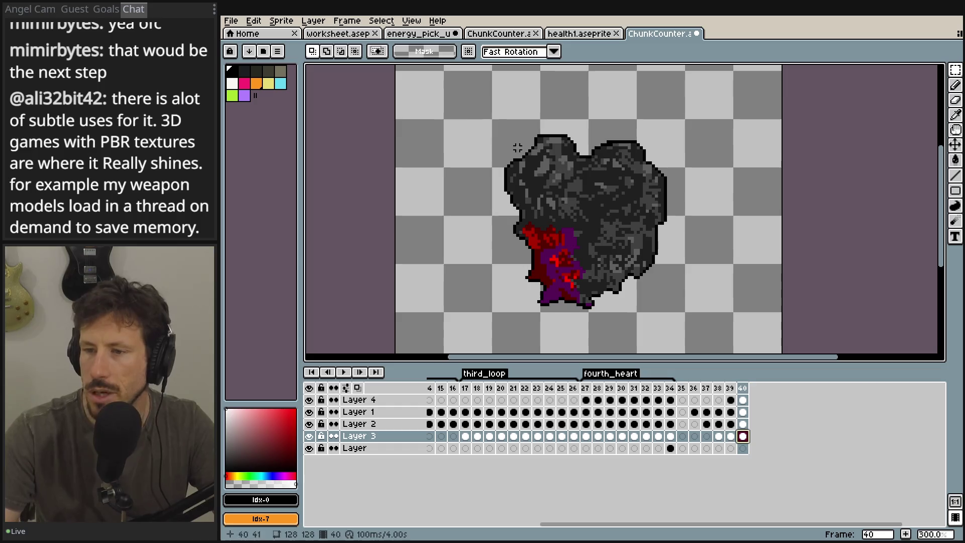
- Grey out Layer 3's lower-left chunk with saturation -100 and lightness -25
{"action": "left_click", "coordinate": [231, 24]}
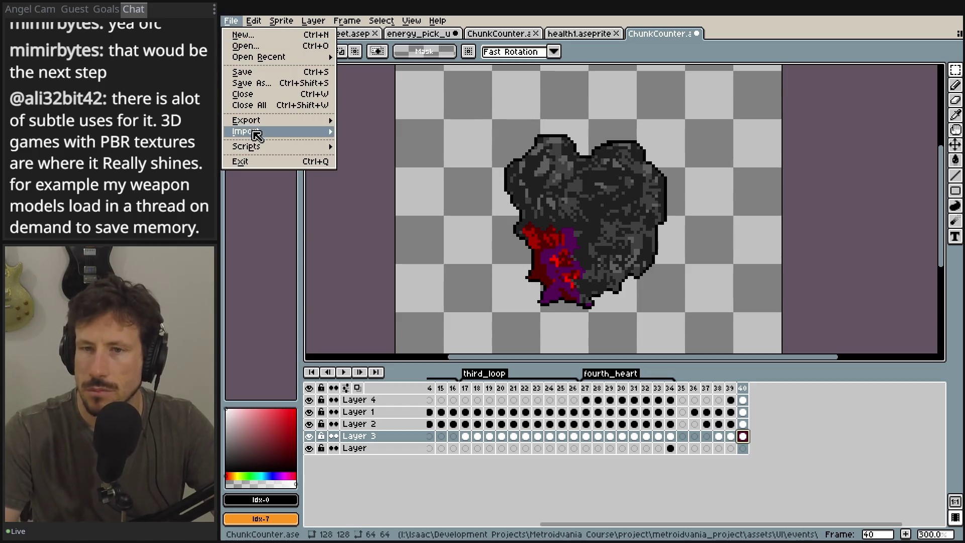
{"action": "mouse_move", "coordinate": [272, 122]}
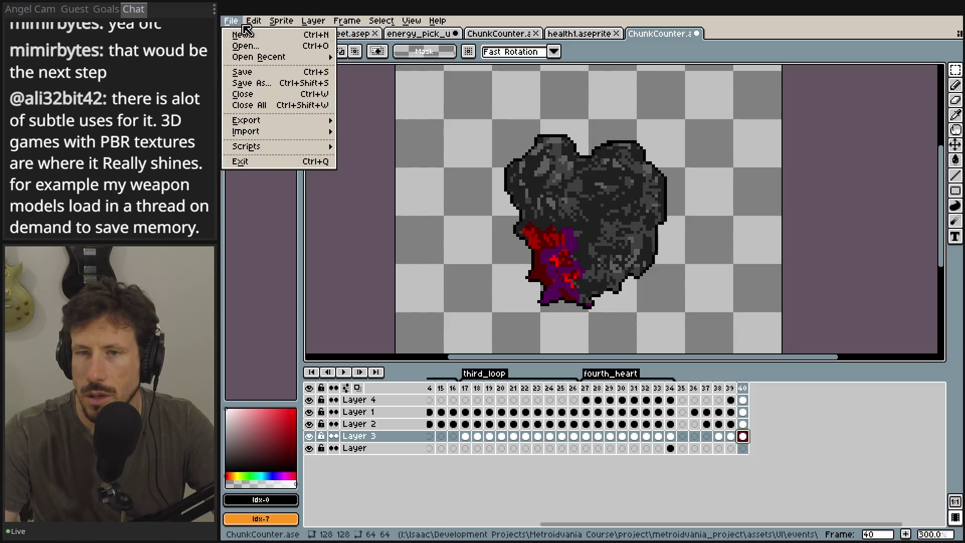
{"action": "mouse_move", "coordinate": [261, 24]}
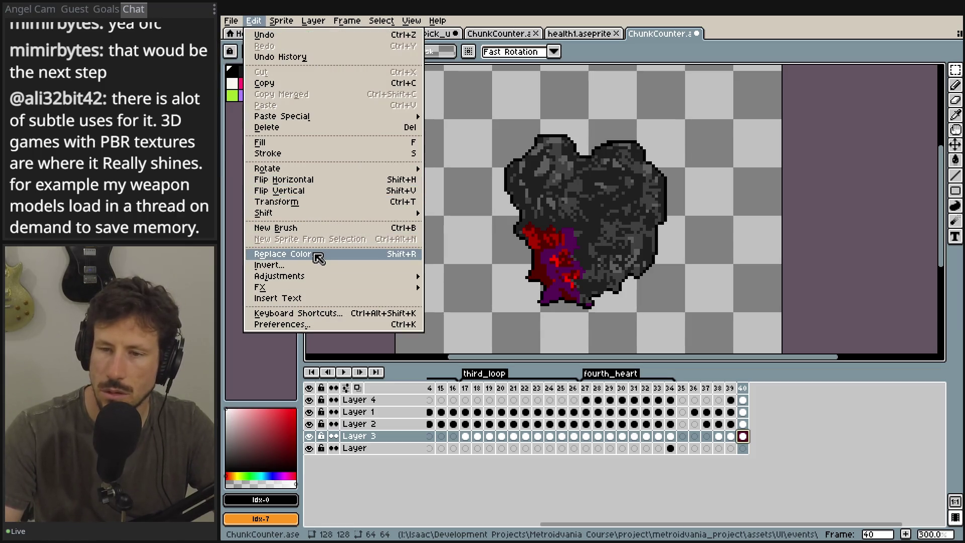
{"action": "mouse_move", "coordinate": [298, 277]}
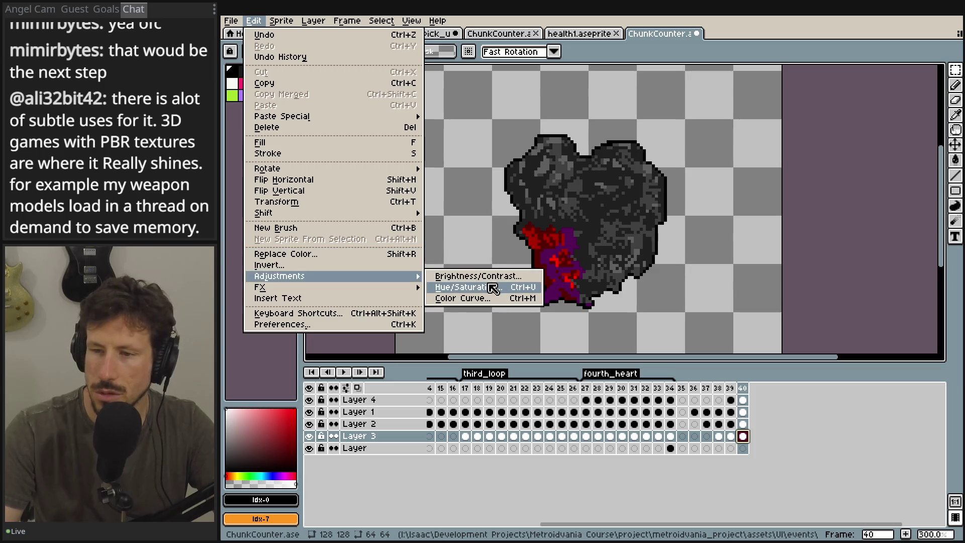
{"action": "left_click", "coordinate": [489, 284]}
{"action": "left_click_drag", "start_coordinate": [761, 139], "coordinate": [640, 137]}
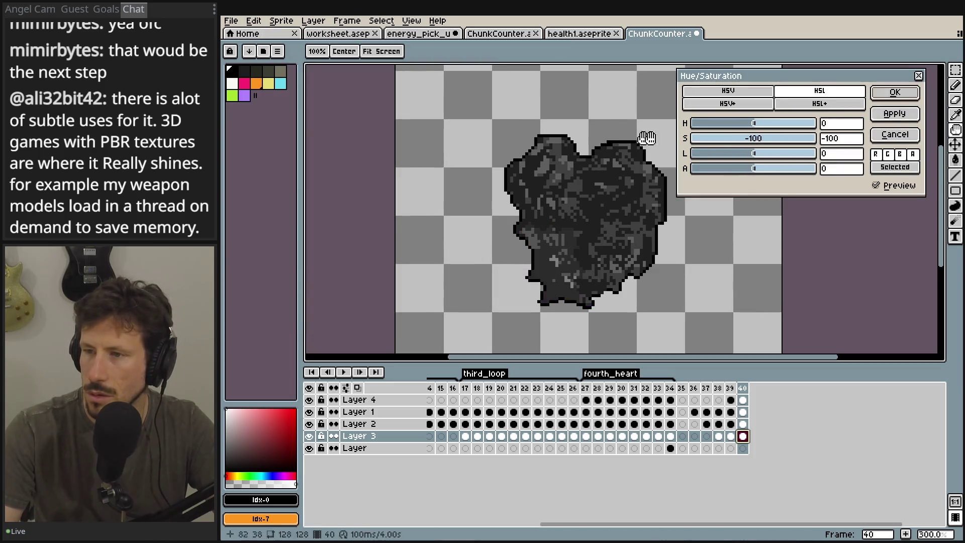
{"action": "left_click", "coordinate": [837, 155]}
{"action": "type", "text": "-25"}
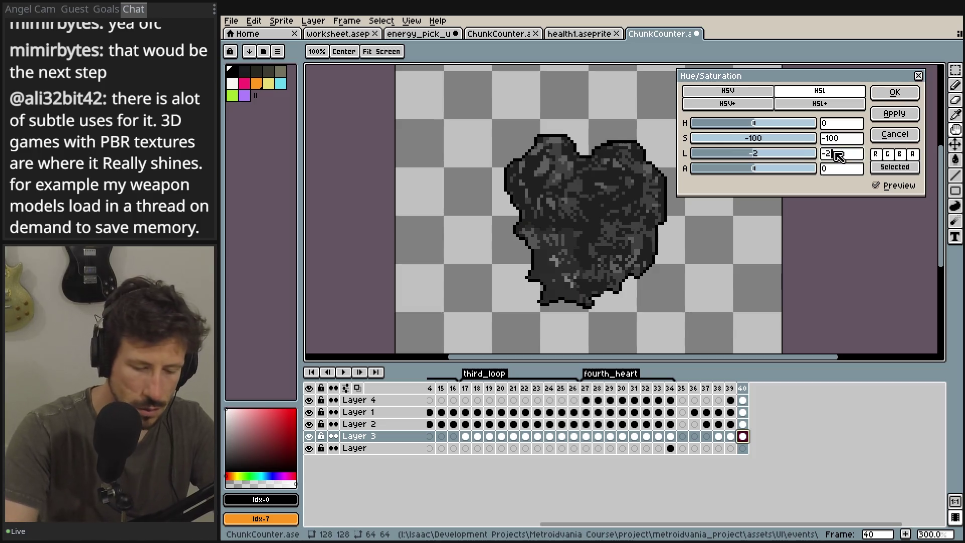
{"action": "key", "text": "Tab"}
{"action": "left_click", "coordinate": [896, 95]}
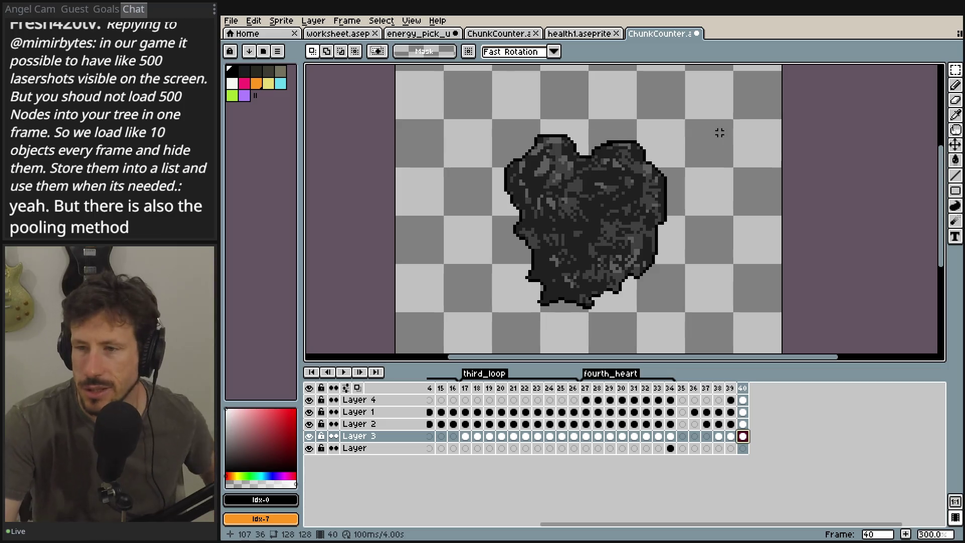
{"action": "mouse_move", "coordinate": [653, 165]}
{"action": "left_mouse_down"}
{"action": "mouse_move", "coordinate": [629, 120]}
{"action": "mouse_move", "coordinate": [650, 169]}
{"action": "mouse_move", "coordinate": [666, 171]}
{"action": "left_mouse_up"}
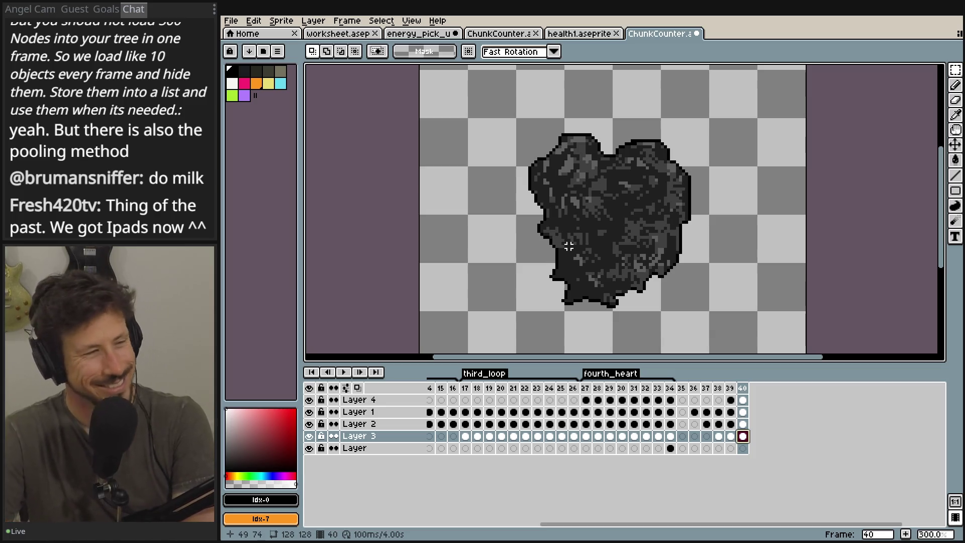
{"action": "left_click_drag", "start_coordinate": [617, 247], "coordinate": [597, 225]}
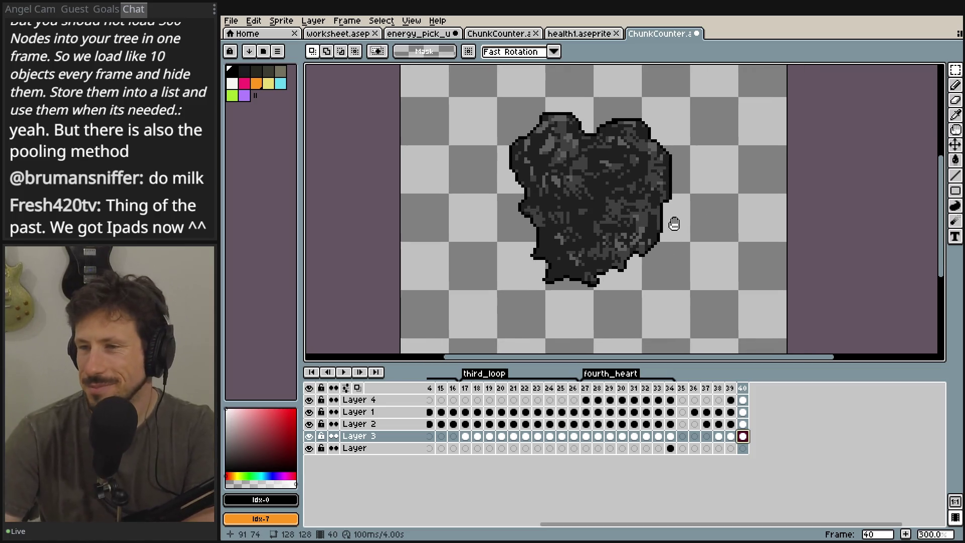
{"action": "left_click", "coordinate": [236, 22]}
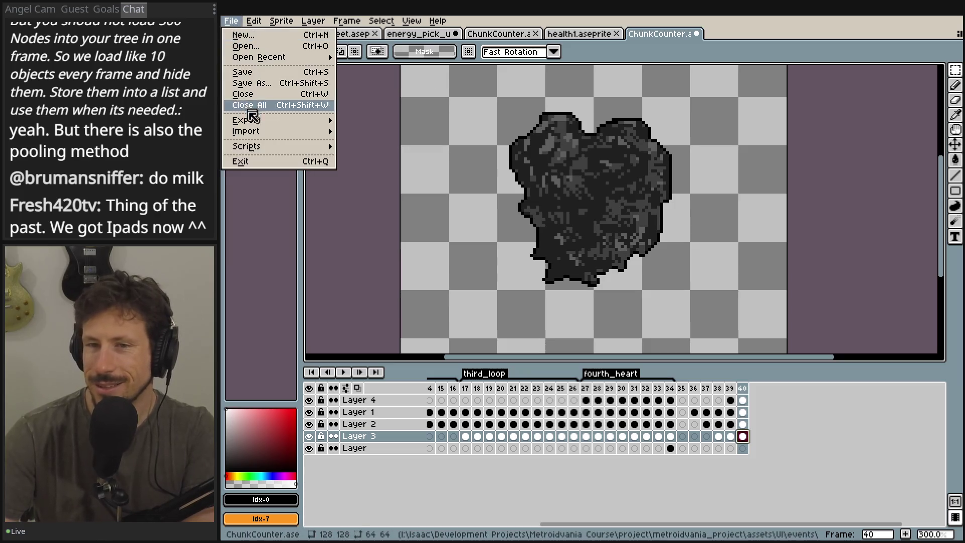
{"action": "mouse_move", "coordinate": [247, 123]}
{"action": "left_click", "coordinate": [417, 123]}
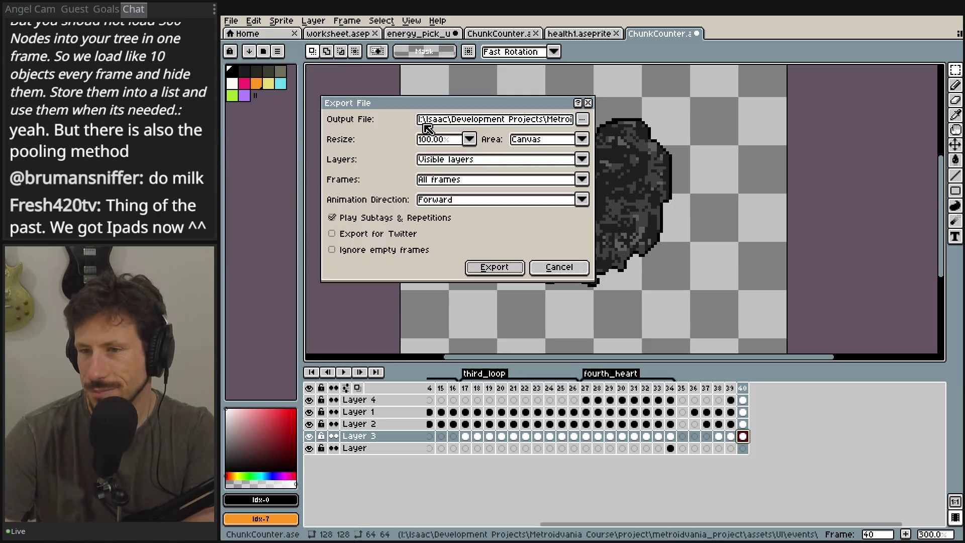
{"action": "left_click", "coordinate": [588, 103]}
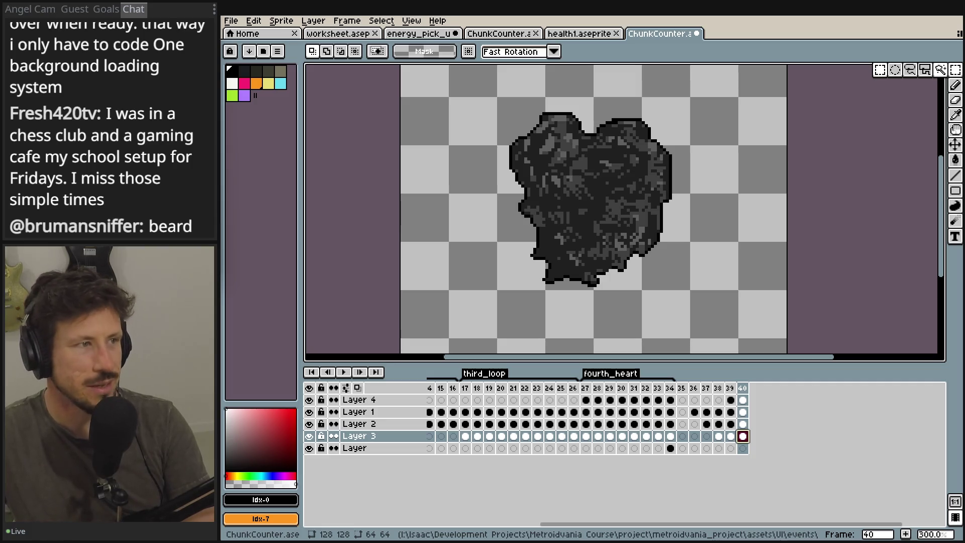
{"action": "left_click_drag", "start_coordinate": [20, 51], "coordinate": [626, 50]}
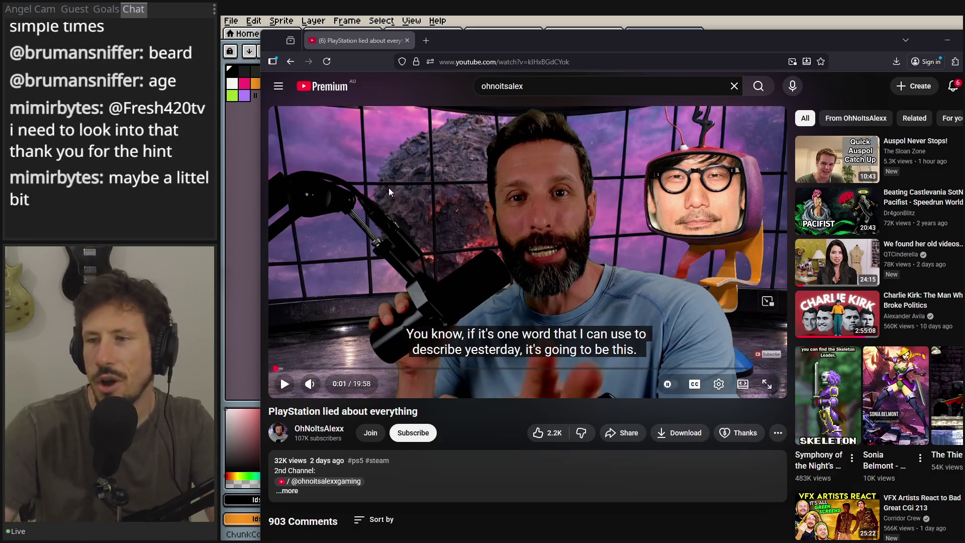
- Expand the 'PlayStation lied about everything' video description and nudge the browser window up-left
{"action": "scroll", "coordinate": [473, 298], "scroll_direction": "down", "scroll_amount": 3}
{"action": "scroll", "coordinate": [473, 298], "scroll_direction": "up", "scroll_amount": 3}
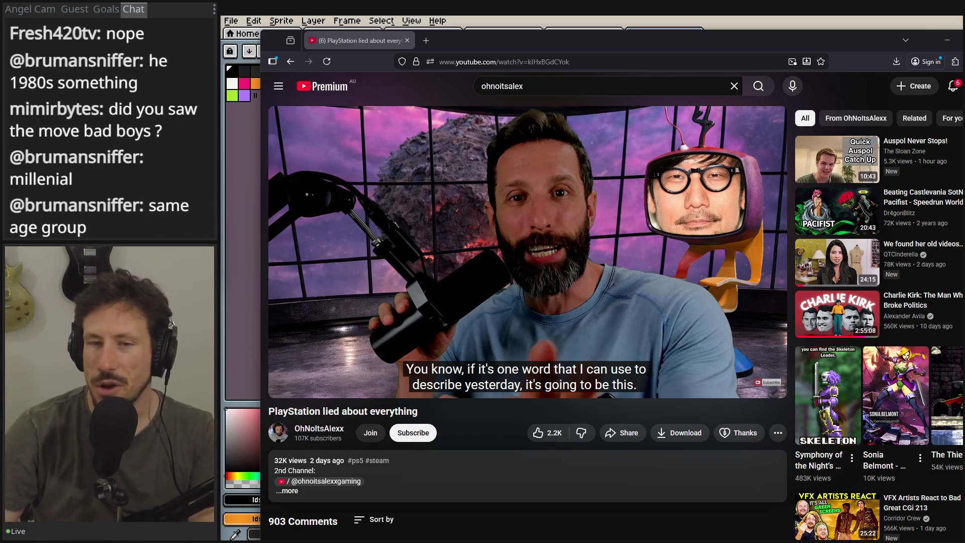
{"action": "left_click", "coordinate": [433, 484]}
{"action": "scroll", "coordinate": [453, 476], "scroll_direction": "down", "scroll_amount": 4}
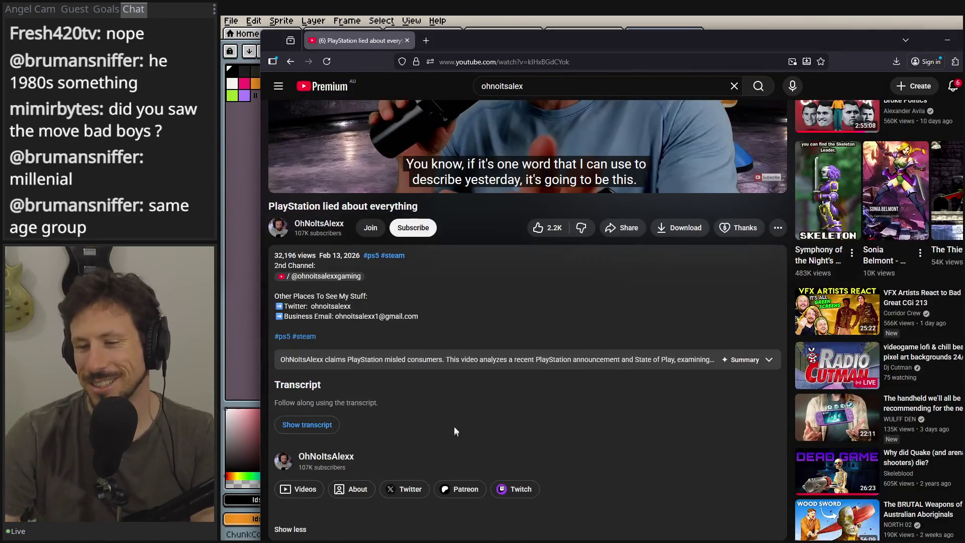
{"action": "scroll", "coordinate": [454, 431], "scroll_direction": "up", "scroll_amount": 4}
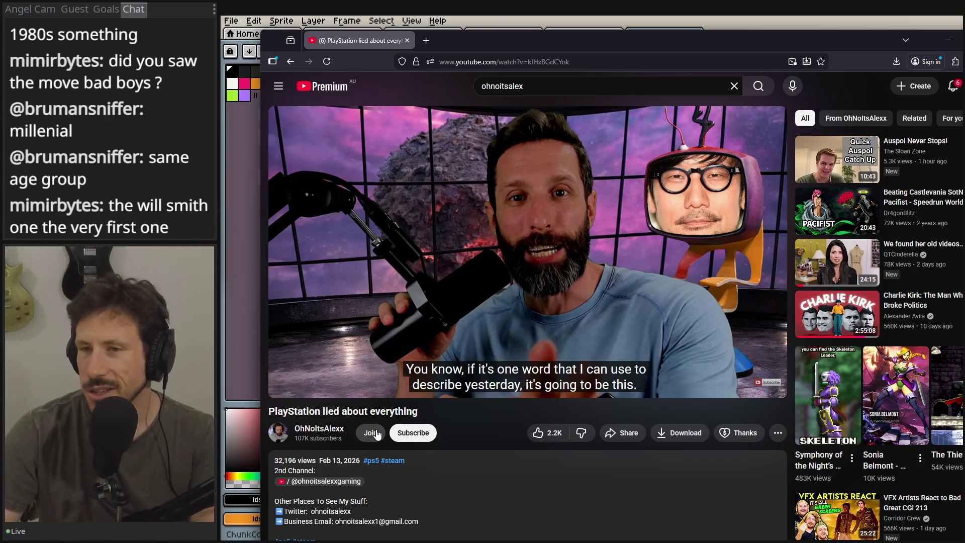
{"action": "mouse_move", "coordinate": [493, 48]}
{"action": "left_mouse_down"}
{"action": "mouse_move", "coordinate": [475, 37]}
{"action": "mouse_move", "coordinate": [463, 45]}
{"action": "left_mouse_up"}
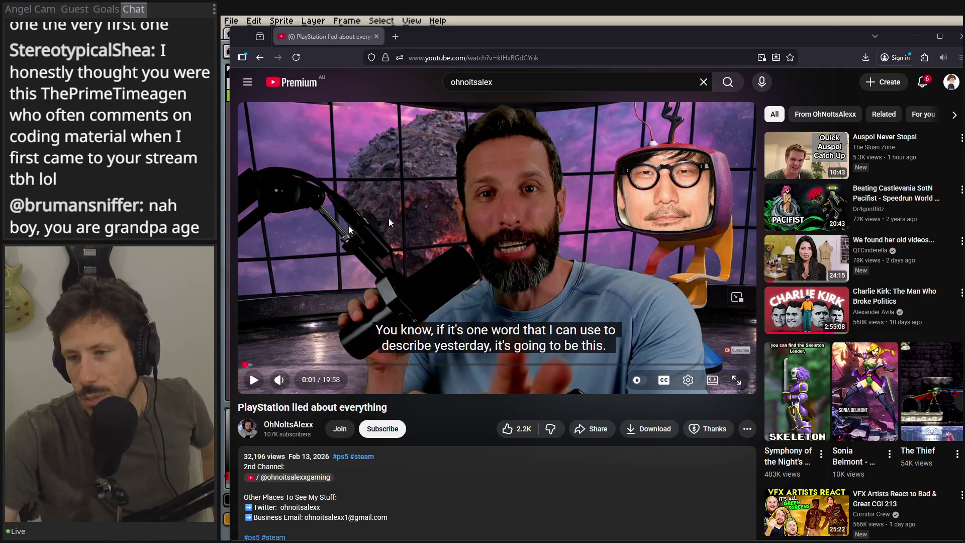
- Open the video creator's channel page in a new tab and switch to it
{"action": "scroll", "coordinate": [435, 479], "scroll_direction": "down", "scroll_amount": 2}
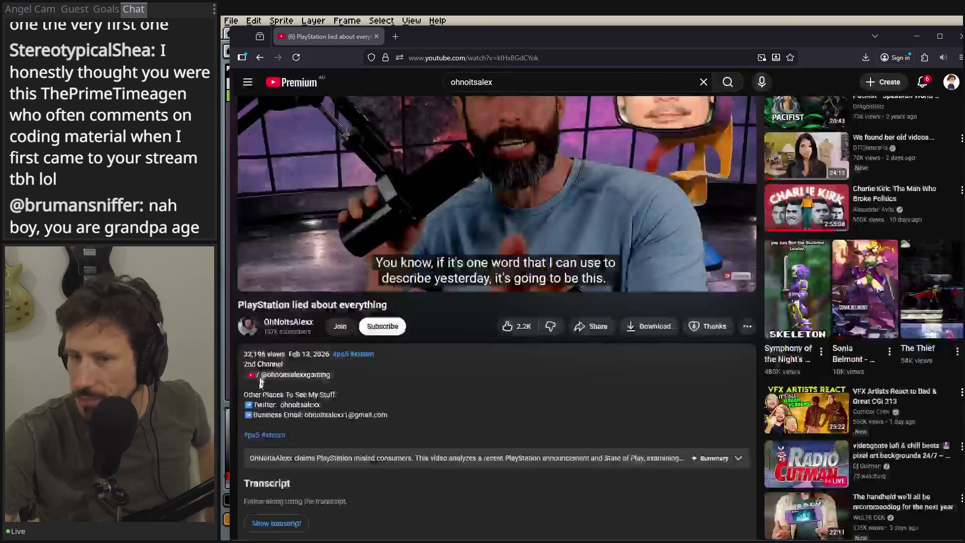
{"action": "middle_click", "coordinate": [265, 326]}
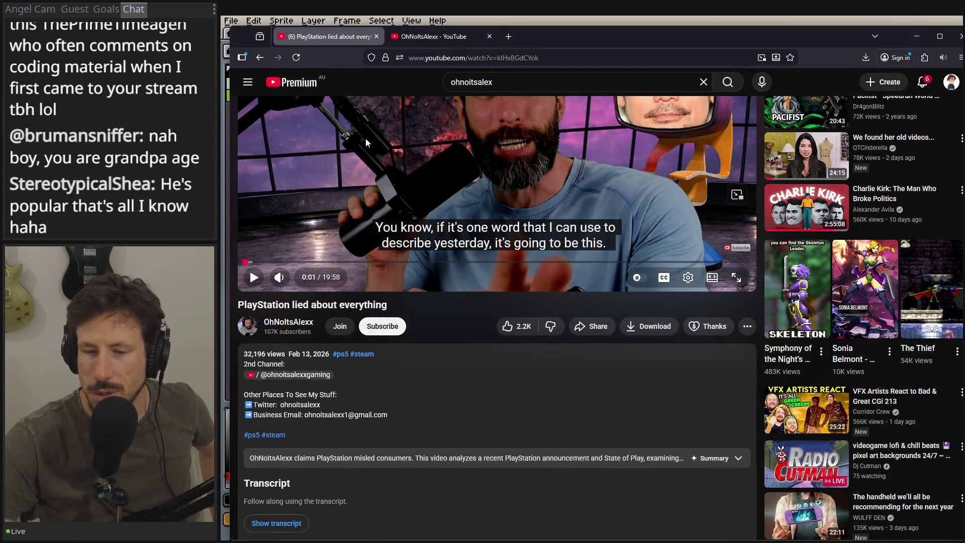
{"action": "left_click", "coordinate": [427, 38]}
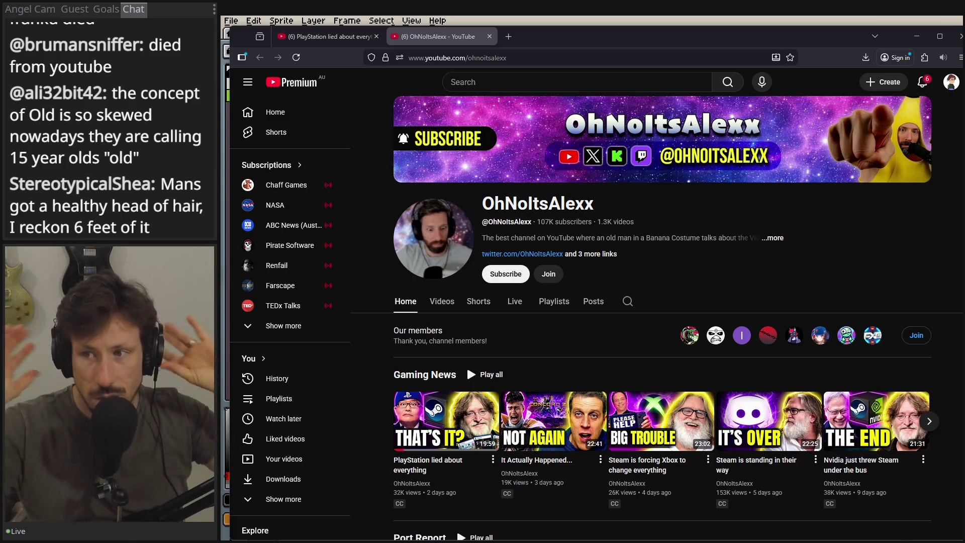
- Bring Aseprite back to front and recentre the ChunkCounter.ase sprite on the canvas
{"action": "left_click", "coordinate": [644, 24]}
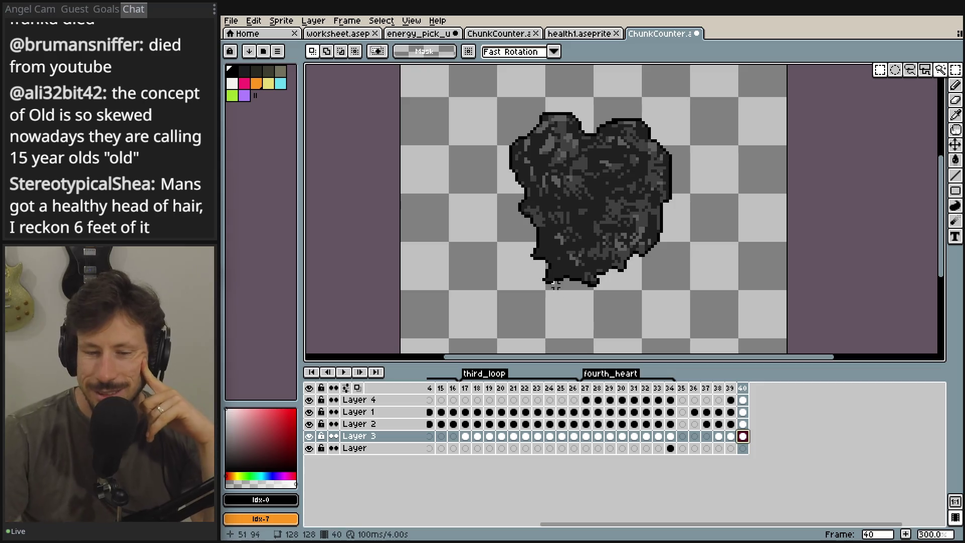
{"action": "left_click", "coordinate": [232, 21]}
{"action": "left_click", "coordinate": [234, 23]}
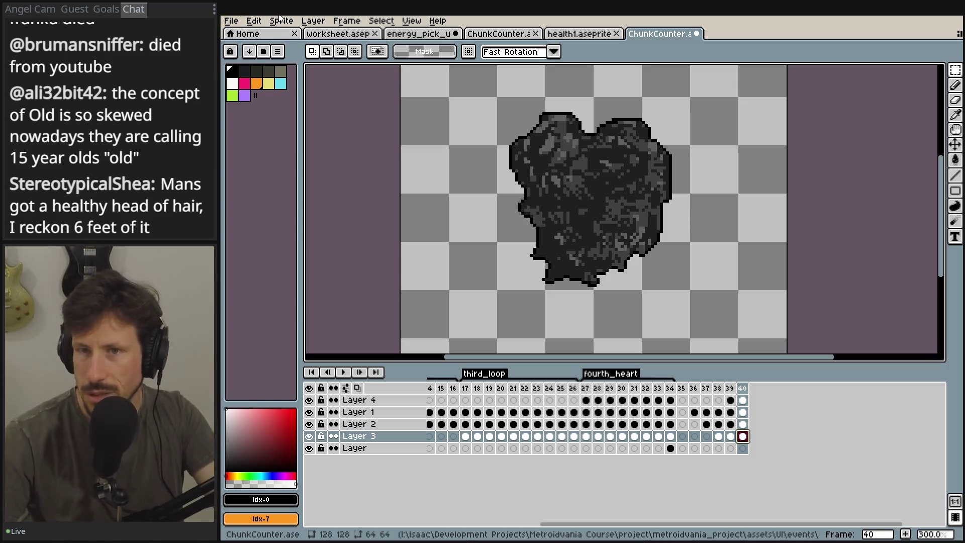
{"action": "left_click_drag", "start_coordinate": [623, 313], "coordinate": [611, 306]}
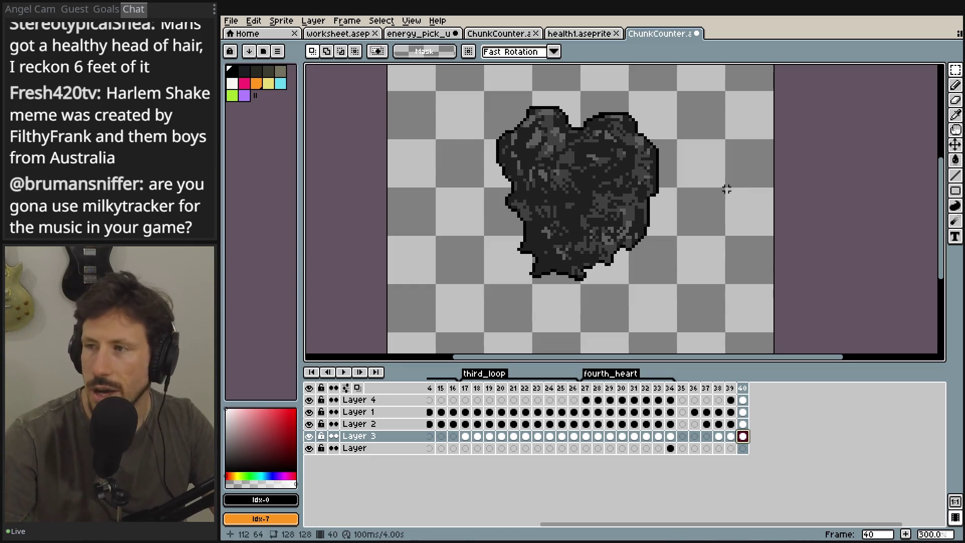
{"action": "left_click", "coordinate": [231, 21]}
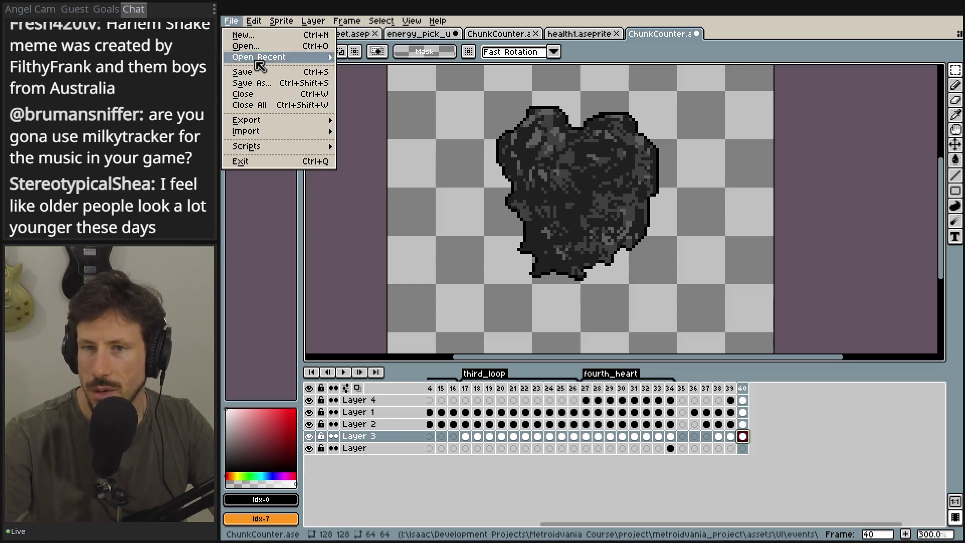
- Point the Export As output file to UI/in_game_menu/health_back_ground.png
{"action": "mouse_move", "coordinate": [301, 118]}
{"action": "left_click", "coordinate": [427, 124]}
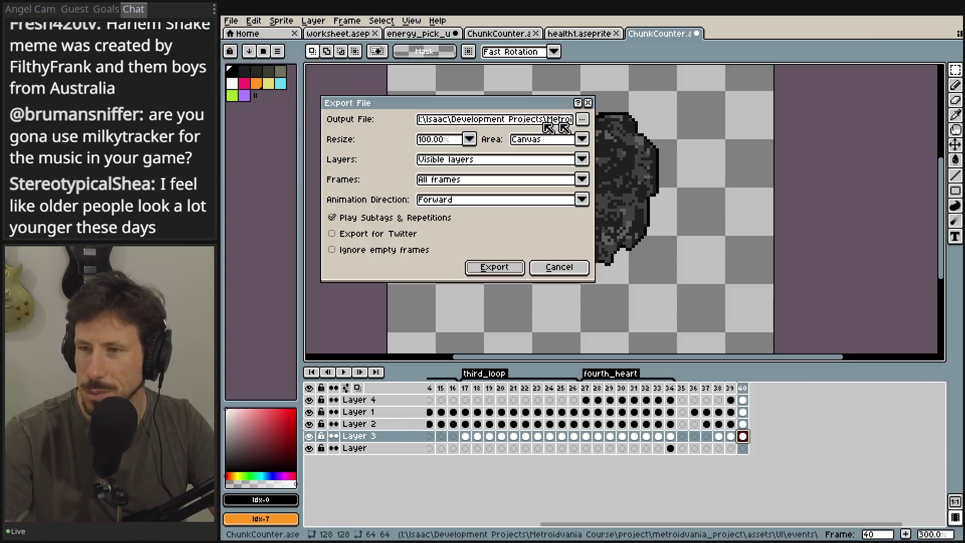
{"action": "left_click", "coordinate": [583, 119]}
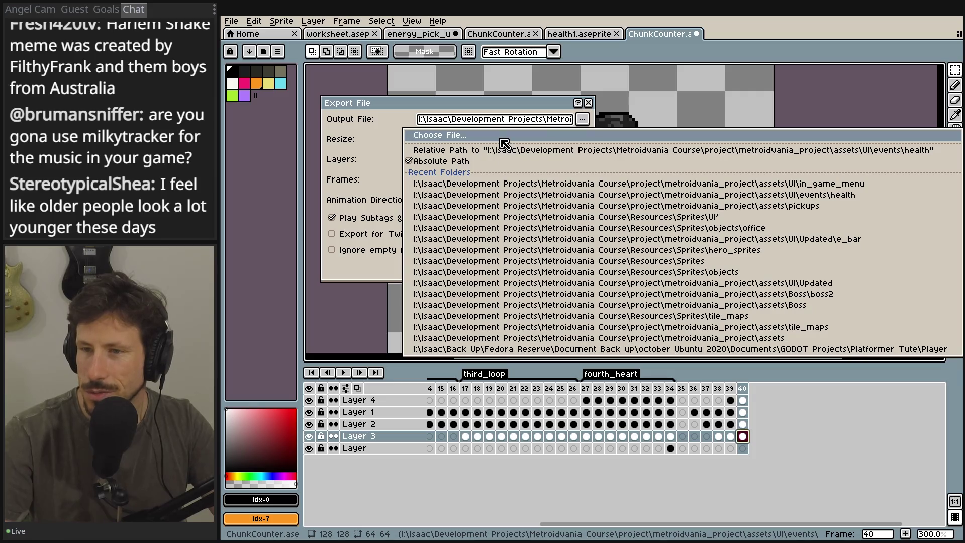
{"action": "left_click", "coordinate": [501, 139]}
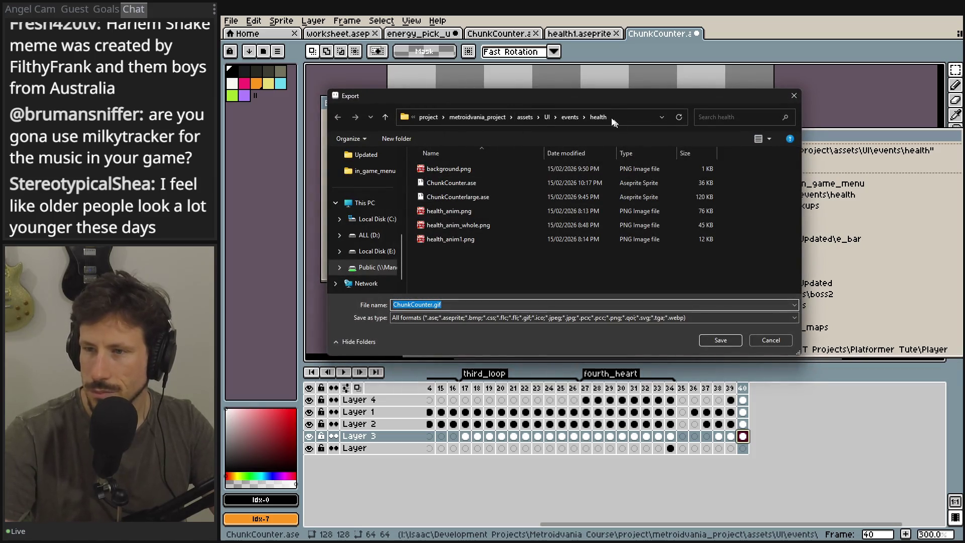
{"action": "left_click", "coordinate": [549, 116]}
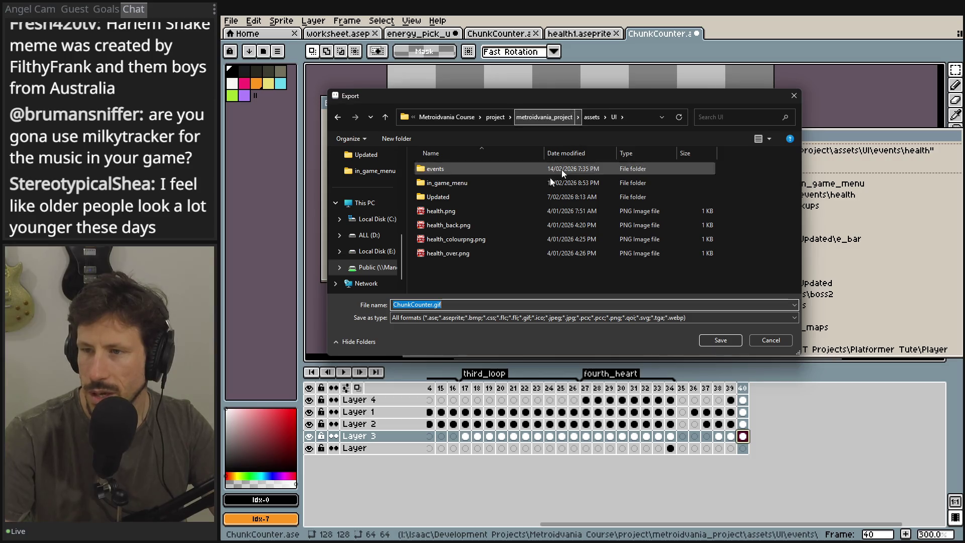
{"action": "double_click", "coordinate": [433, 183]}
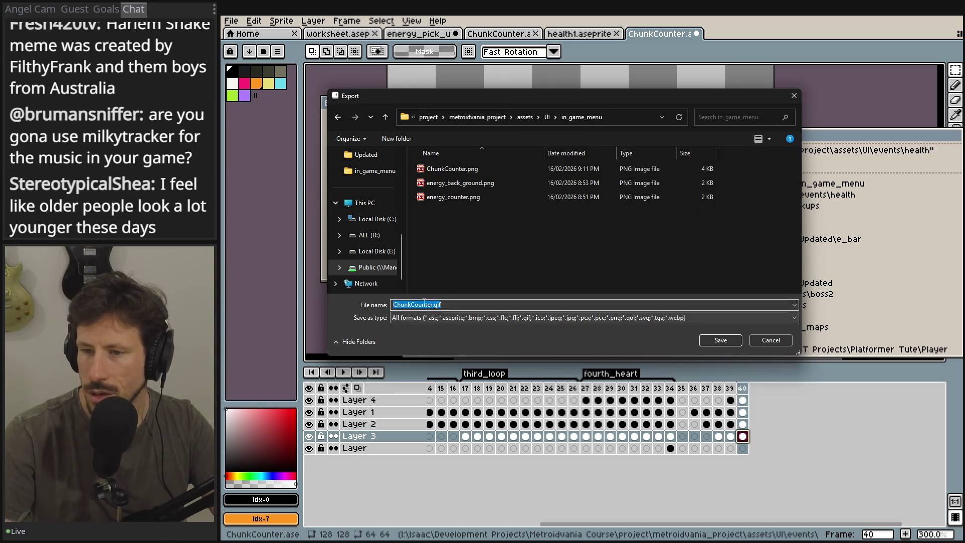
{"action": "left_click", "coordinate": [455, 183]}
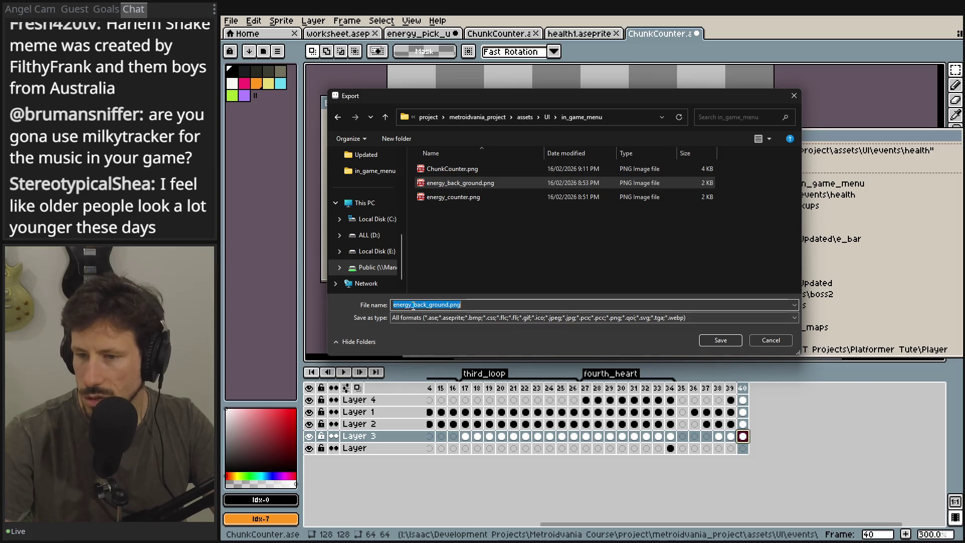
{"action": "double_click", "coordinate": [405, 305]}
{"action": "type", "text": "health"}
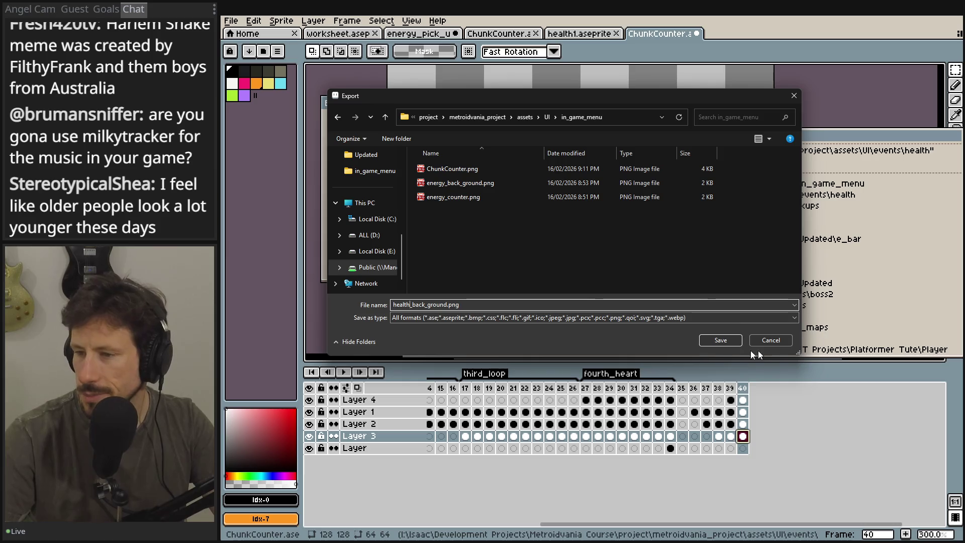
{"action": "left_click", "coordinate": [718, 340]}
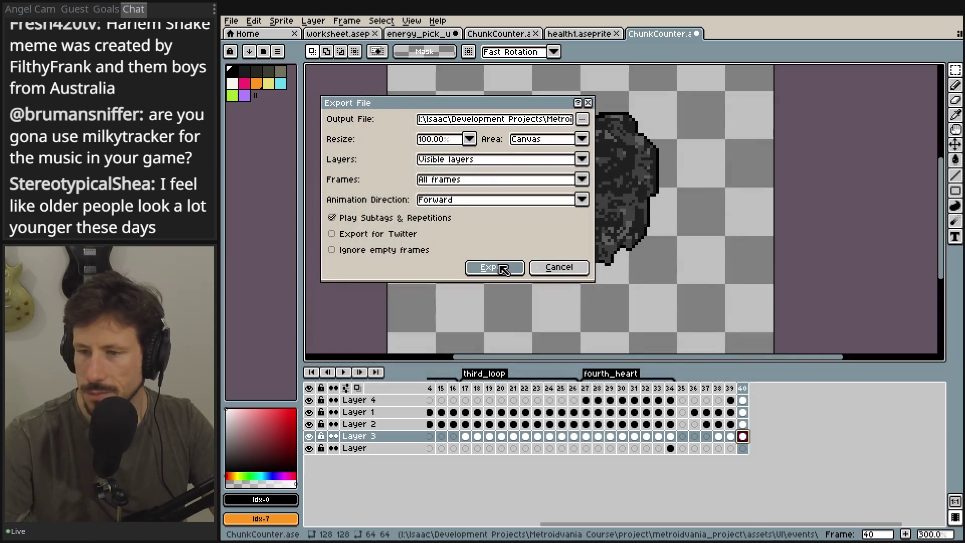
- Run the export as flat PNG, then decline splitting the animation into 40 files
{"action": "left_click", "coordinate": [497, 267]}
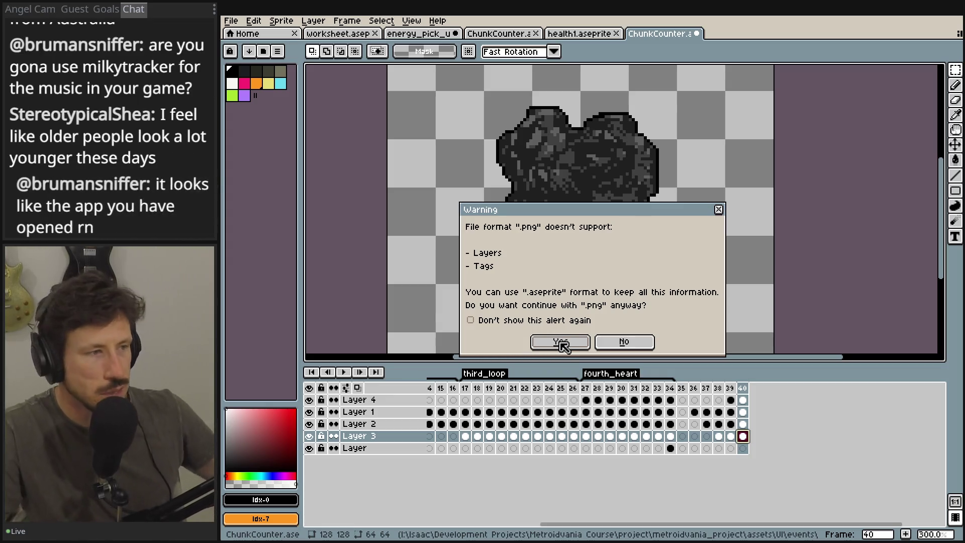
{"action": "left_click", "coordinate": [557, 341]}
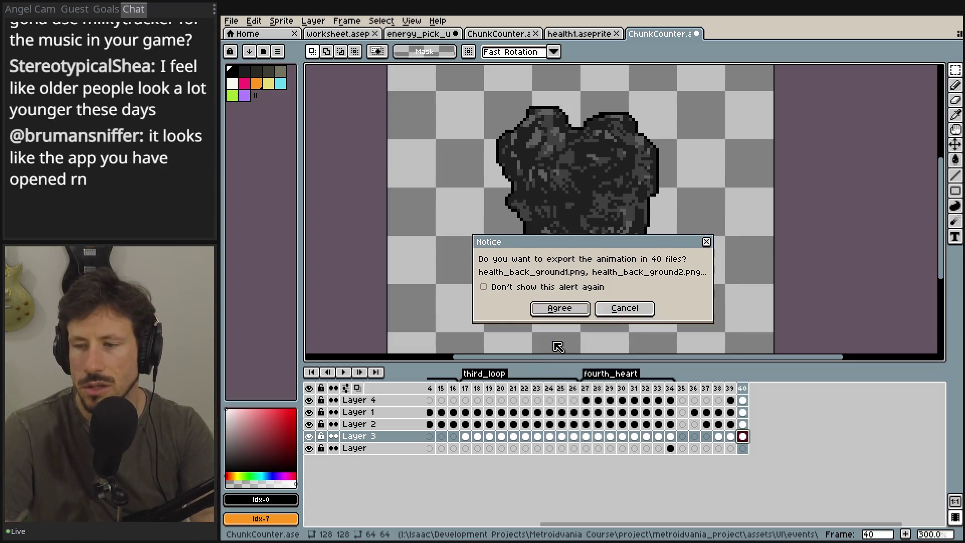
{"action": "left_click", "coordinate": [637, 310]}
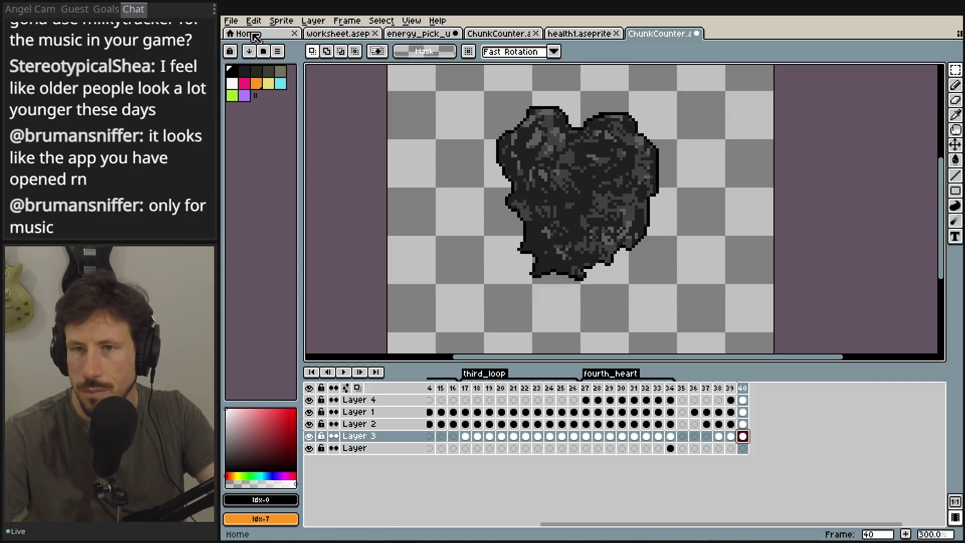
- Open the File menu again and close it without choosing anything
{"action": "left_click", "coordinate": [232, 22]}
{"action": "mouse_move", "coordinate": [290, 121]}
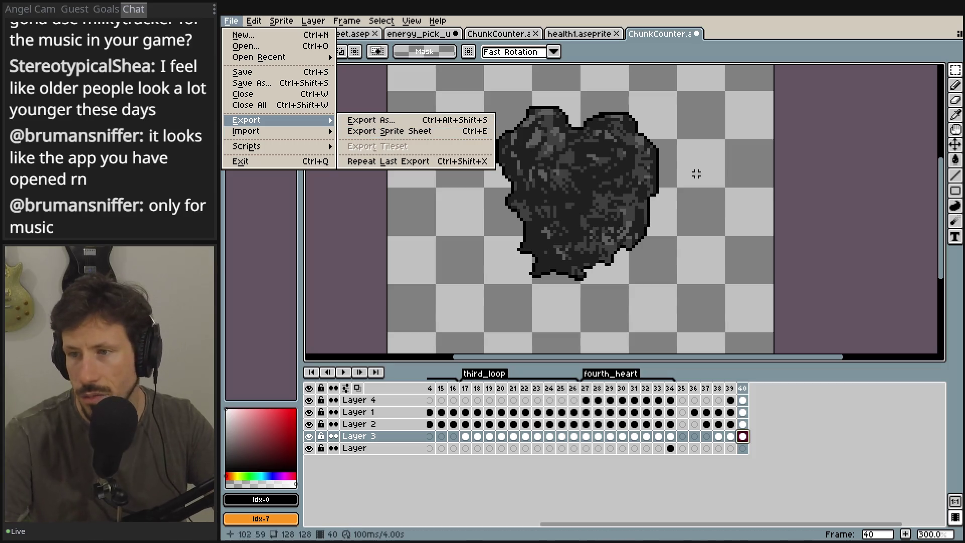
{"action": "key", "text": "Escape"}
{"action": "key", "text": "Escape"}
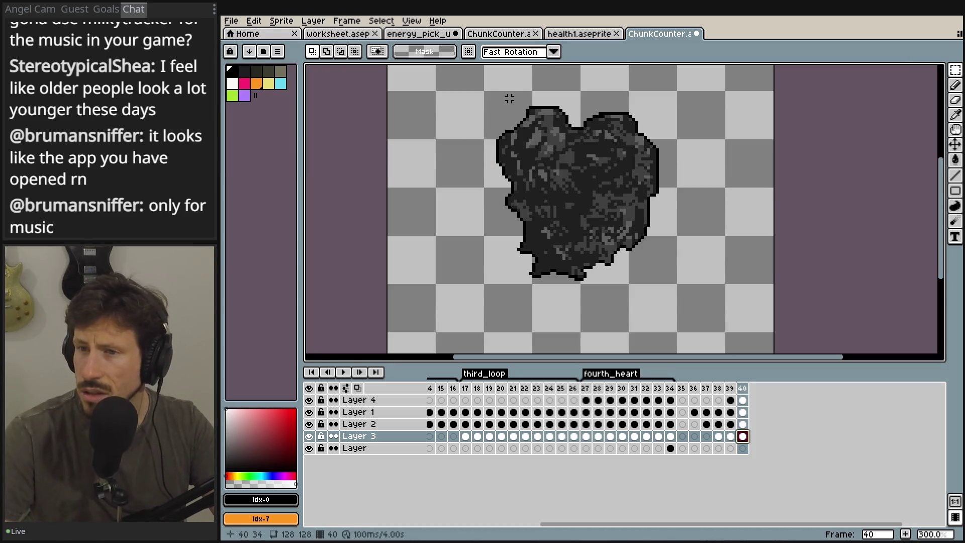
- In Godot, move the pasted EnergyBG node above HealthChunkCounter in the Scene dock
{"action": "key", "text": "alt+Tab"}
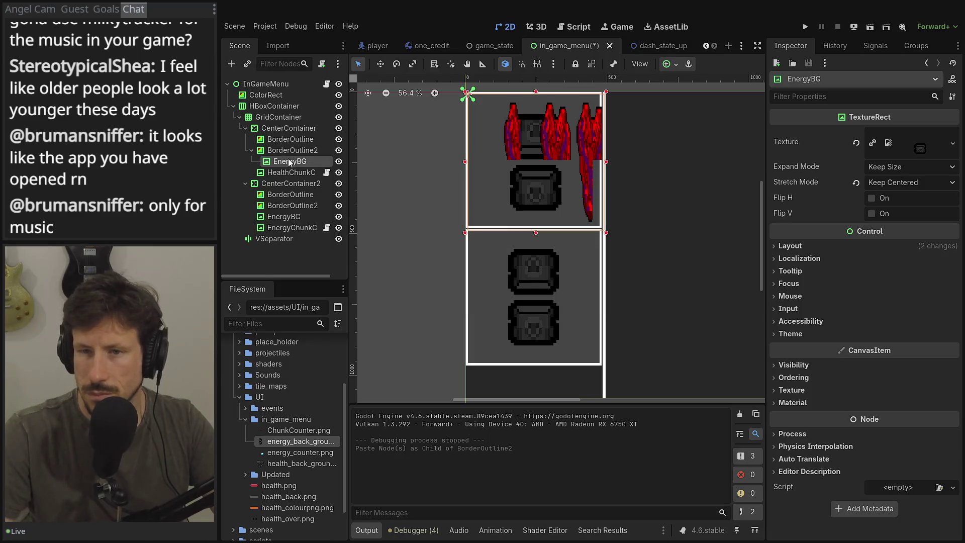
{"action": "left_click_drag", "start_coordinate": [288, 158], "coordinate": [287, 176]}
{"action": "left_click", "coordinate": [288, 156]}
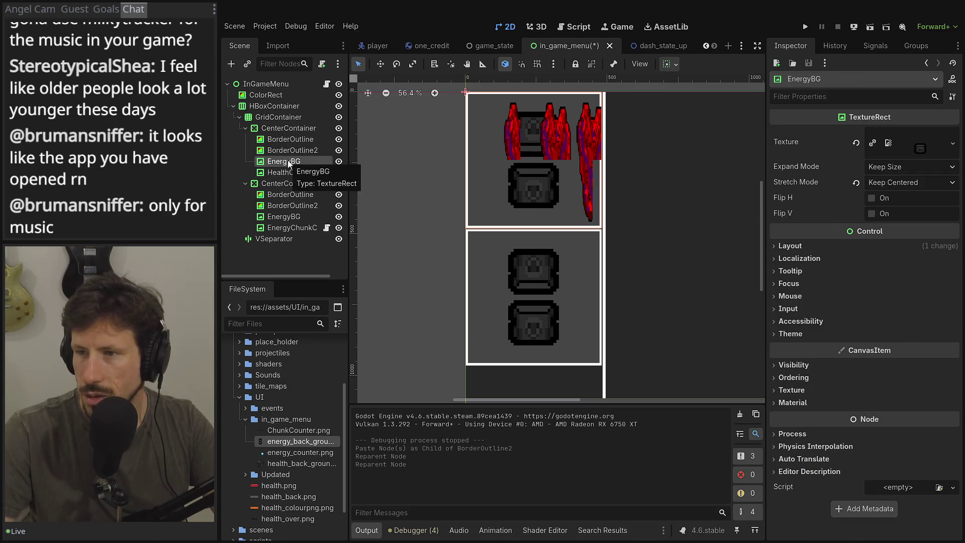
- Rename the copied background node to HeakthBG
{"action": "left_click", "coordinate": [288, 161]}
{"action": "left_click_drag", "start_coordinate": [290, 162], "coordinate": [243, 159]}
{"action": "type", "text": "heal"}
{"action": "key", "text": "BackSpace"}
{"action": "key", "text": "BackSpace"}
{"action": "key", "text": "BackSpace"}
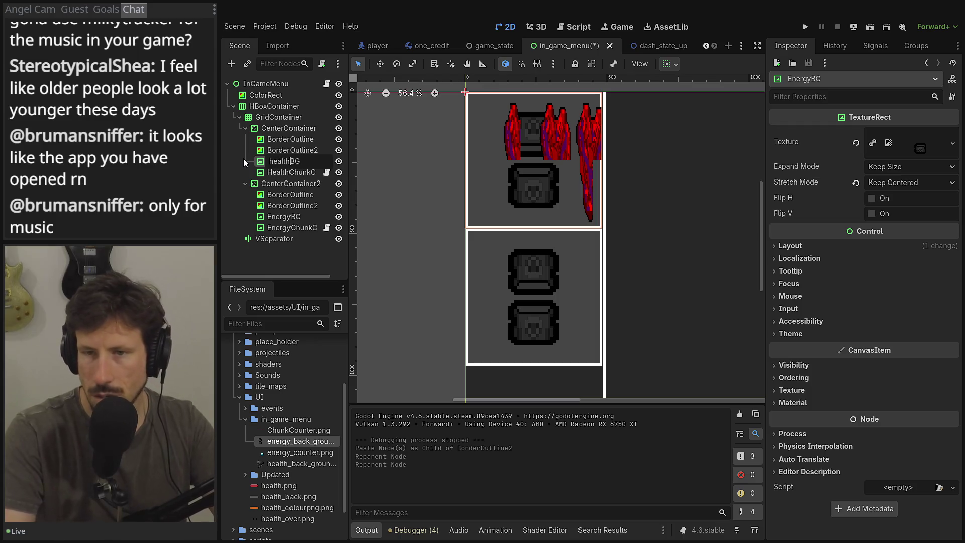
{"action": "type", "text": "Health"}
{"action": "key", "text": "BackSpace"}
{"action": "key", "text": "BackSpace"}
{"action": "key", "text": "BackSpace"}
{"action": "type", "text": "akth"}
{"action": "key", "text": "Return"}
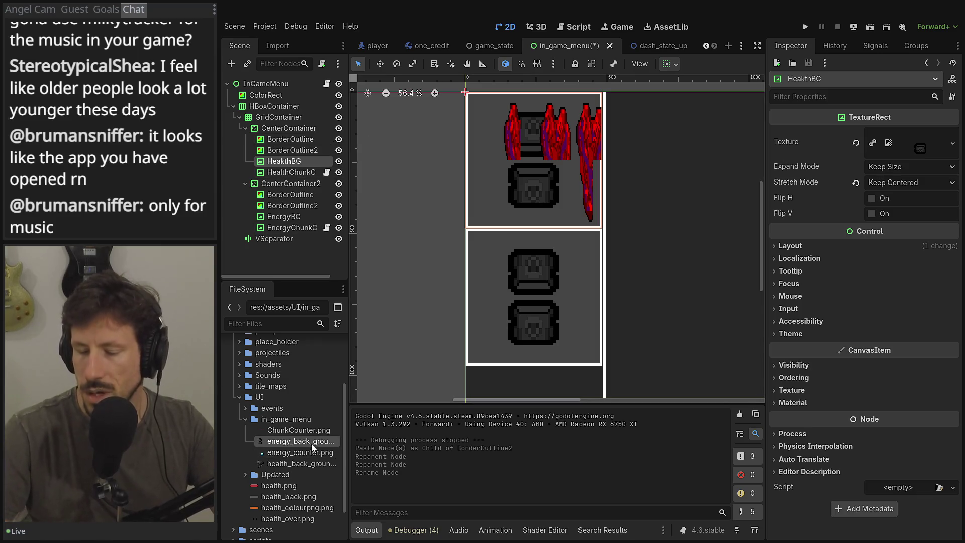
- Assign health_back_ground.png as HeakthBG's texture with Fit Height expand mode and Scale stretch mode
{"action": "left_click_drag", "start_coordinate": [312, 462], "coordinate": [923, 144]}
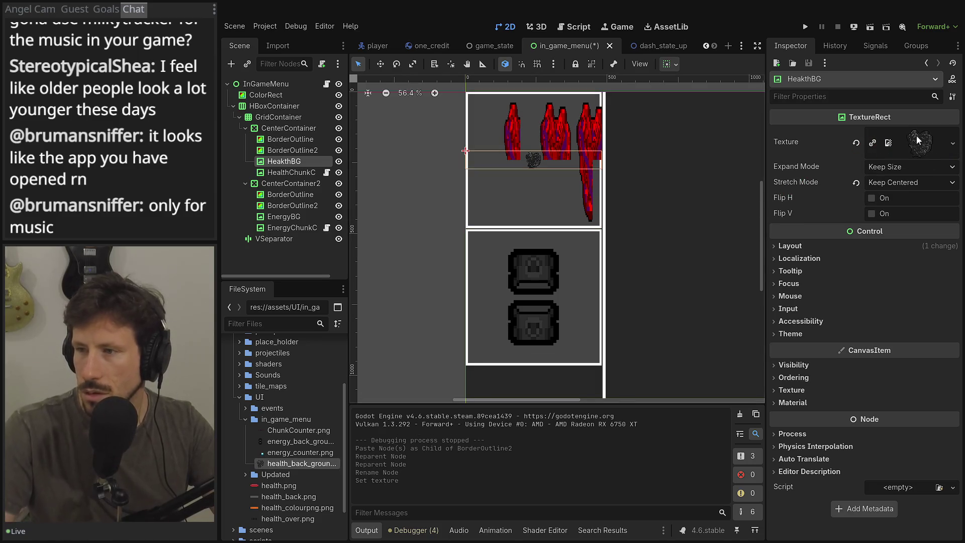
{"action": "left_click", "coordinate": [912, 167]}
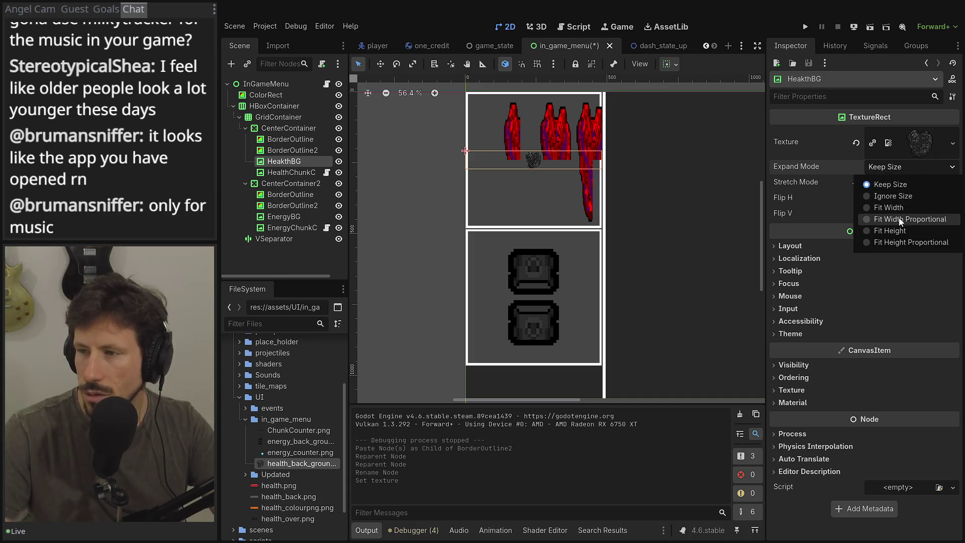
{"action": "left_click", "coordinate": [894, 231]}
{"action": "left_click", "coordinate": [900, 183]}
{"action": "left_click", "coordinate": [894, 200]}
- Try Keep Size, Fit Width and Fit Width Proportional, then settle on Fit Height Proportional expand mode
{"action": "left_click", "coordinate": [895, 168]}
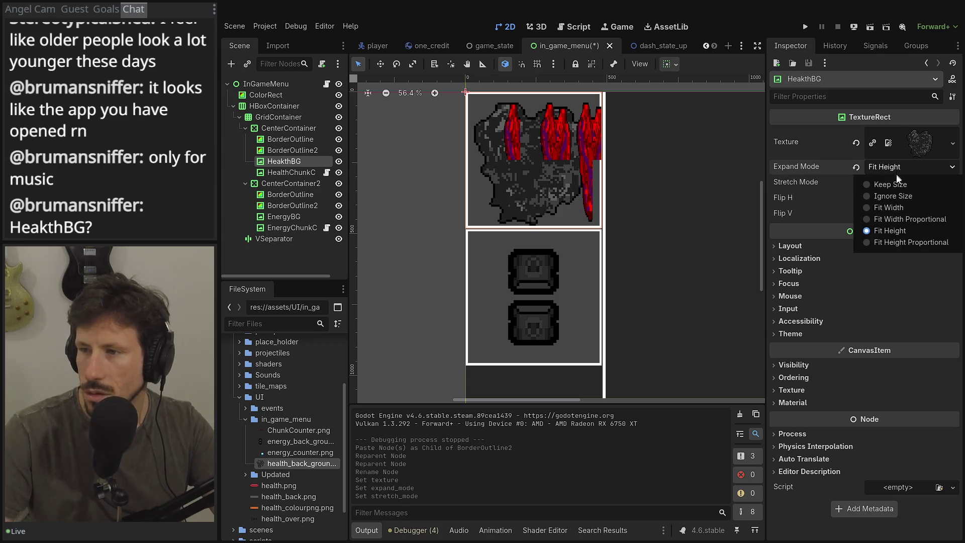
{"action": "left_click", "coordinate": [899, 184]}
{"action": "left_click", "coordinate": [902, 170]}
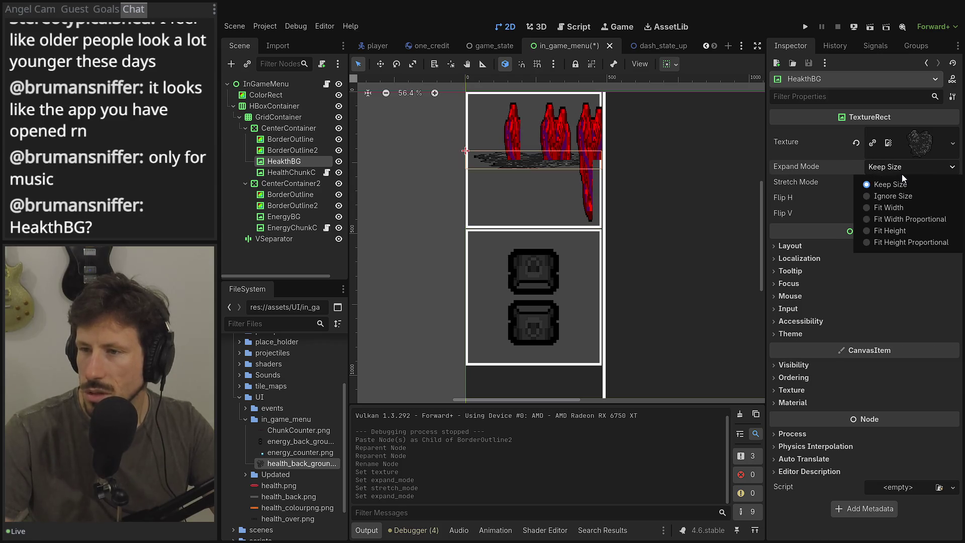
{"action": "left_click", "coordinate": [901, 205]}
{"action": "left_click", "coordinate": [900, 167]}
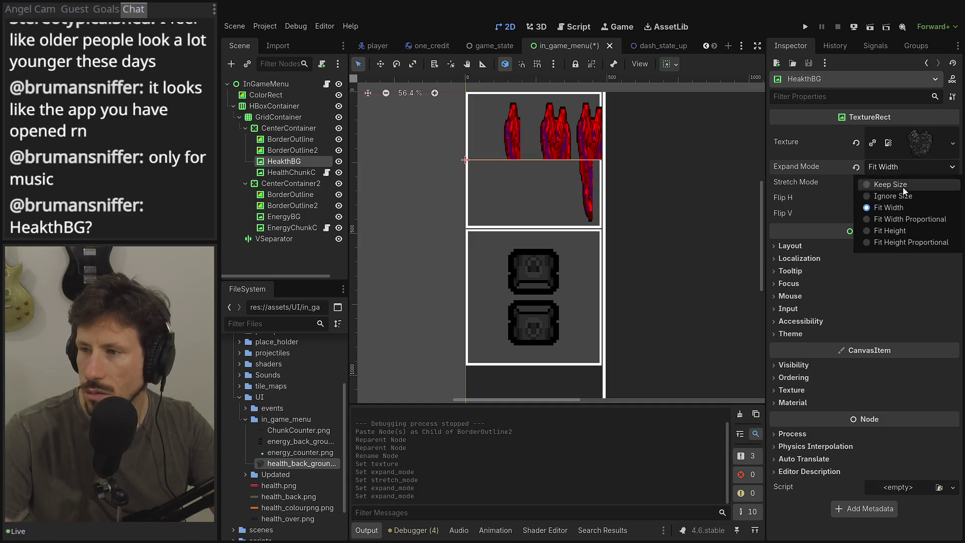
{"action": "left_click", "coordinate": [902, 219]}
{"action": "left_click", "coordinate": [905, 168]}
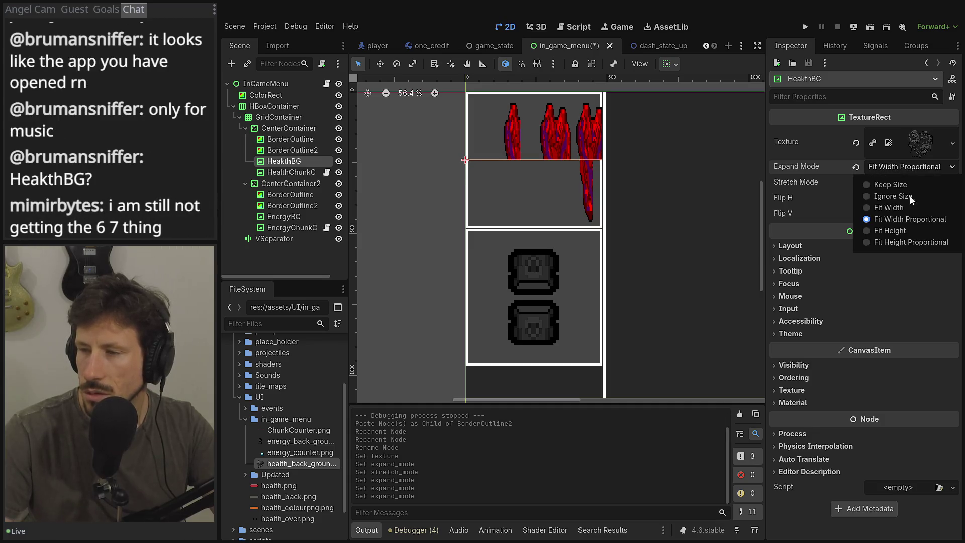
{"action": "left_click", "coordinate": [906, 239]}
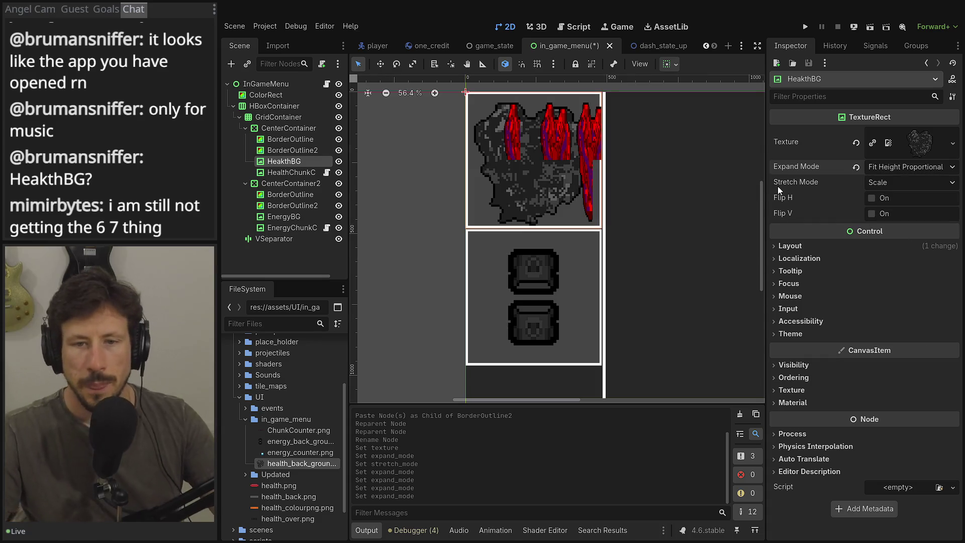
- Correct the node name from HeakthBG to HealthBG
{"action": "mouse_move", "coordinate": [777, 186]}
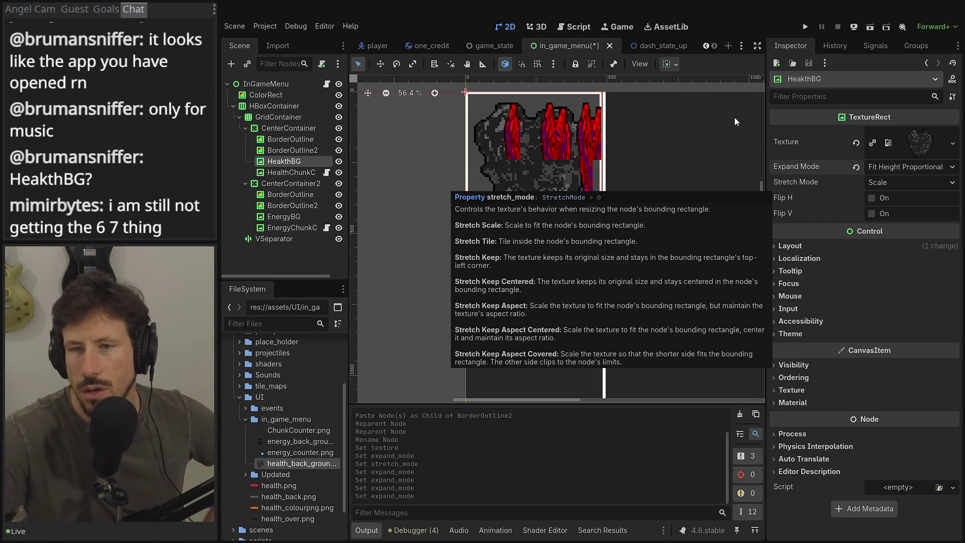
{"action": "double_click", "coordinate": [287, 161]}
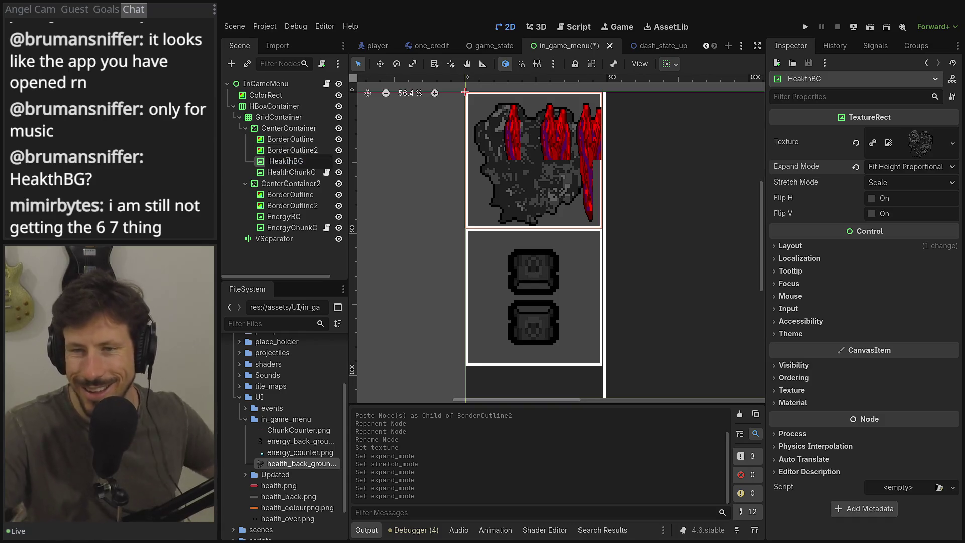
{"action": "left_click", "coordinate": [288, 162]}
{"action": "key", "text": "BackSpace"}
{"action": "type", "text": "l"}
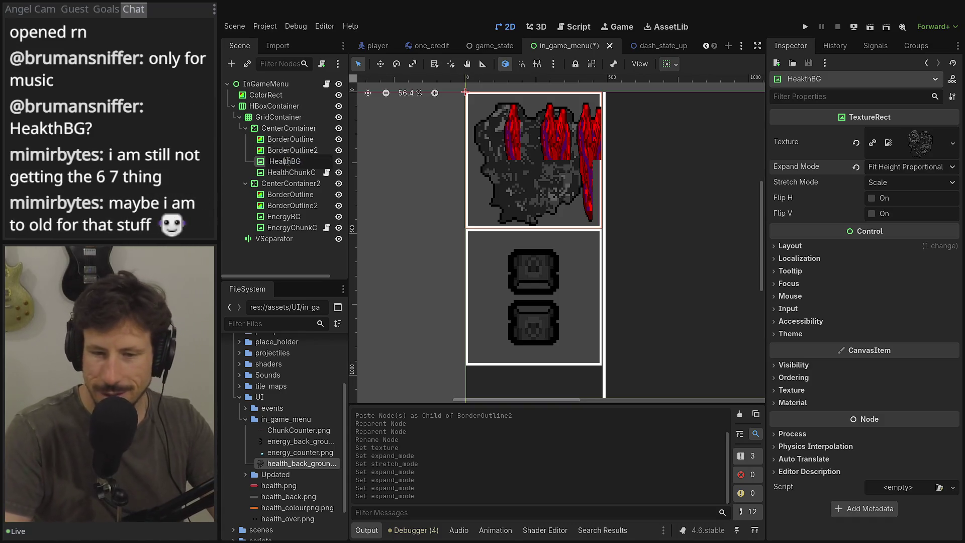
{"action": "key", "text": "Return"}
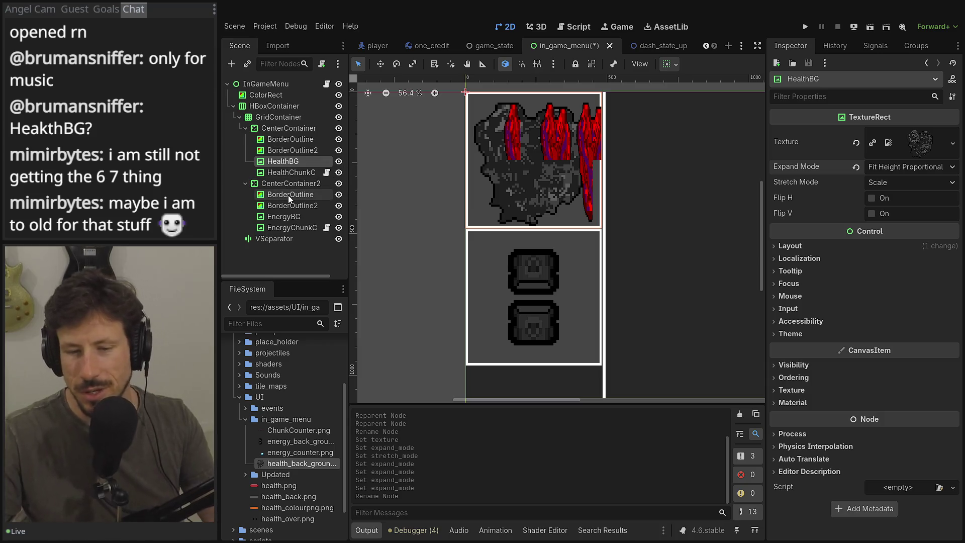
- Select HealthChunkCounter and confirm ChunkCounter.png is the re-exported 640×128 sheet
{"action": "left_click", "coordinate": [310, 176]}
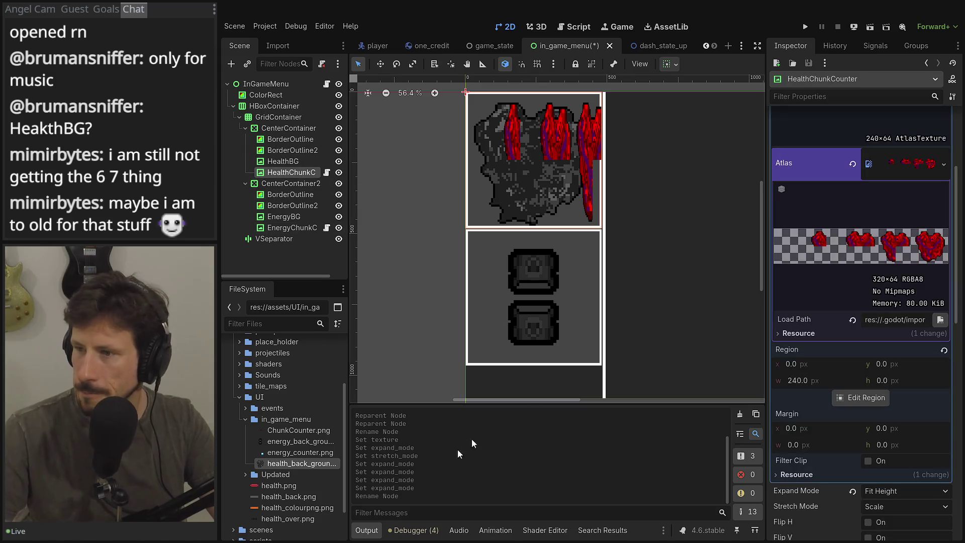
{"action": "left_click", "coordinate": [316, 430]}
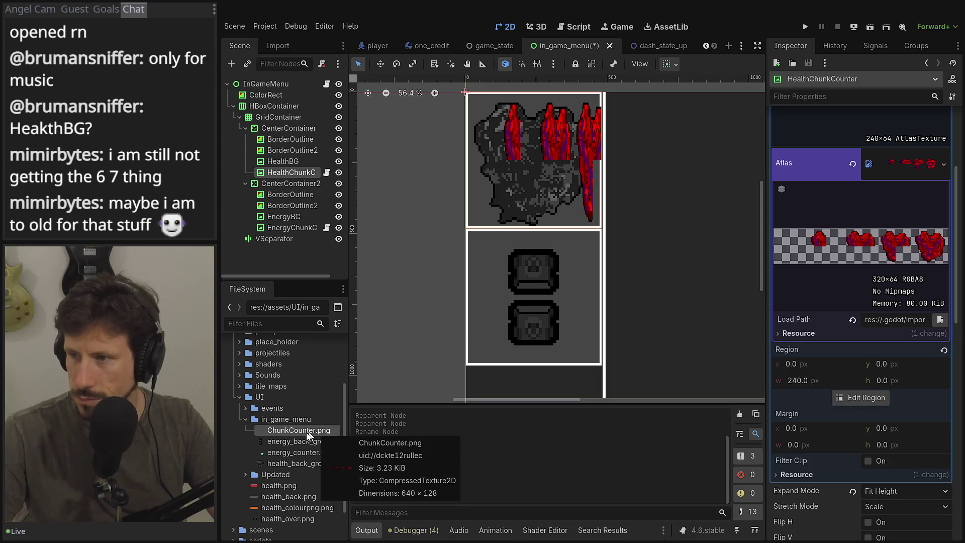
{"action": "double_click", "coordinate": [302, 432]}
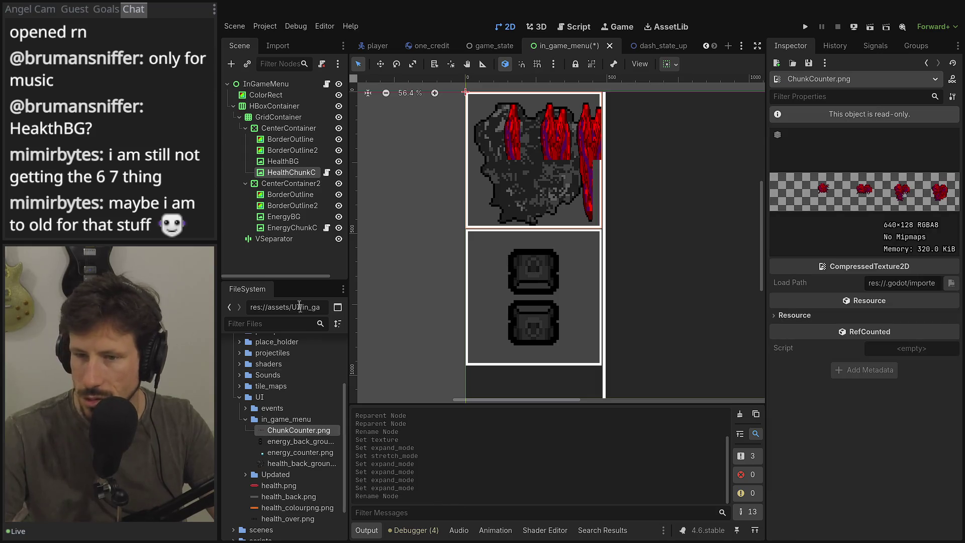
{"action": "left_click", "coordinate": [287, 174]}
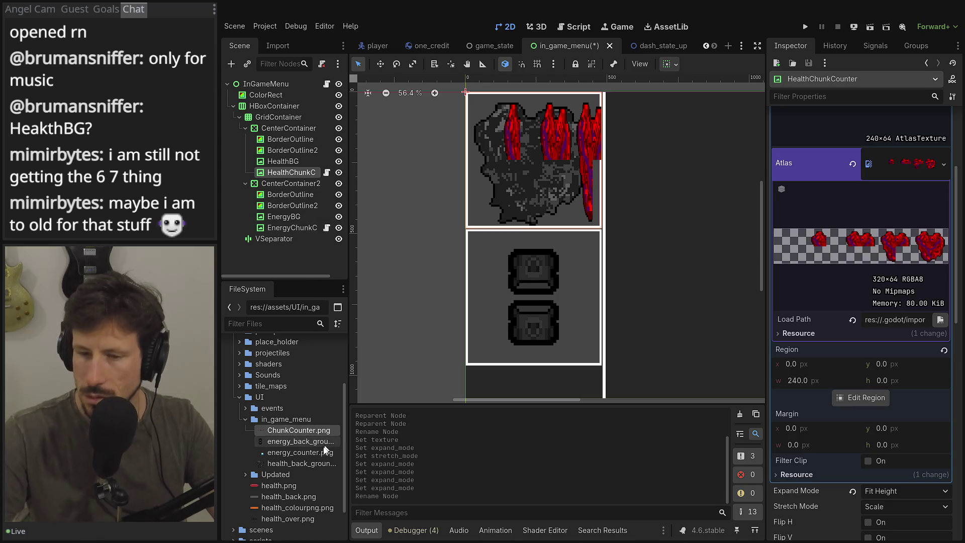
- Assign ChunkCounter.png to the counter's AtlasTexture Atlas slot, showing a red chunk over grey
{"action": "mouse_move", "coordinate": [291, 430]}
{"action": "left_mouse_down"}
{"action": "mouse_move", "coordinate": [857, 196]}
{"action": "mouse_move", "coordinate": [901, 163]}
{"action": "left_mouse_up"}
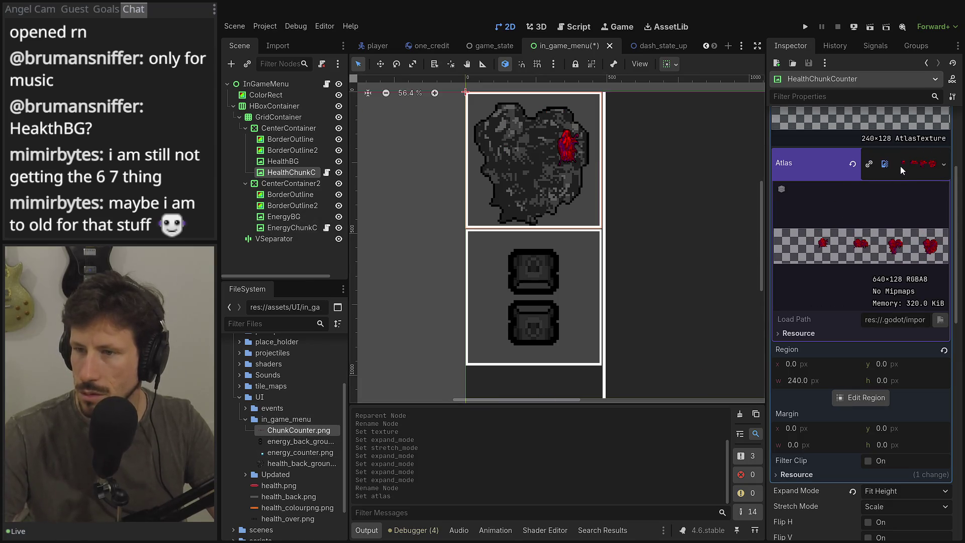
{"action": "scroll", "coordinate": [901, 167], "scroll_direction": "up", "scroll_amount": 3}
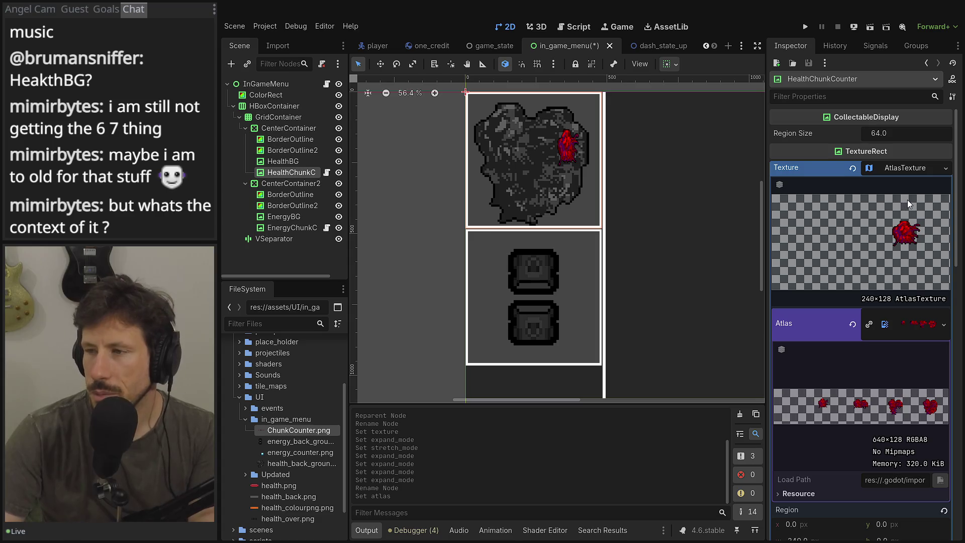
{"action": "left_click", "coordinate": [924, 169]}
{"action": "left_click", "coordinate": [924, 170]}
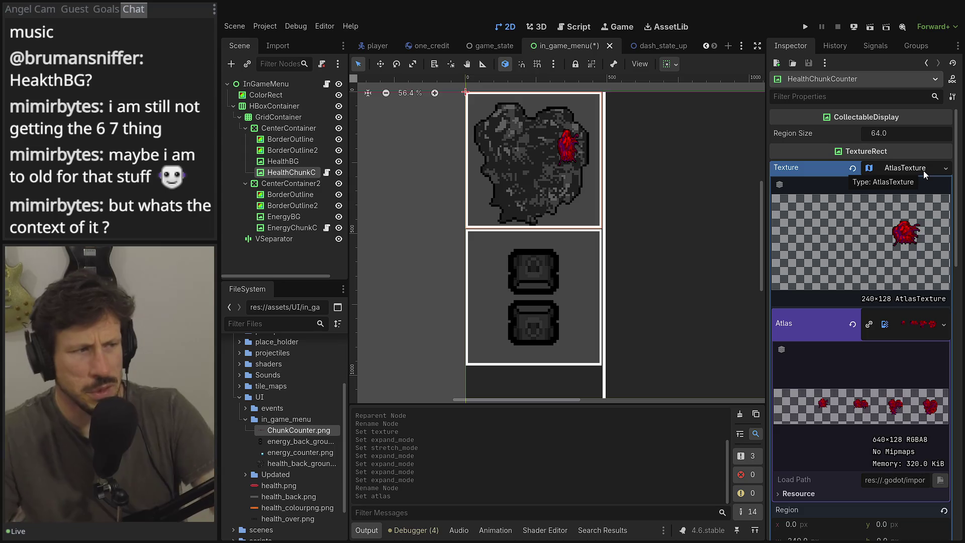
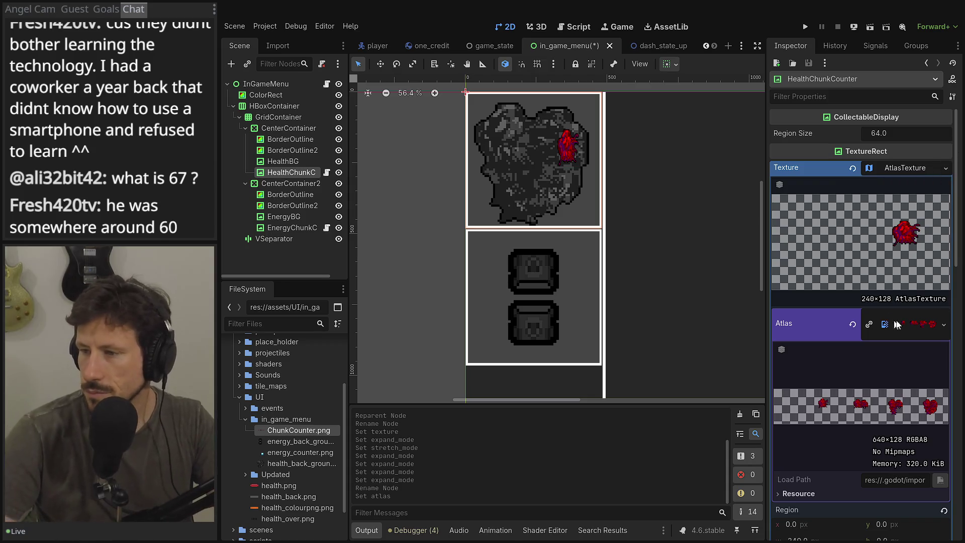
- Clear HealthChunkCounter's texture and replace it with a new AtlasTexture
{"action": "left_click", "coordinate": [939, 326]}
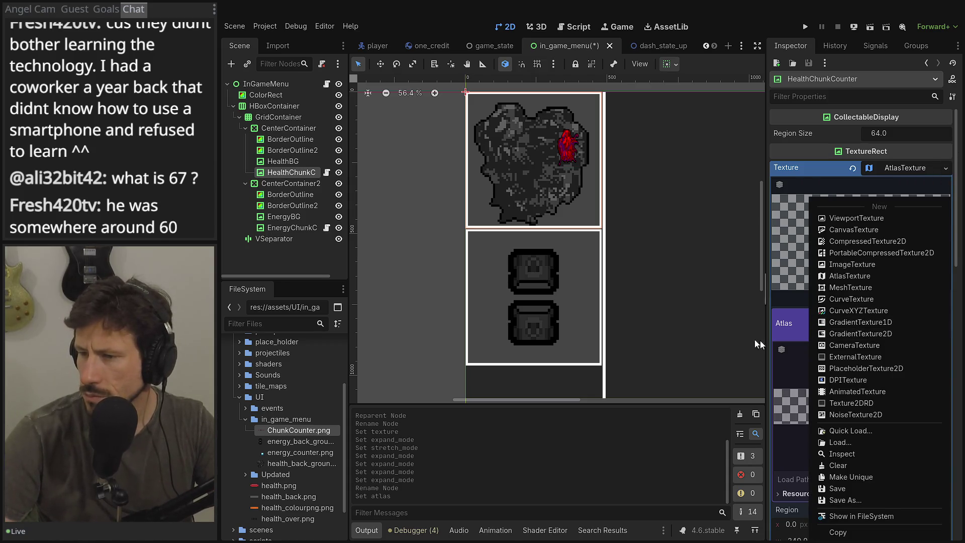
{"action": "left_click", "coordinate": [791, 321]}
{"action": "left_click", "coordinate": [852, 325]}
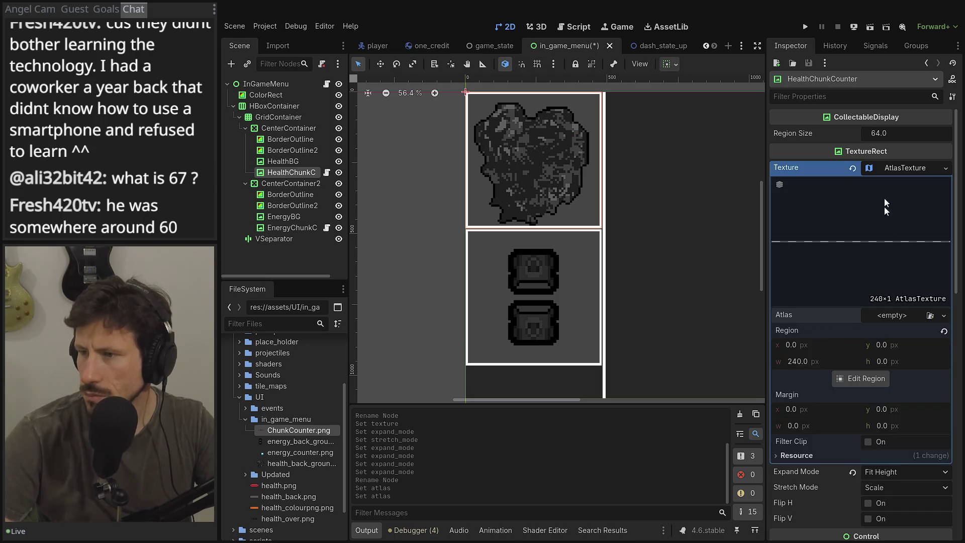
{"action": "left_click", "coordinate": [852, 168]}
{"action": "left_click", "coordinate": [907, 169]}
{"action": "left_click", "coordinate": [957, 171]}
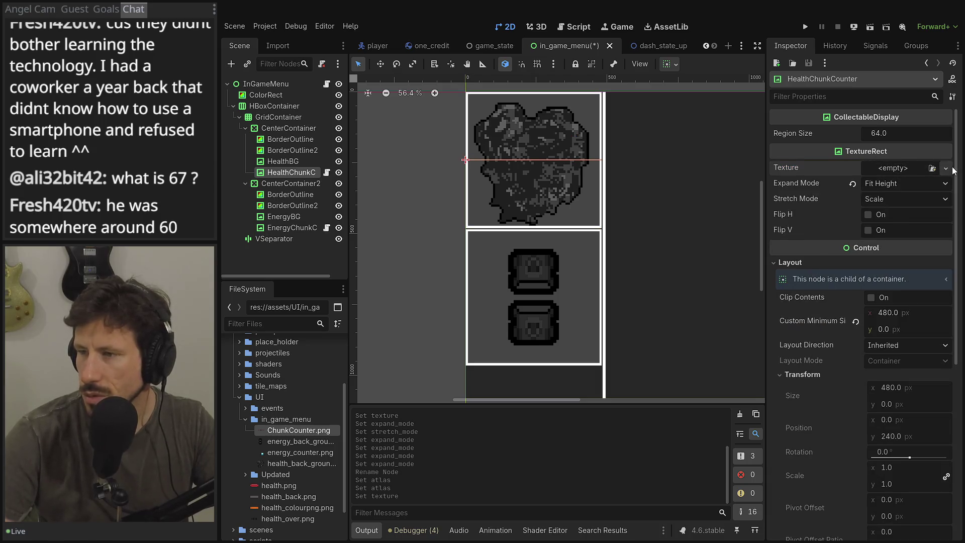
{"action": "left_click", "coordinate": [946, 169]}
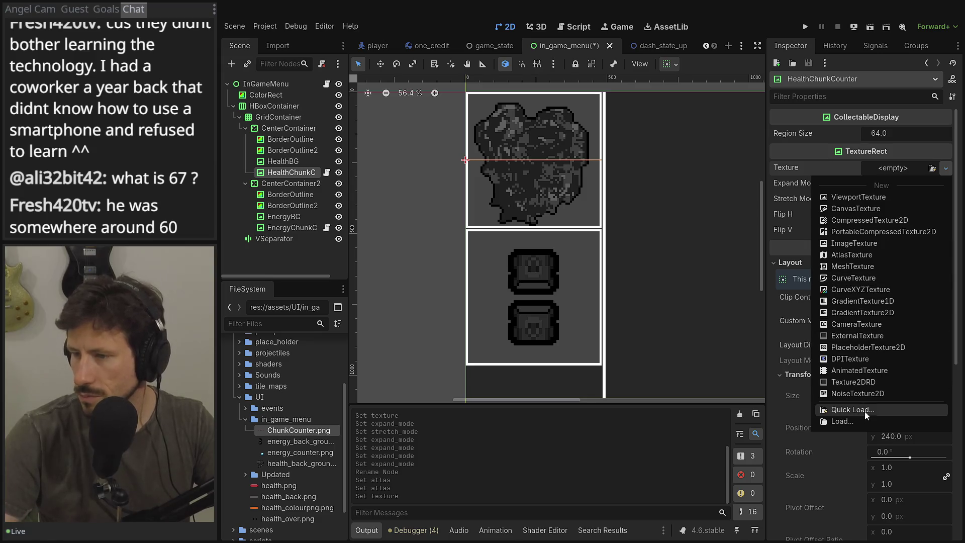
{"action": "left_click", "coordinate": [852, 255]}
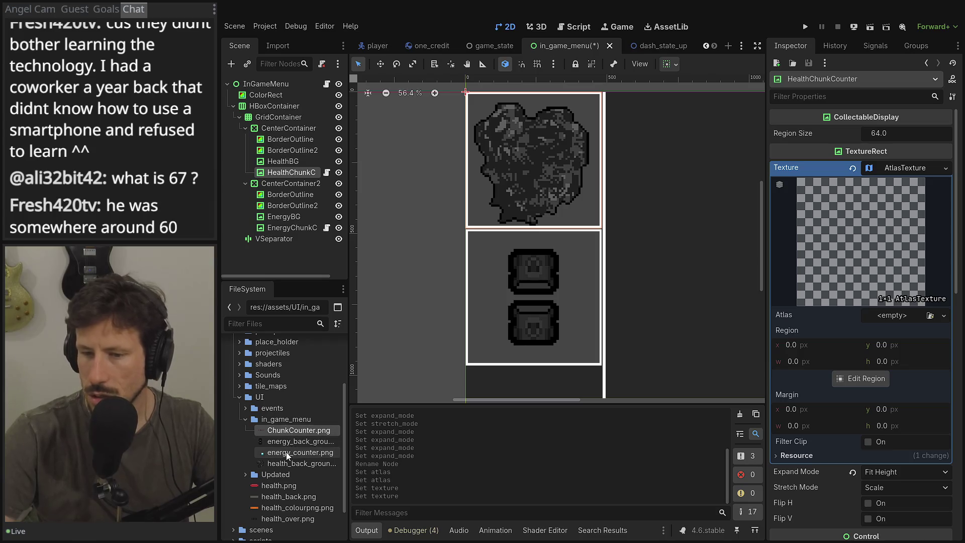
- Assign ChunkCounter.png as the atlas image and reset Expand Mode to Keep Size
{"action": "mouse_move", "coordinate": [290, 433]}
{"action": "left_mouse_down"}
{"action": "mouse_move", "coordinate": [541, 419]}
{"action": "mouse_move", "coordinate": [894, 315]}
{"action": "left_mouse_up"}
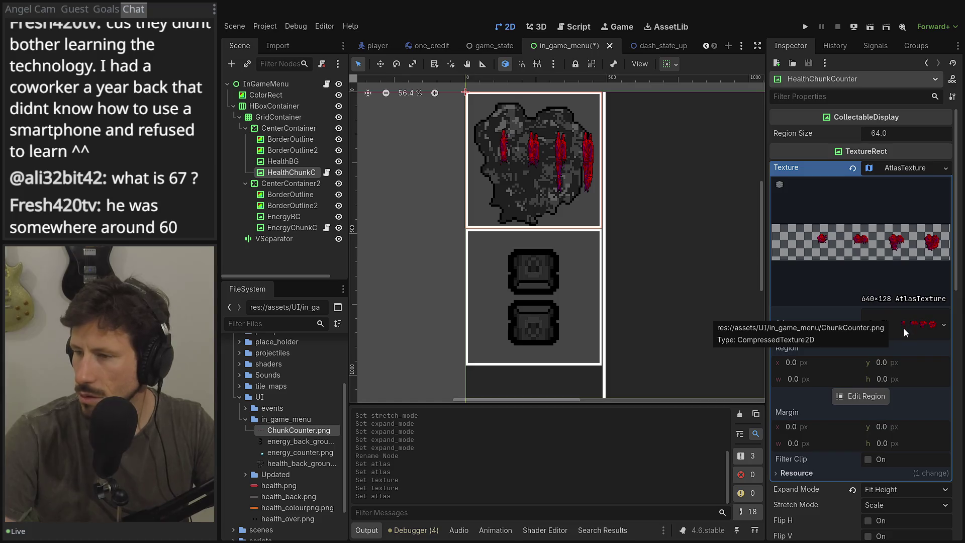
{"action": "scroll", "coordinate": [910, 433], "scroll_direction": "down", "scroll_amount": 3}
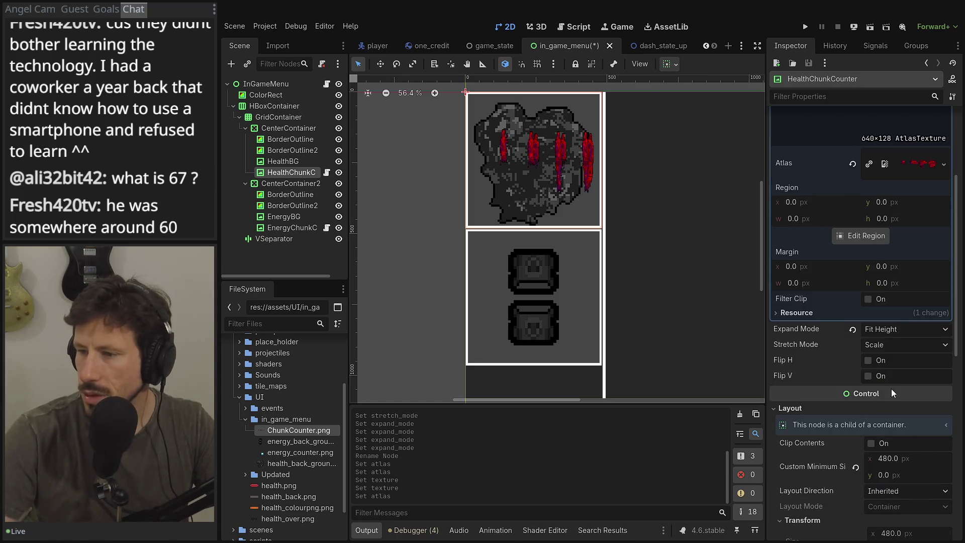
{"action": "left_click", "coordinate": [852, 329]}
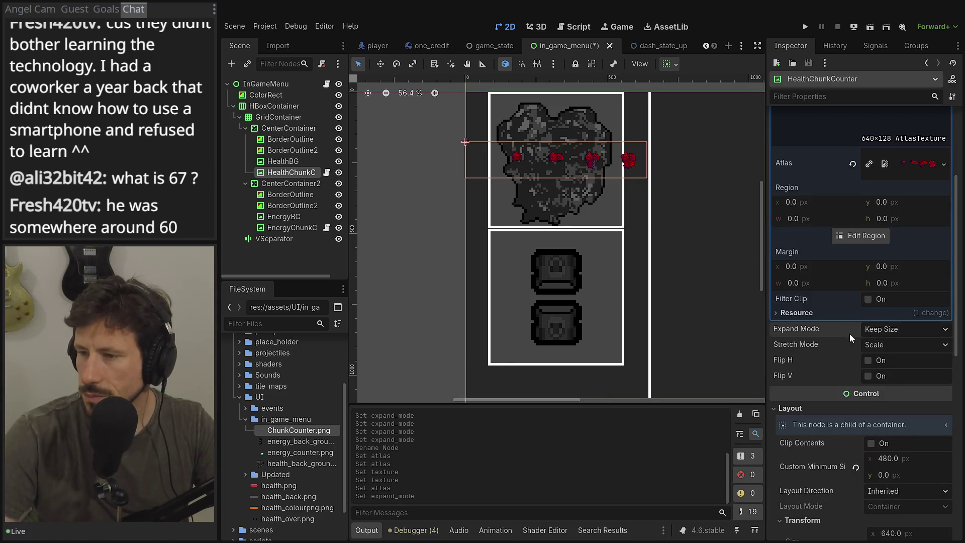
{"action": "left_click", "coordinate": [878, 330]}
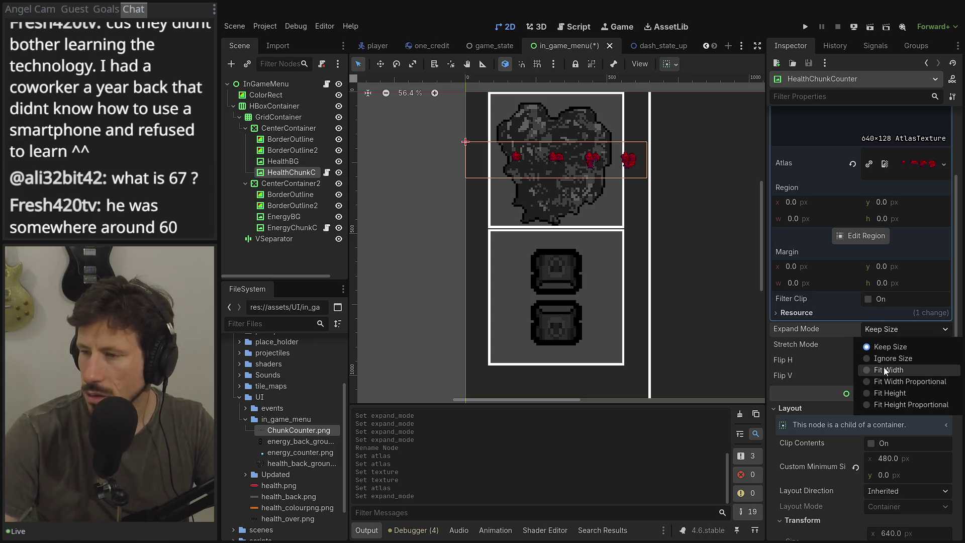
{"action": "left_click", "coordinate": [866, 245]}
- In the Region Editor, set the grid snap step to 128×128 px
{"action": "left_click", "coordinate": [866, 245]}
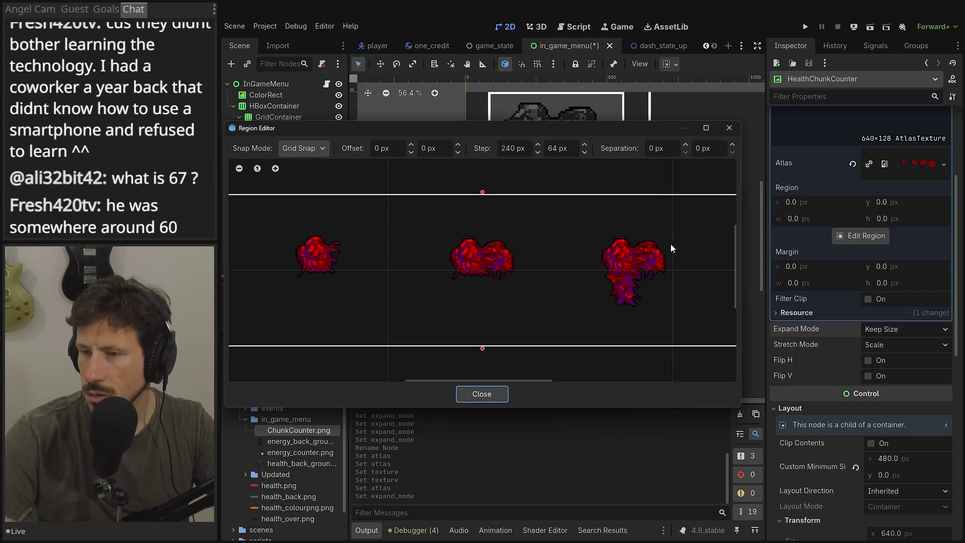
{"action": "scroll", "coordinate": [654, 251], "scroll_direction": "down", "scroll_amount": 2}
{"action": "left_click_drag", "start_coordinate": [648, 255], "coordinate": [555, 254]}
{"action": "mouse_move", "coordinate": [492, 254]}
{"action": "left_mouse_down"}
{"action": "mouse_move", "coordinate": [491, 282]}
{"action": "mouse_move", "coordinate": [505, 230]}
{"action": "mouse_move", "coordinate": [520, 308]}
{"action": "mouse_move", "coordinate": [500, 236]}
{"action": "left_mouse_up"}
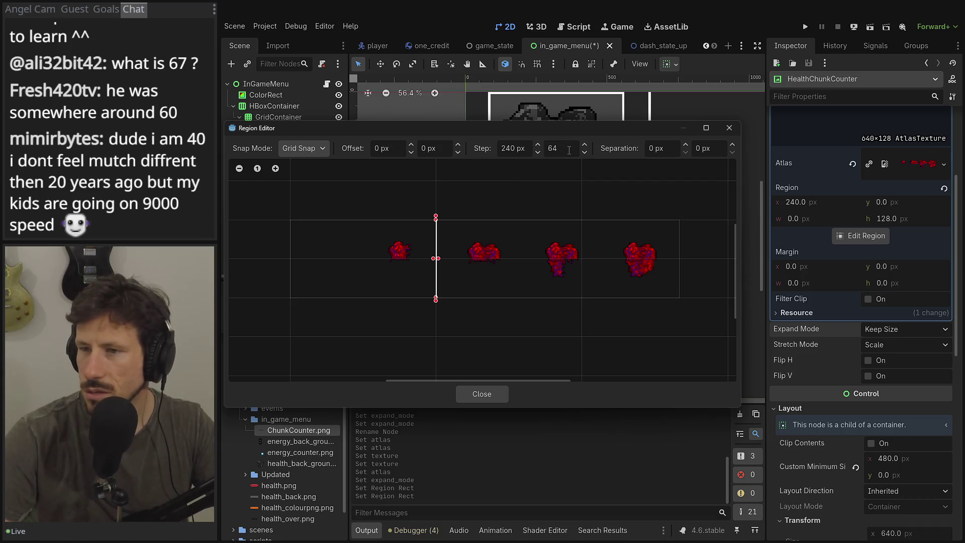
{"action": "key", "text": "BackSpace"}
{"action": "key", "text": "BackSpace"}
{"action": "type", "text": "35"}
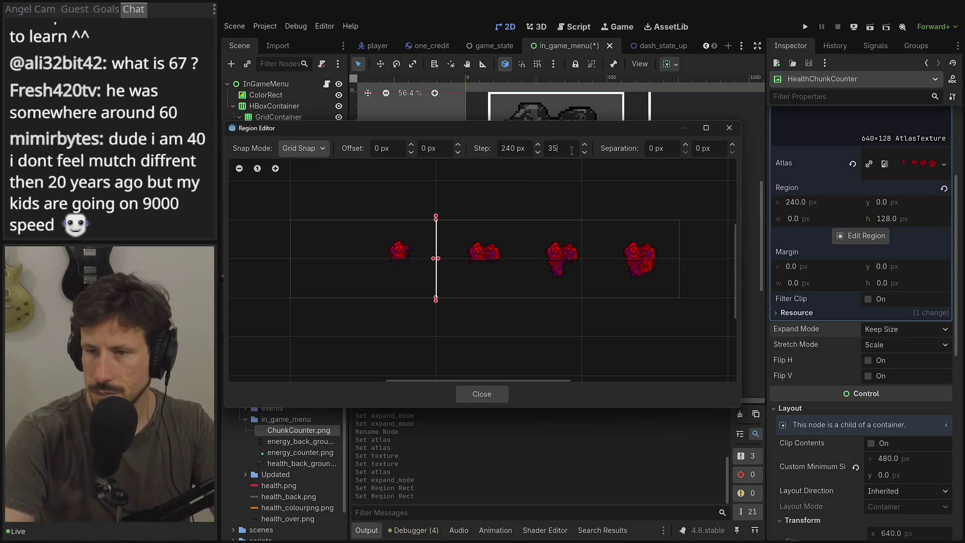
{"action": "key", "text": "BackSpace"}
{"action": "key", "text": "BackSpace"}
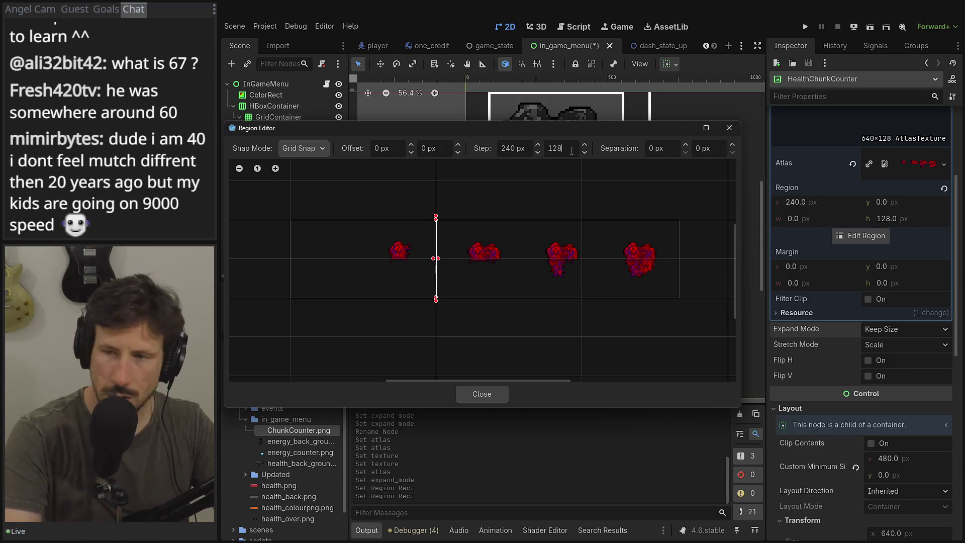
{"action": "key", "text": "Tab"}
{"action": "left_click", "coordinate": [516, 147]}
{"action": "type", "text": "128"}
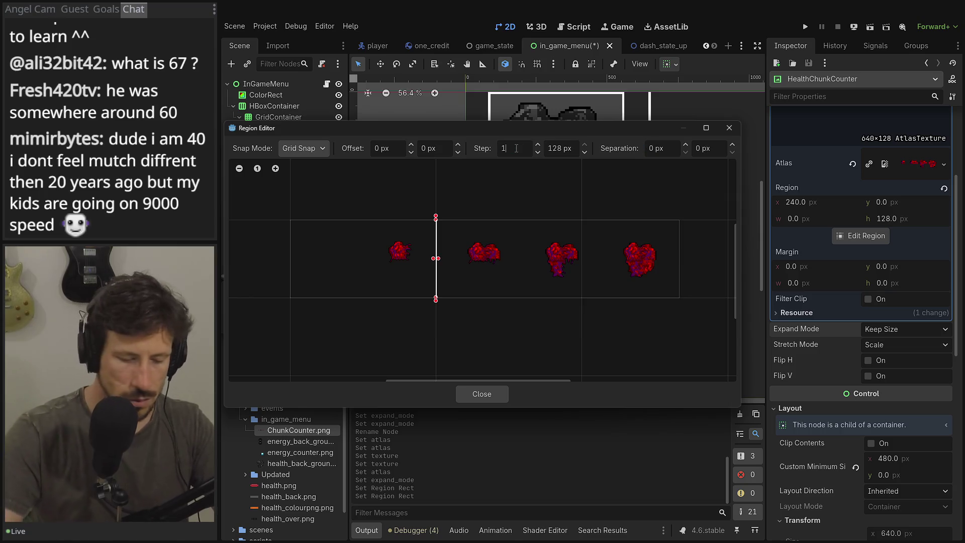
{"action": "key", "text": "Tab"}
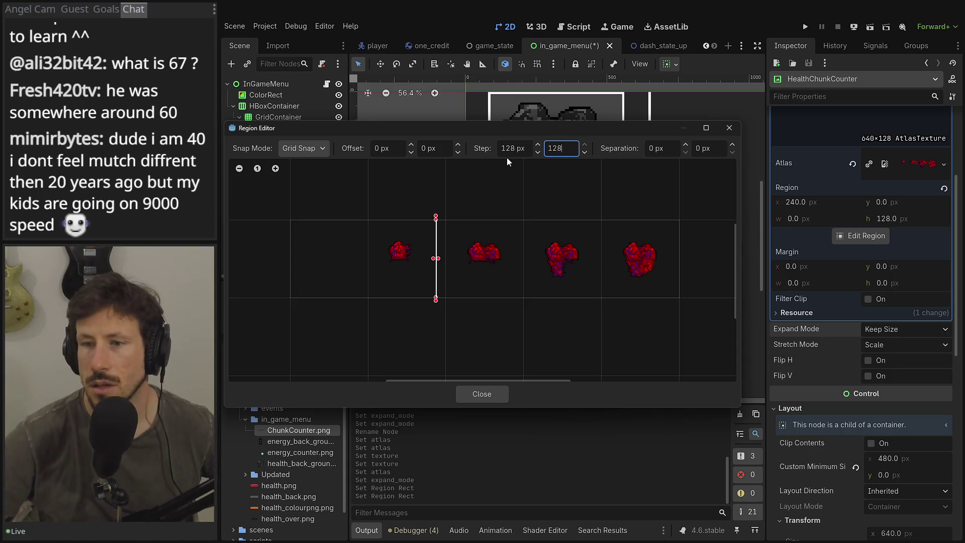
- Place the 128×128 region on the heart cell at x 256 and close the editor
{"action": "left_click_drag", "start_coordinate": [394, 265], "coordinate": [454, 220]}
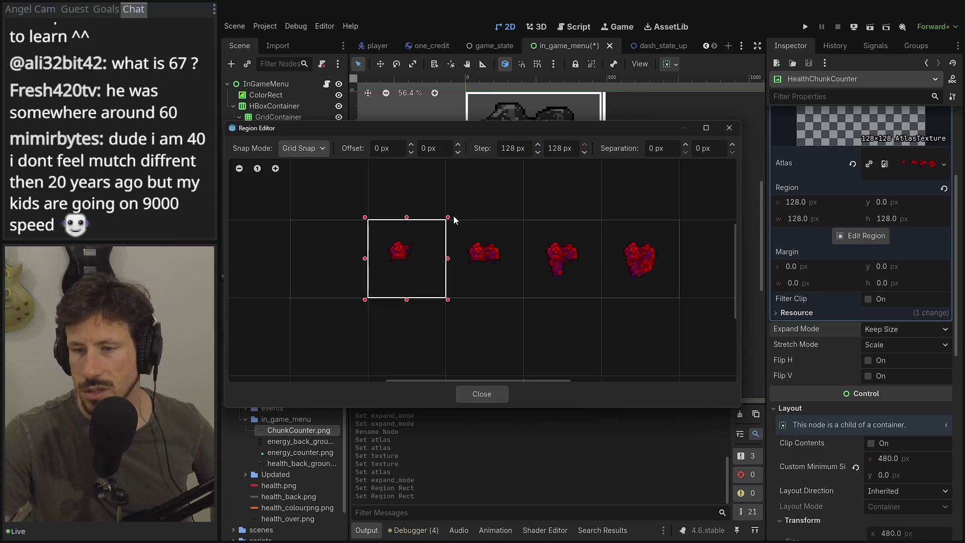
{"action": "left_click_drag", "start_coordinate": [527, 251], "coordinate": [598, 296]}
{"action": "mouse_move", "coordinate": [495, 258]}
{"action": "left_mouse_down"}
{"action": "mouse_move", "coordinate": [491, 289]}
{"action": "mouse_move", "coordinate": [447, 272]}
{"action": "left_mouse_up"}
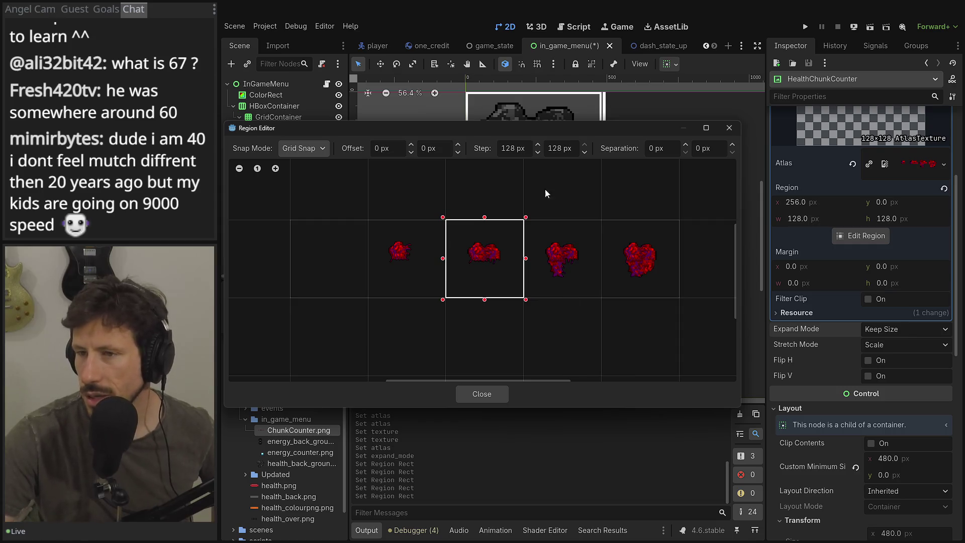
{"action": "left_click_drag", "start_coordinate": [663, 126], "coordinate": [646, 237]}
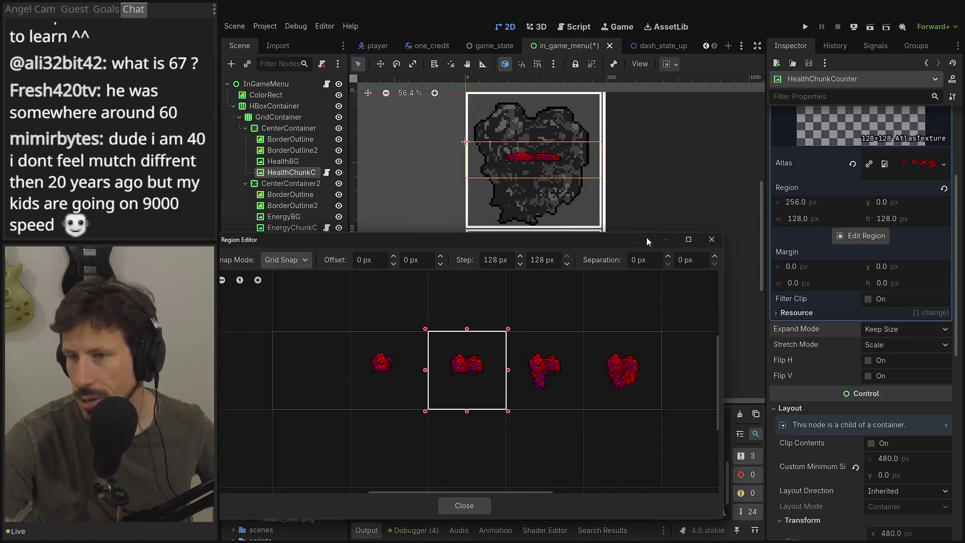
{"action": "left_click", "coordinate": [711, 239]}
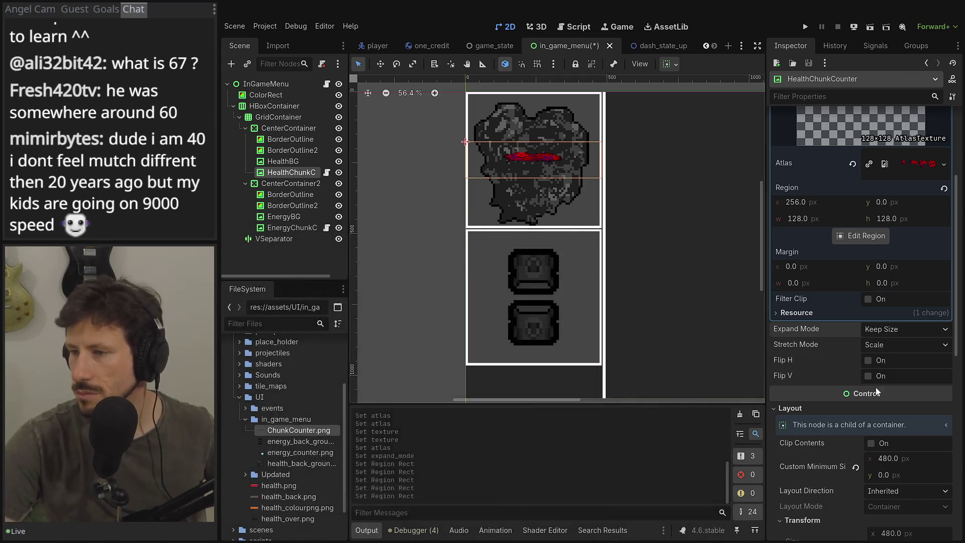
- Try Keep Aspect stretch and proportional Fit Width/Fit Height expand modes, then reset stretch to Scale
{"action": "left_click", "coordinate": [882, 346]}
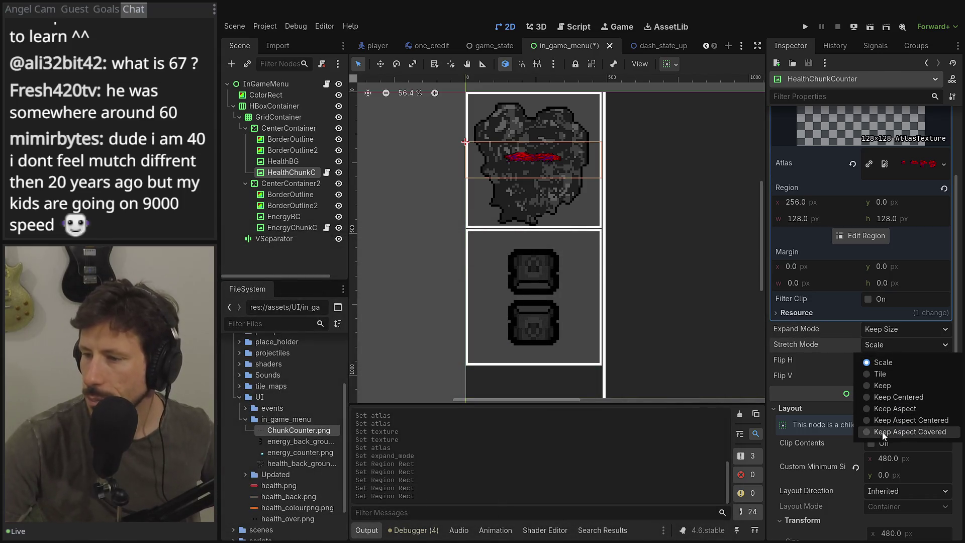
{"action": "left_click", "coordinate": [885, 409]}
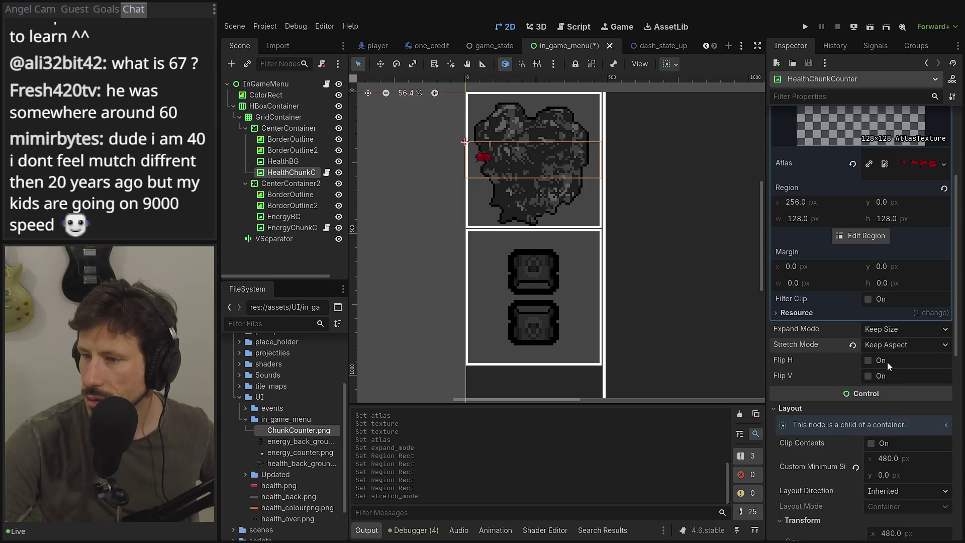
{"action": "left_click", "coordinate": [890, 329]}
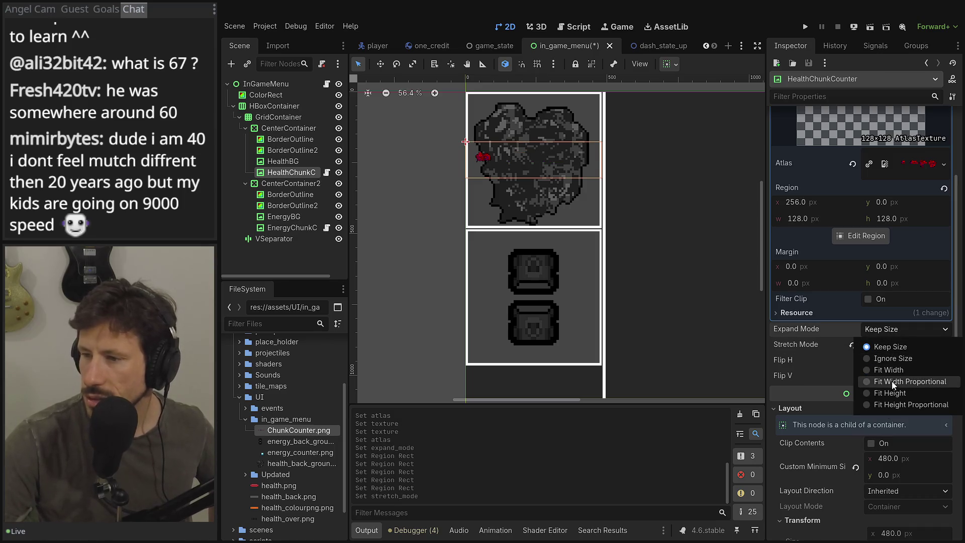
{"action": "left_click", "coordinate": [892, 382]}
{"action": "left_click", "coordinate": [891, 332]}
{"action": "left_click", "coordinate": [896, 405]}
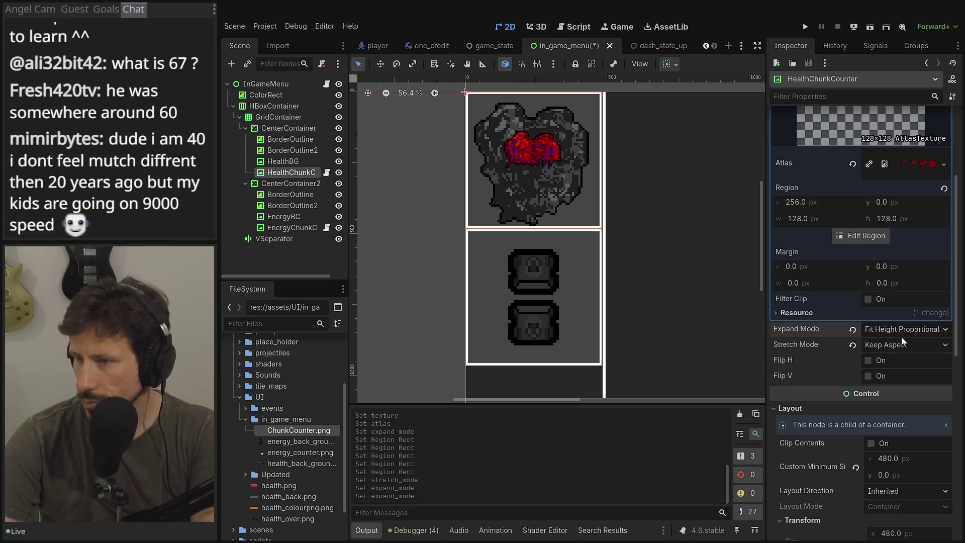
{"action": "left_click", "coordinate": [853, 344]}
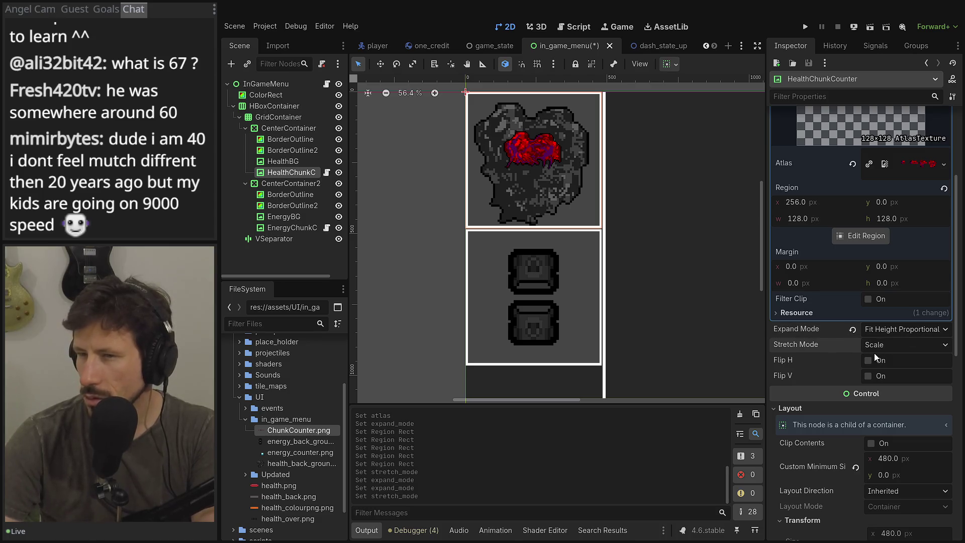
- Set HealthChunkCounter's custom minimum width to 480 after comparing with EnergyChunkCounter
{"action": "left_click", "coordinate": [857, 466]}
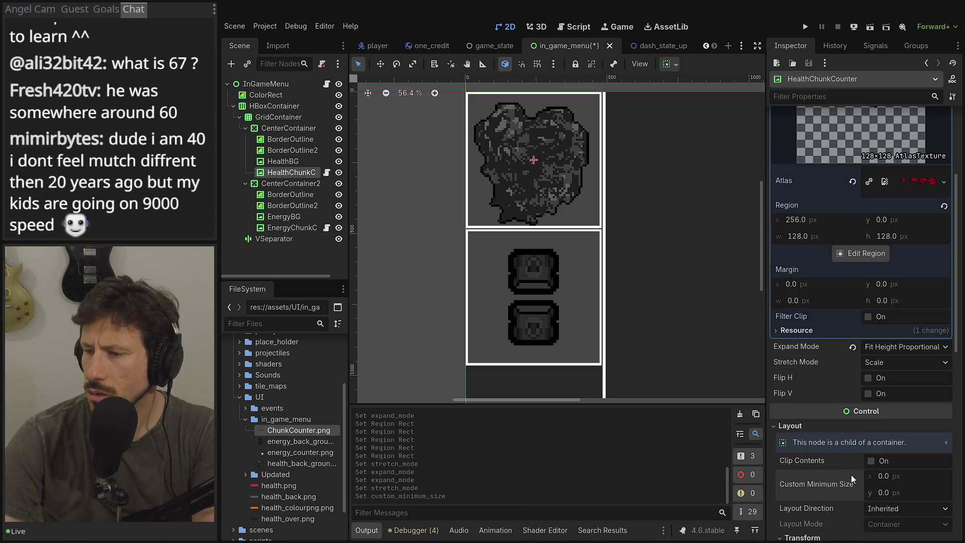
{"action": "left_click", "coordinate": [898, 475]}
{"action": "type", "text": "128"}
{"action": "key", "text": "Tab"}
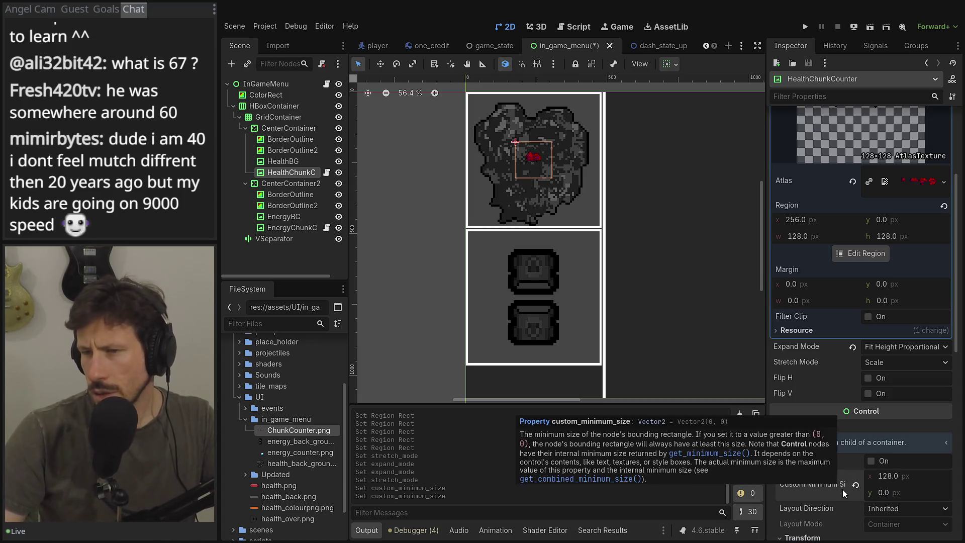
{"action": "left_click", "coordinate": [855, 483]}
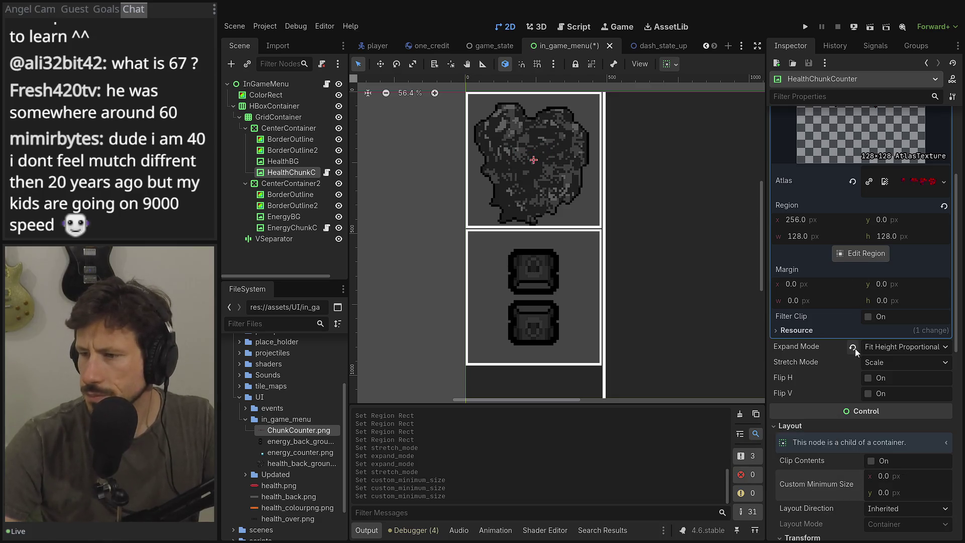
{"action": "left_click", "coordinate": [295, 230]}
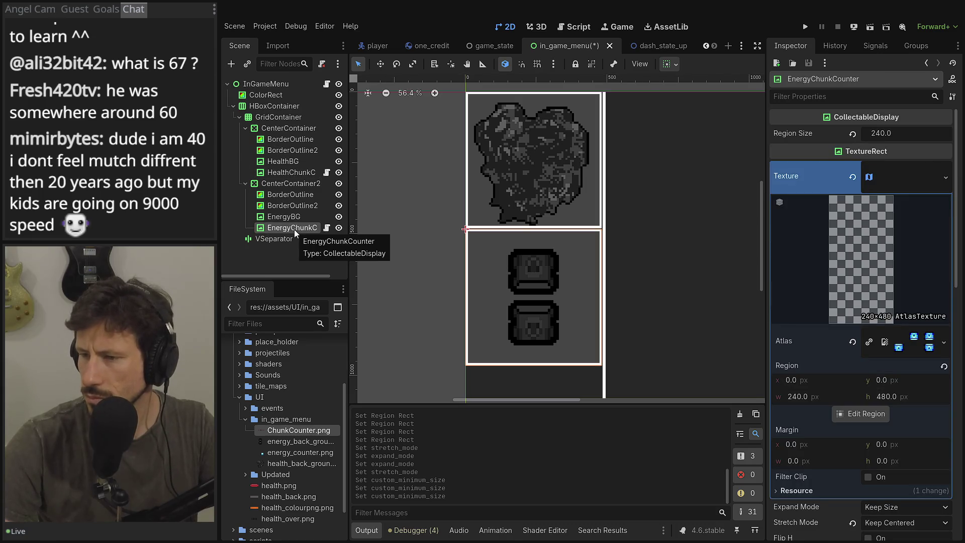
{"action": "scroll", "coordinate": [866, 304], "scroll_direction": "down", "scroll_amount": 5}
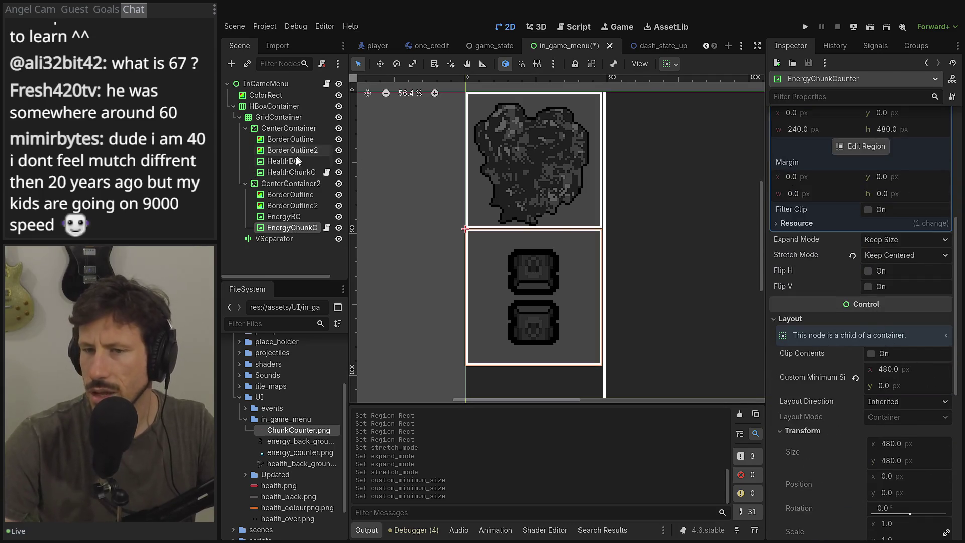
{"action": "left_click", "coordinate": [292, 173]}
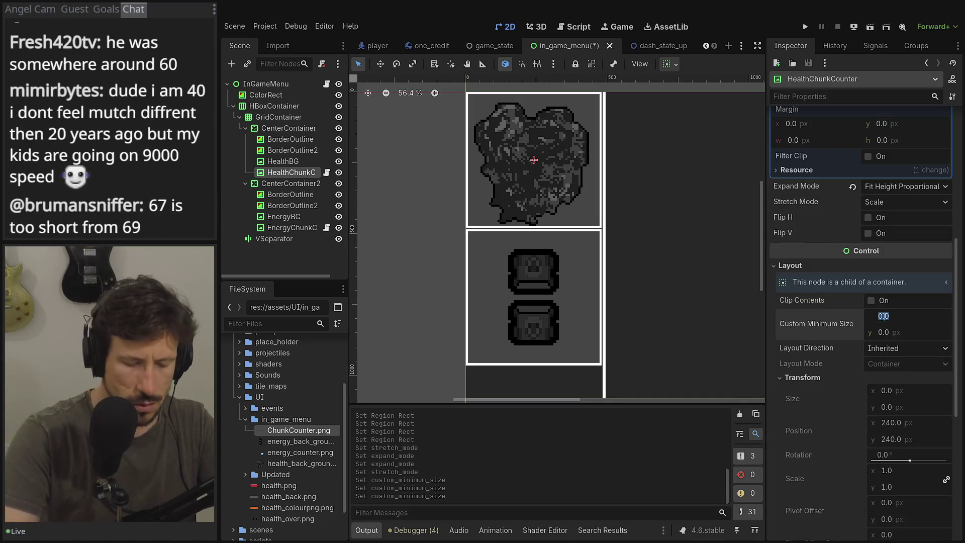
{"action": "type", "text": "480"}
{"action": "key", "text": "Tab"}
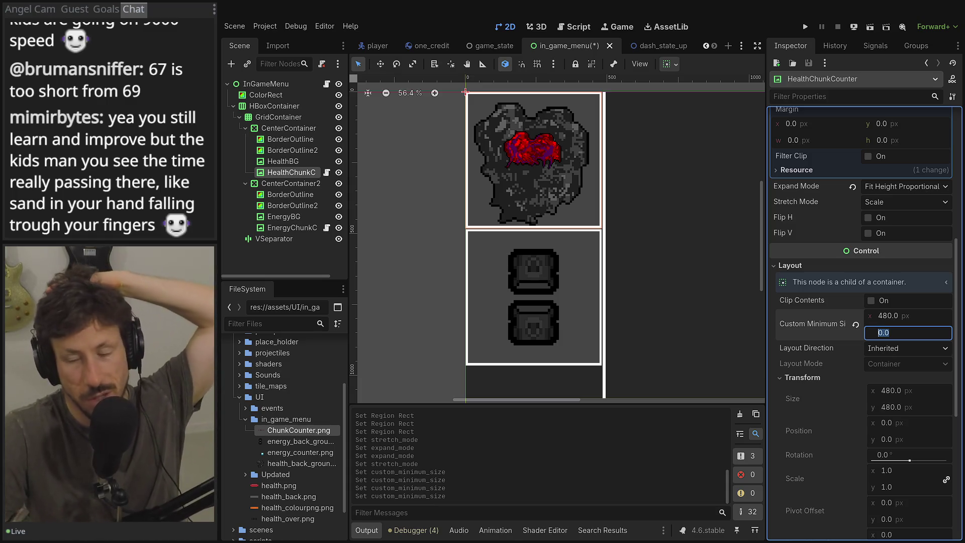
- Settle on Fit Height expand mode and Keep Aspect stretch mode
{"action": "scroll", "coordinate": [838, 268], "scroll_direction": "up", "scroll_amount": 4}
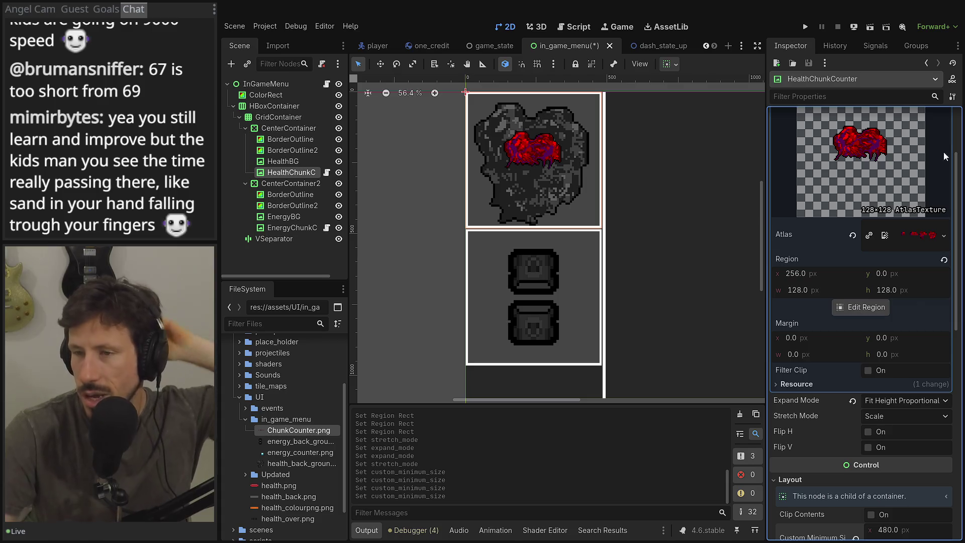
{"action": "mouse_move", "coordinate": [857, 400]}
{"action": "left_click", "coordinate": [888, 402]}
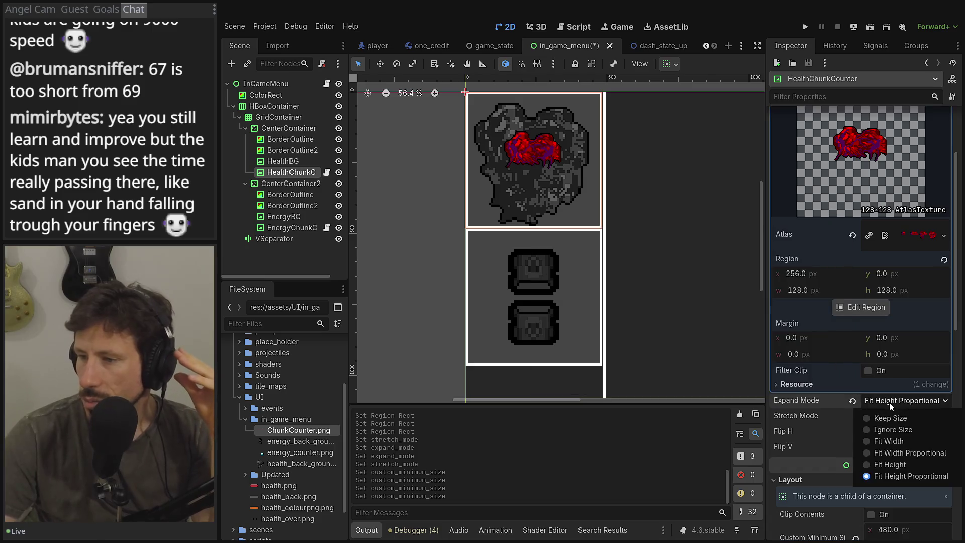
{"action": "left_click", "coordinate": [882, 415]}
{"action": "left_click", "coordinate": [883, 403]}
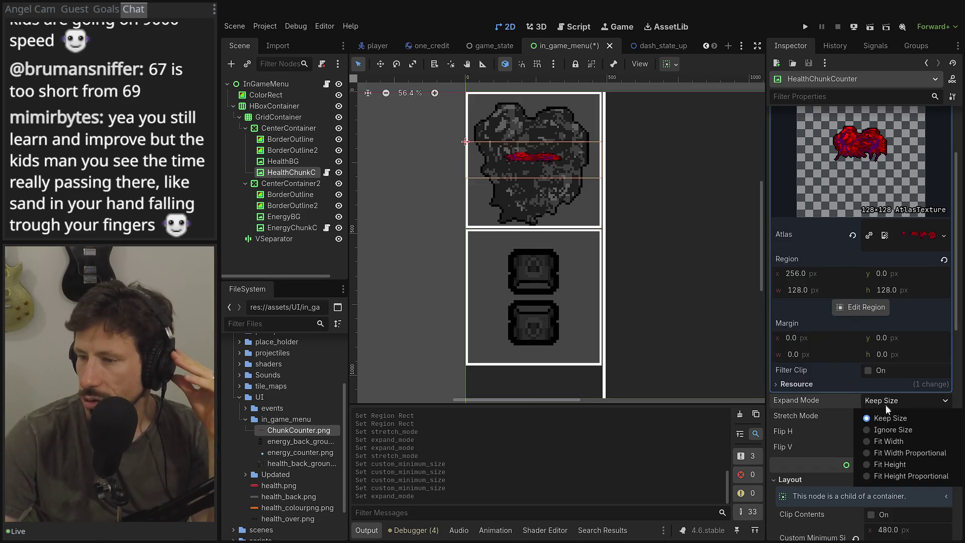
{"action": "left_click", "coordinate": [901, 476]}
{"action": "left_click", "coordinate": [877, 416]}
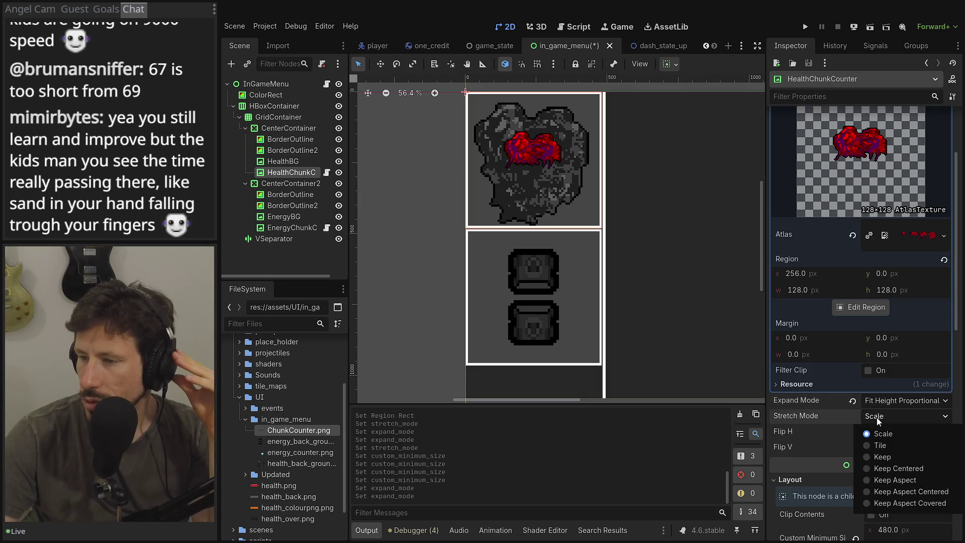
{"action": "left_click", "coordinate": [883, 457]}
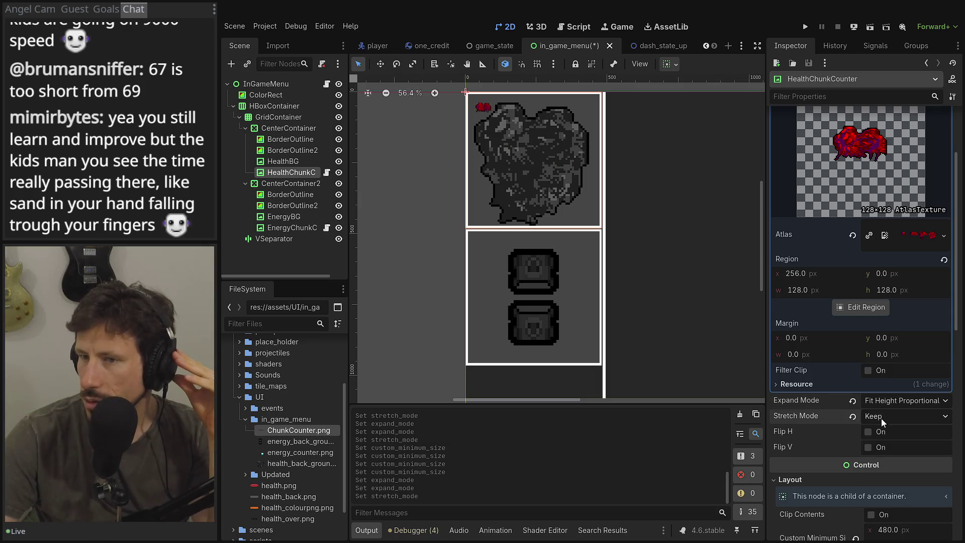
{"action": "left_click", "coordinate": [884, 413]}
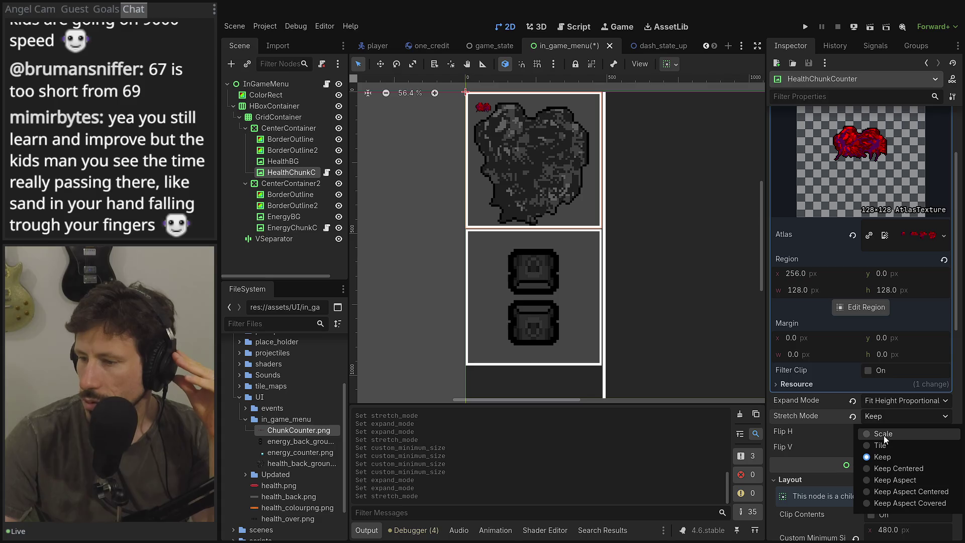
{"action": "left_click", "coordinate": [872, 481]}
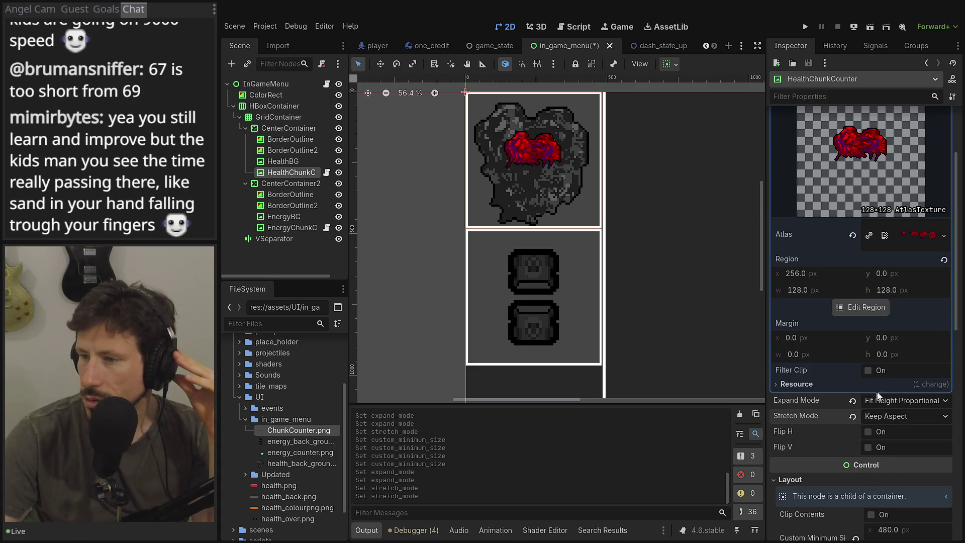
{"action": "left_click", "coordinate": [888, 400]}
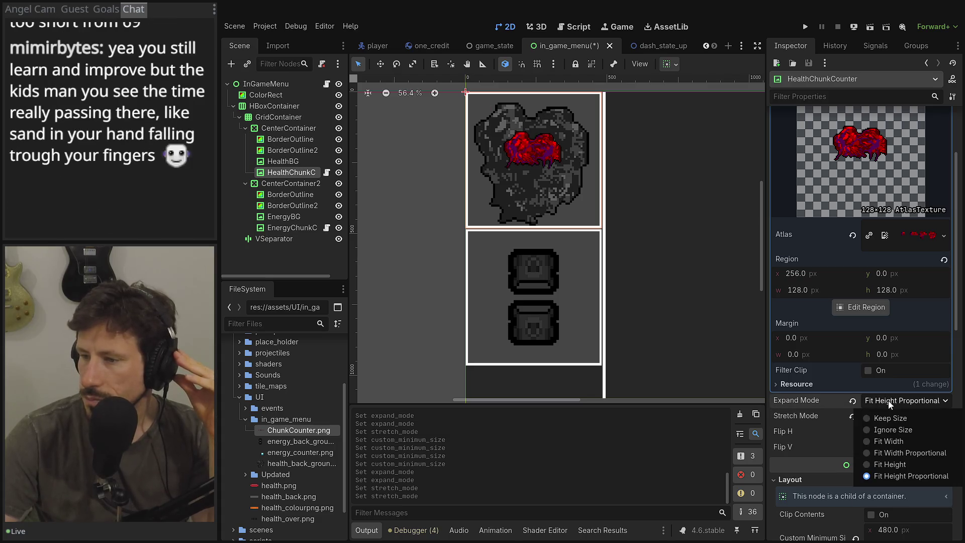
{"action": "left_click", "coordinate": [900, 463]}
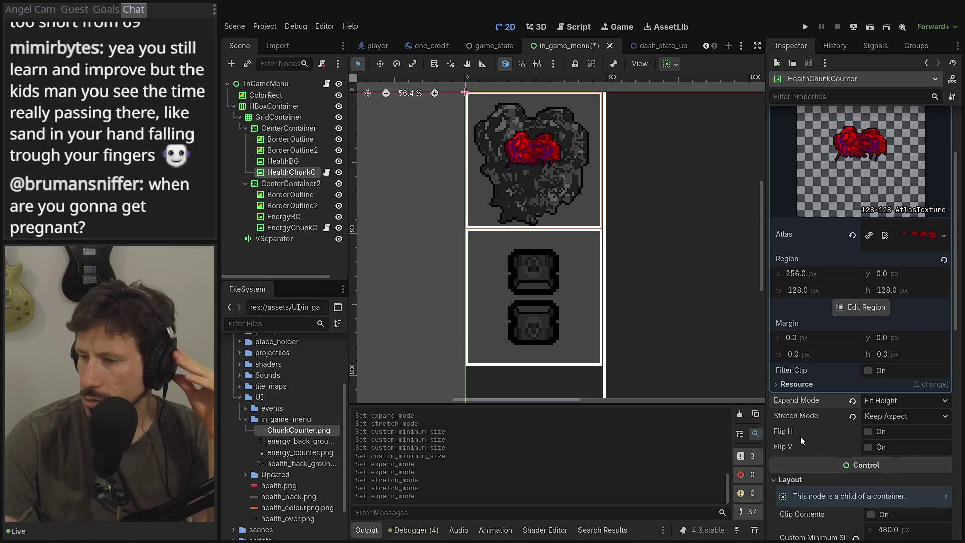
- Edit the minimum height field, then clear the mistyped value
{"action": "scroll", "coordinate": [800, 437], "scroll_direction": "down", "scroll_amount": 3}
{"action": "left_click", "coordinate": [901, 388]}
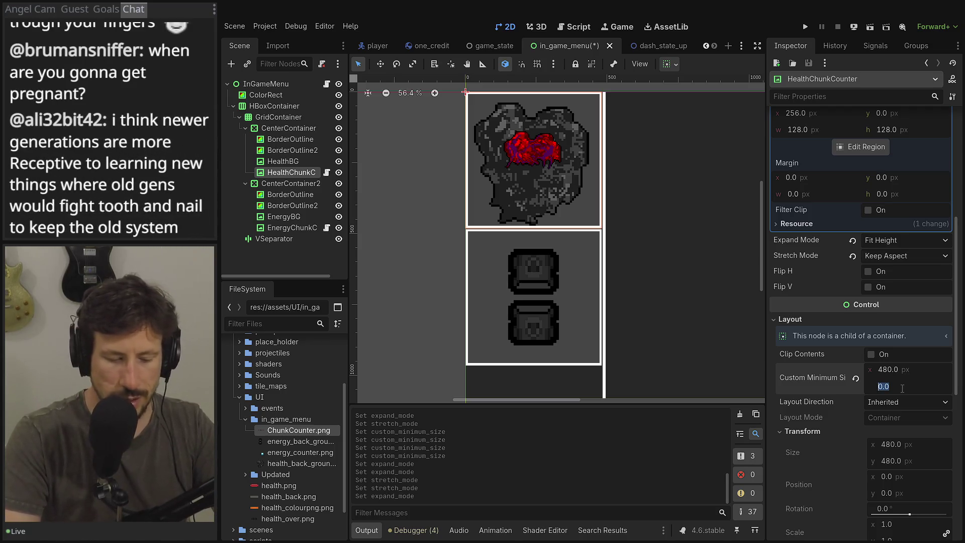
{"action": "type", "text": "3"}
{"action": "key", "text": "BackSpace"}
{"action": "key", "text": "BackSpace"}
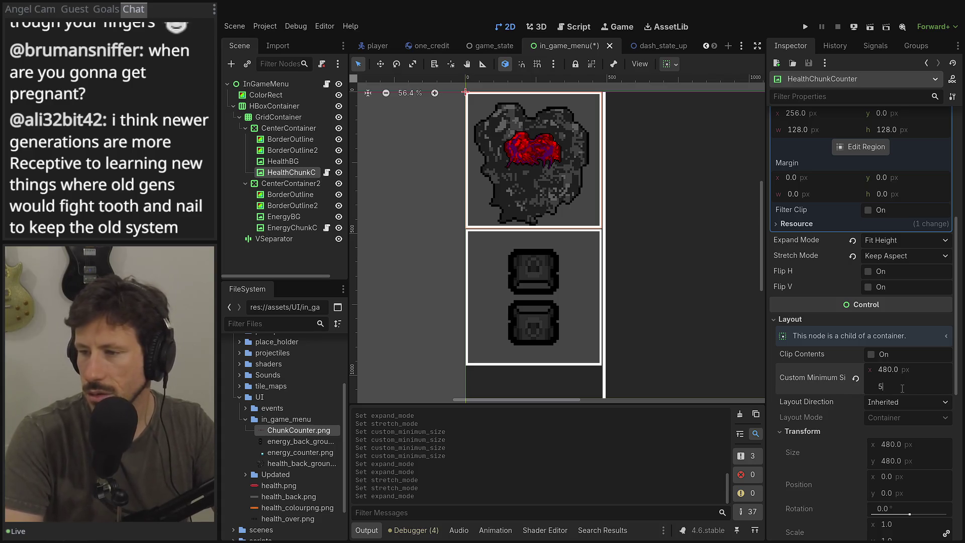
{"action": "scroll", "coordinate": [900, 388], "scroll_direction": "up", "scroll_amount": 5}
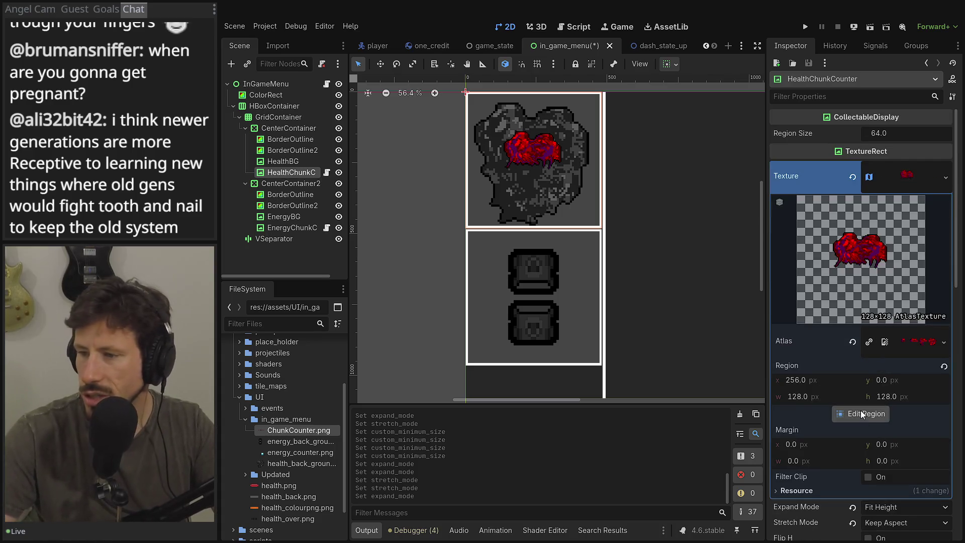
- Set a 64×64 px grid snap in the Region Editor and mark a 64×128 region around a heart
{"action": "left_click", "coordinate": [862, 413]}
{"action": "left_click", "coordinate": [525, 147]}
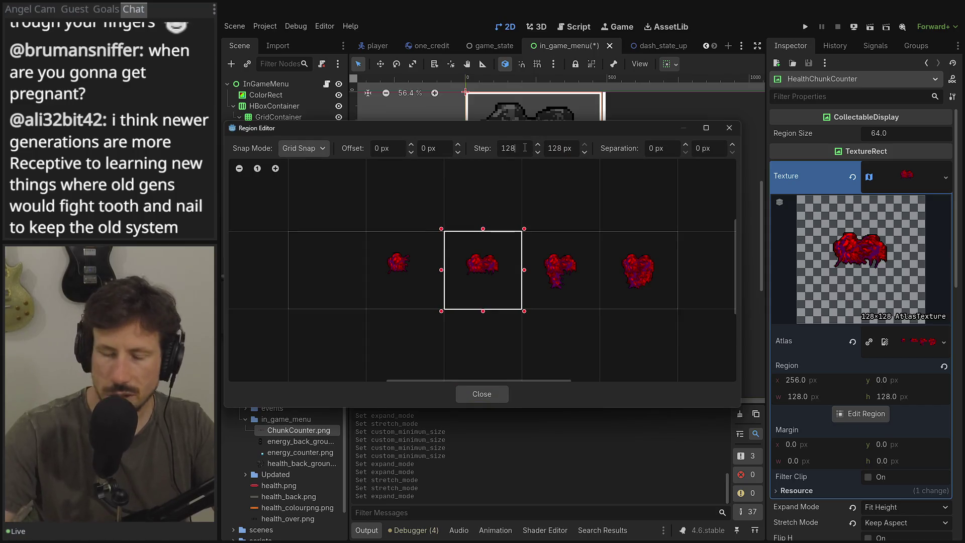
{"action": "key", "text": "BackSpace"}
{"action": "key", "text": "BackSpace"}
{"action": "type", "text": "64"}
{"action": "key", "text": "Tab"}
{"action": "left_click", "coordinate": [525, 148]}
{"action": "key", "text": "BackSpace"}
{"action": "key", "text": "BackSpace"}
{"action": "key", "text": "BackSpace"}
{"action": "key", "text": "BackSpace"}
{"action": "type", "text": "64"}
{"action": "key", "text": "Tab"}
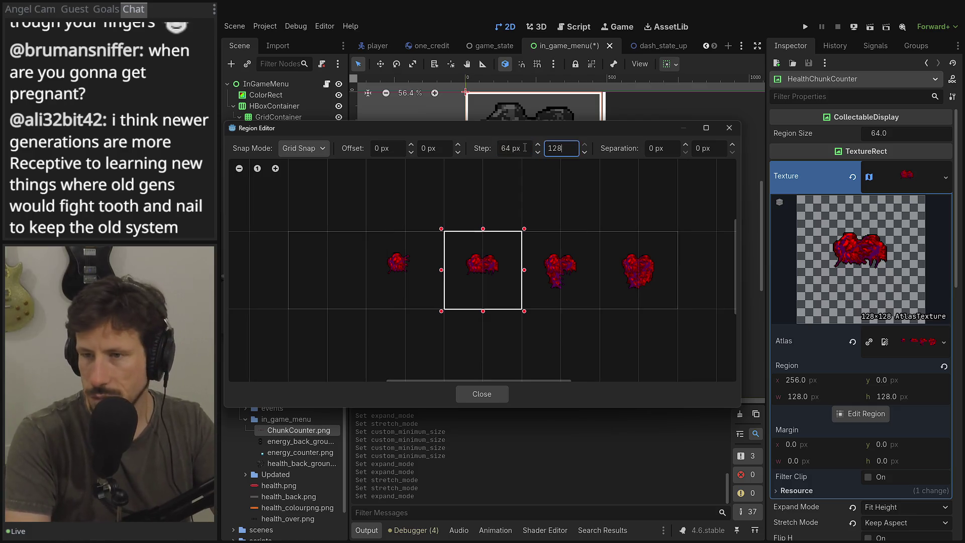
{"action": "key", "text": "BackSpace"}
{"action": "key", "text": "BackSpace"}
{"action": "key", "text": "Tab"}
{"action": "left_click", "coordinate": [405, 231]}
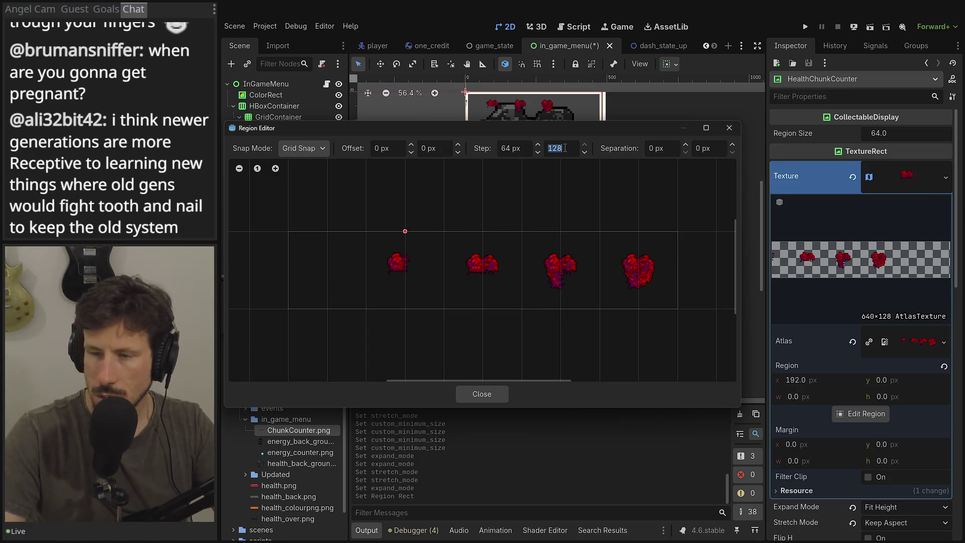
{"action": "type", "text": "68"}
{"action": "key", "text": "BackSpace"}
{"action": "type", "text": "4"}
{"action": "key", "text": "Tab"}
{"action": "mouse_move", "coordinate": [423, 250]}
{"action": "left_mouse_down"}
{"action": "mouse_move", "coordinate": [416, 269]}
{"action": "mouse_move", "coordinate": [432, 267]}
{"action": "mouse_move", "coordinate": [423, 288]}
{"action": "mouse_move", "coordinate": [394, 262]}
{"action": "mouse_move", "coordinate": [421, 290]}
{"action": "mouse_move", "coordinate": [435, 250]}
{"action": "mouse_move", "coordinate": [350, 292]}
{"action": "mouse_move", "coordinate": [370, 309]}
{"action": "left_mouse_up"}
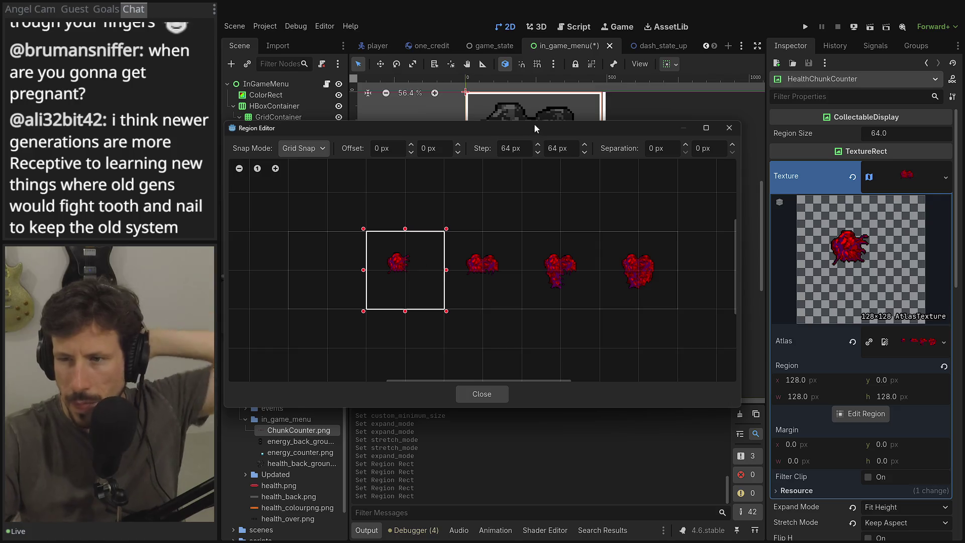
- Switch to 32×32 snapping, fit a 64×64 region at (160, 32), and close the editor
{"action": "left_click", "coordinate": [509, 148]}
{"action": "type", "text": "32"}
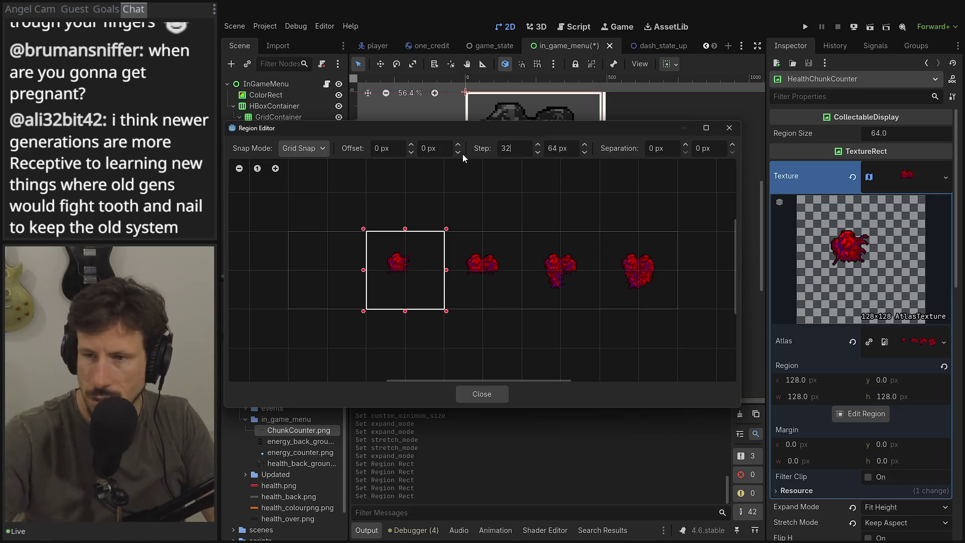
{"action": "key", "text": "Tab"}
{"action": "type", "text": "32"}
{"action": "key", "text": "Tab"}
{"action": "left_click", "coordinate": [558, 148]}
{"action": "type", "text": "32"}
{"action": "key", "text": "Tab"}
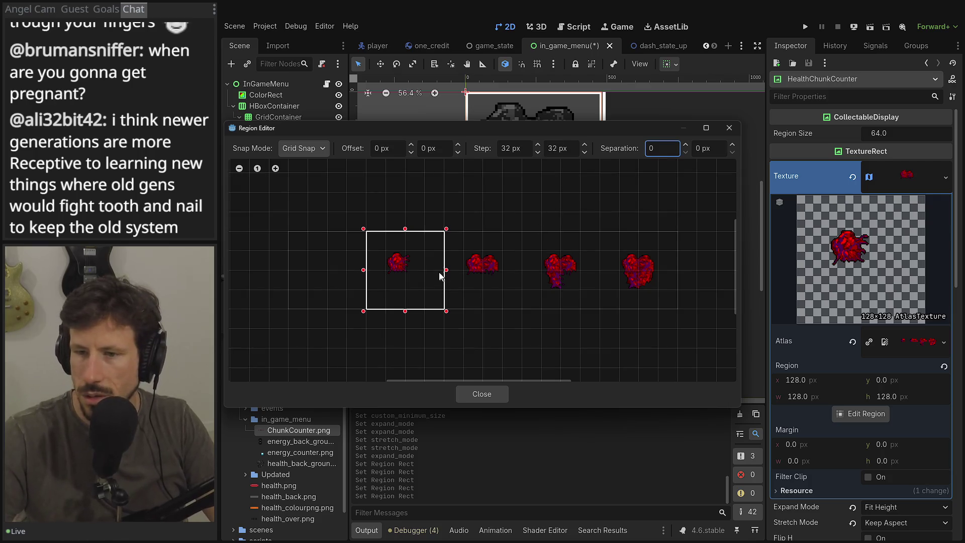
{"action": "left_click_drag", "start_coordinate": [425, 261], "coordinate": [391, 287]}
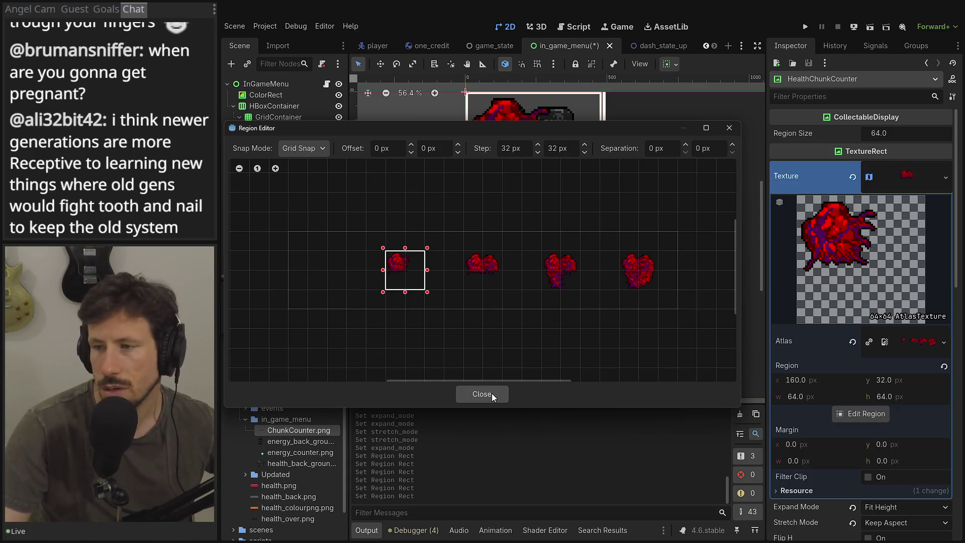
{"action": "left_click", "coordinate": [491, 393]}
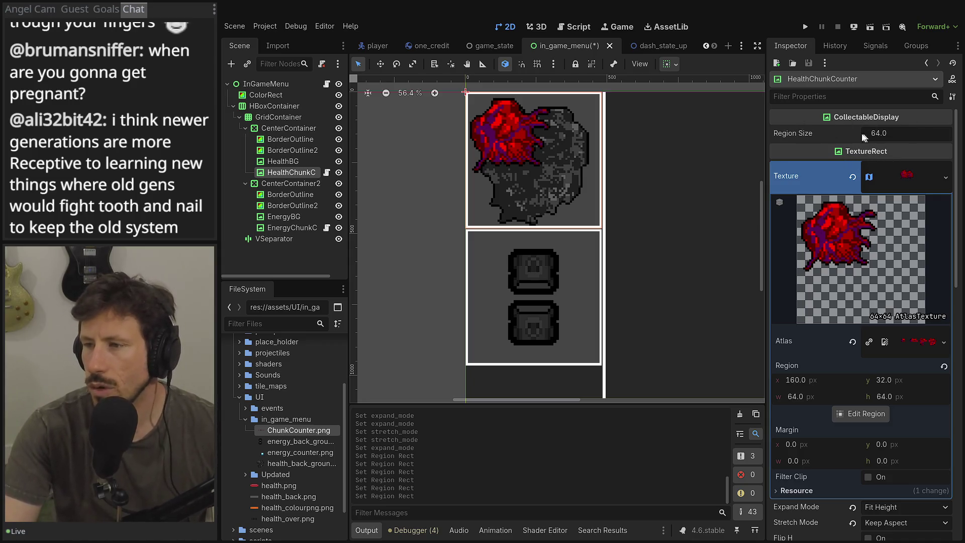
- In Aseprite, resize the ChunkCounter sprite canvas to 64×64
{"action": "key", "text": "alt+Tab"}
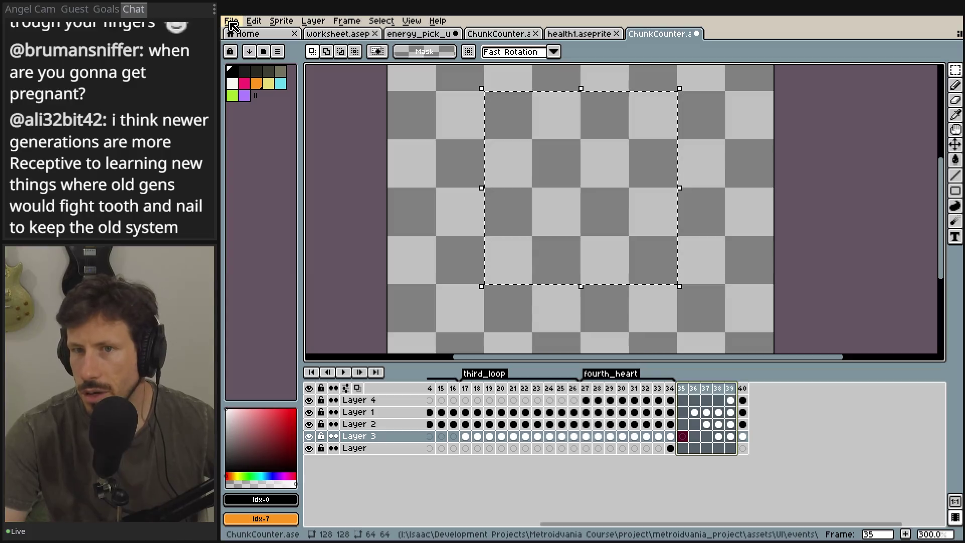
{"action": "left_click", "coordinate": [251, 20]}
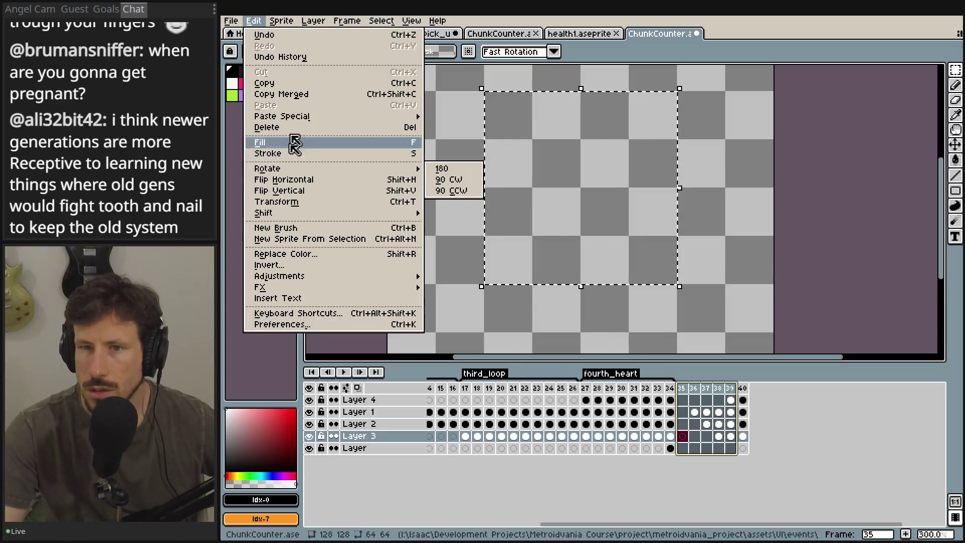
{"action": "left_click", "coordinate": [295, 23]}
{"action": "left_click", "coordinate": [305, 87]}
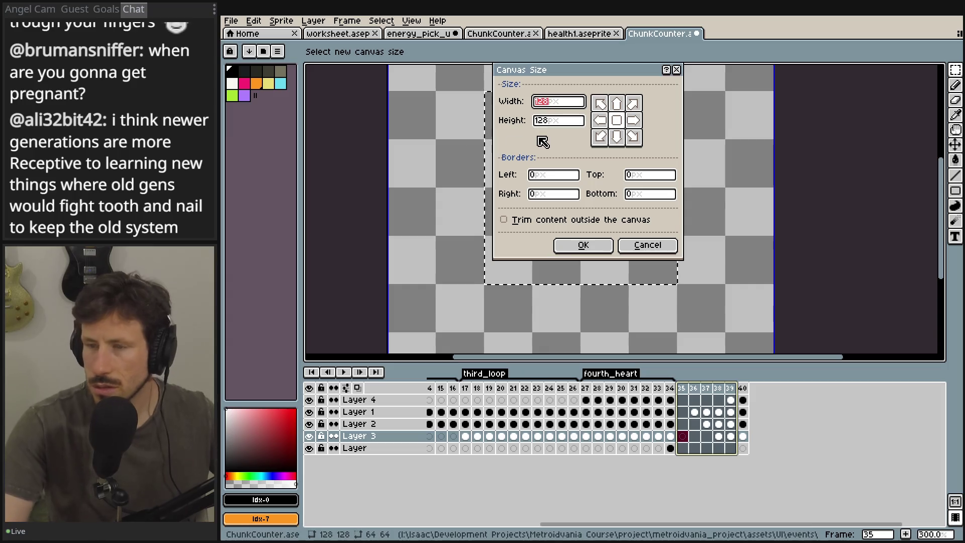
{"action": "type", "text": "5="}
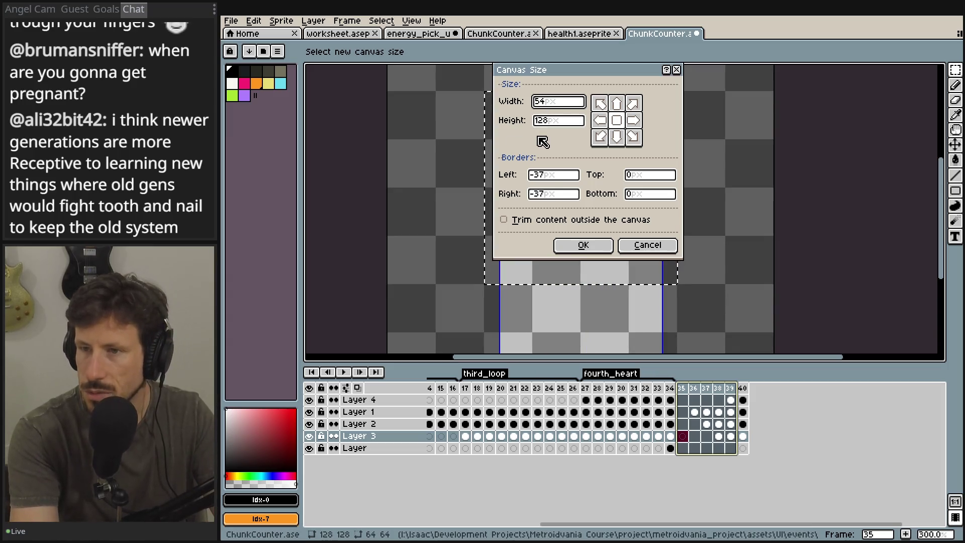
{"action": "key", "text": "BackSpace"}
{"action": "type", "text": "64"}
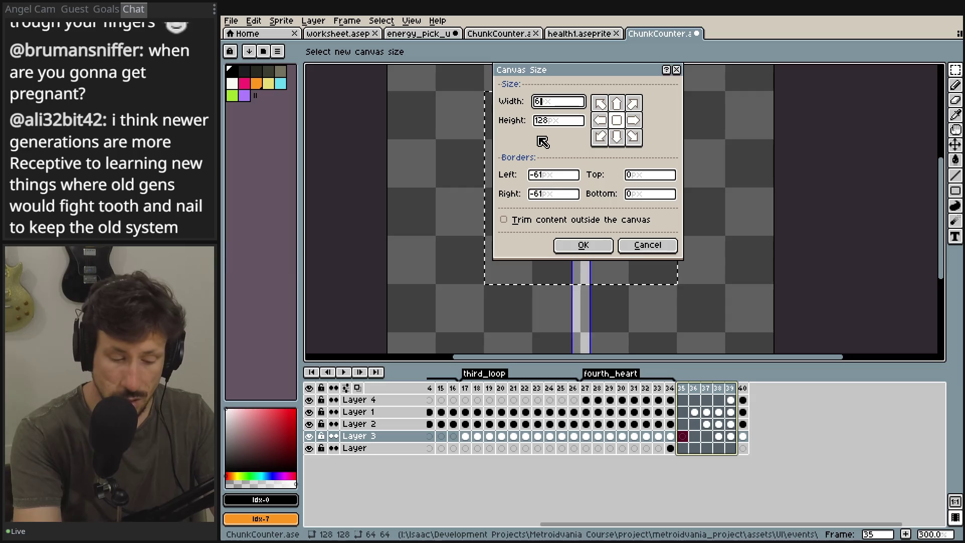
{"action": "key", "text": "Tab"}
{"action": "type", "text": "64"}
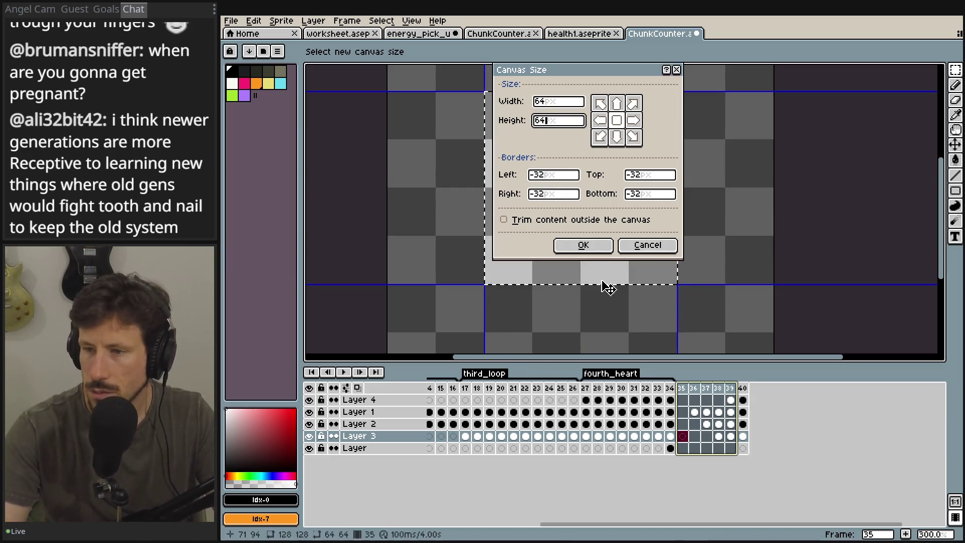
{"action": "left_click", "coordinate": [594, 251]}
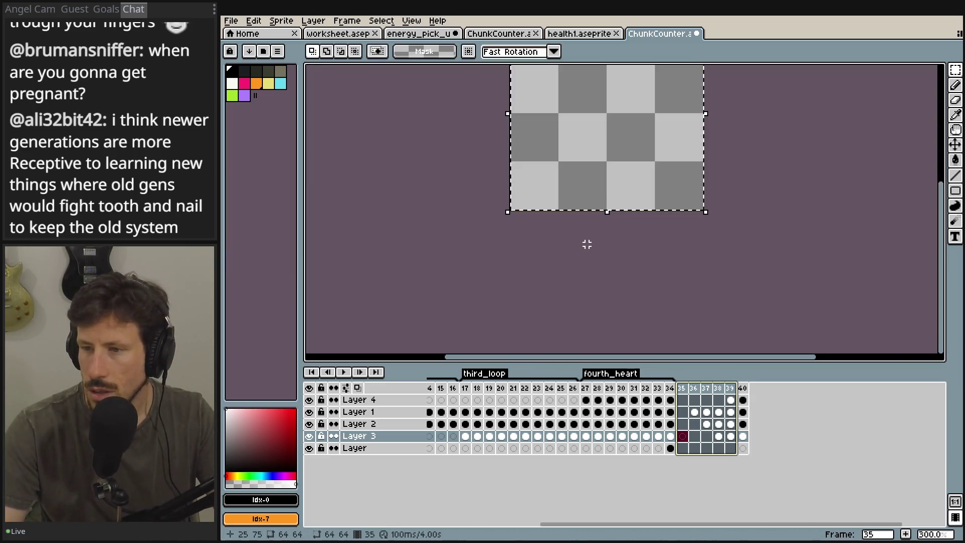
- Select heart growth frames 35 through 39
{"action": "left_click", "coordinate": [694, 389]}
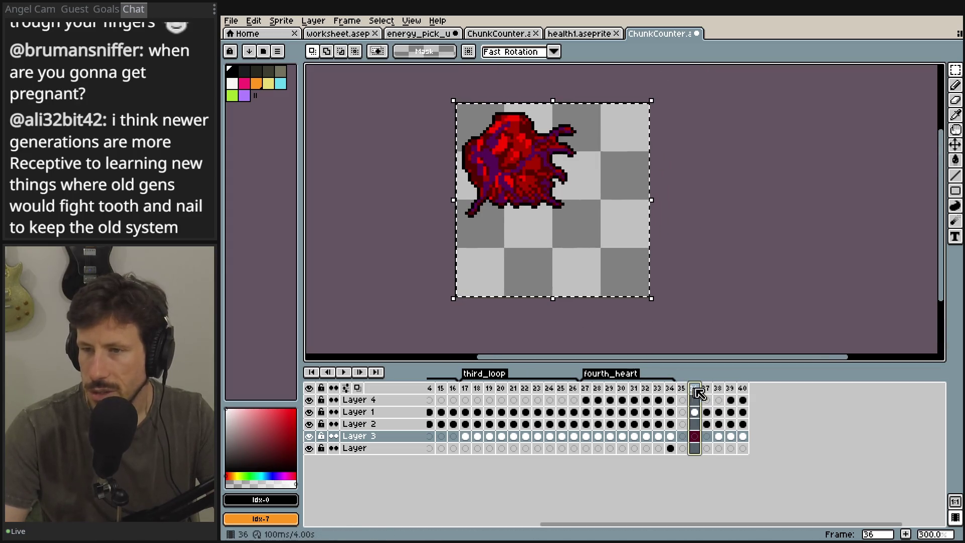
{"action": "left_click", "coordinate": [714, 391]}
{"action": "left_click_drag", "start_coordinate": [681, 389], "coordinate": [725, 392]}
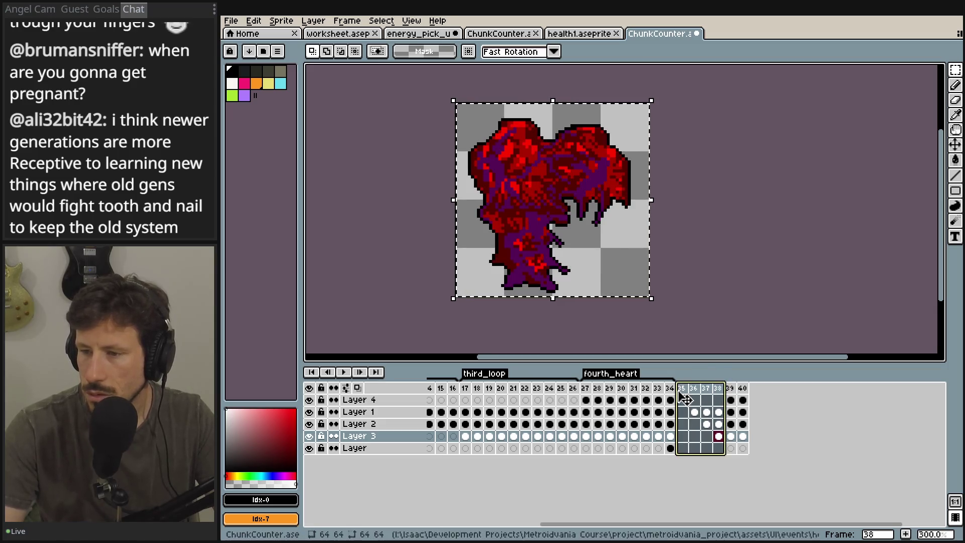
{"action": "left_click", "coordinate": [684, 391]}
{"action": "left_click", "coordinate": [718, 390]}
{"action": "left_click", "coordinate": [730, 390]}
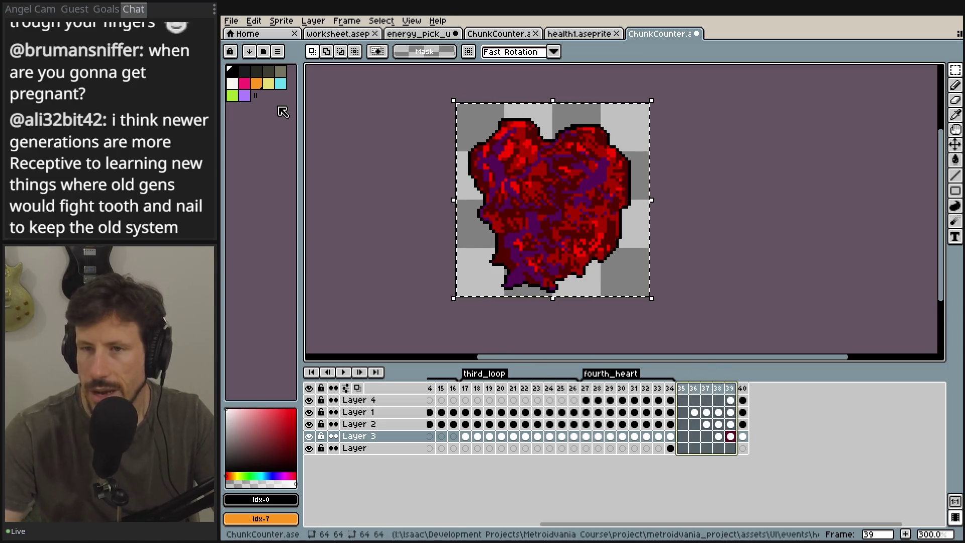
{"action": "left_click_drag", "start_coordinate": [682, 388], "coordinate": [733, 391]}
- Export the selected frames as a sprite sheet, overwriting ChunkCounter.png
{"action": "left_click", "coordinate": [231, 20]}
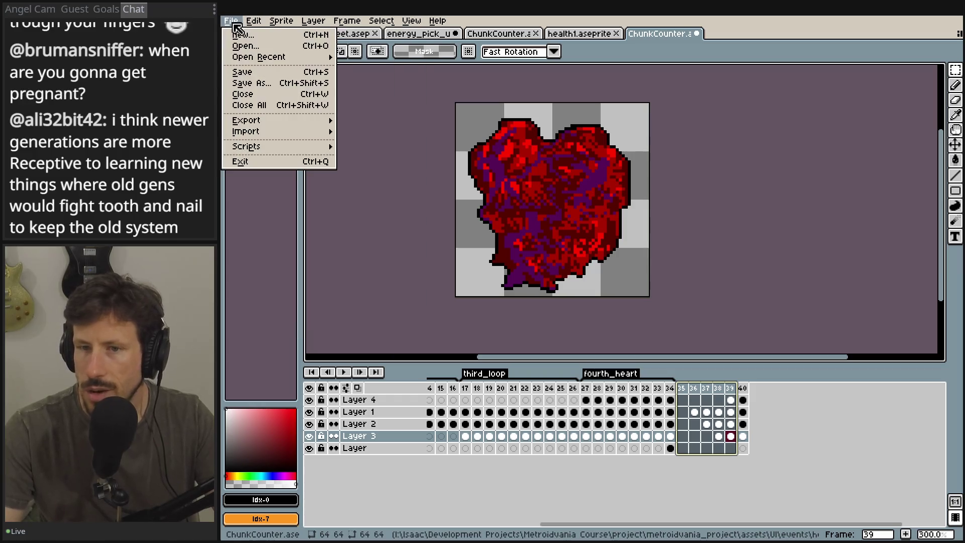
{"action": "mouse_move", "coordinate": [274, 122]}
{"action": "left_click", "coordinate": [372, 132]}
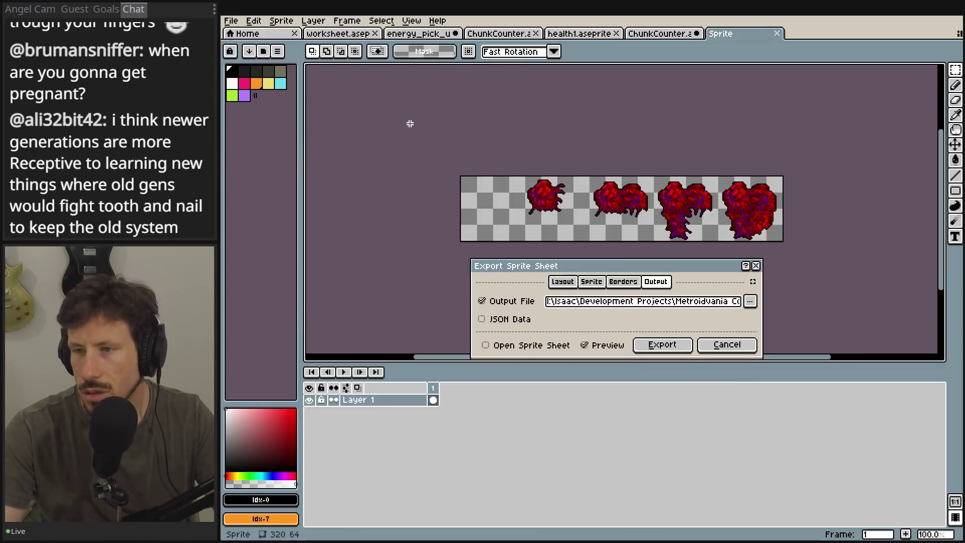
{"action": "left_click", "coordinate": [750, 301]}
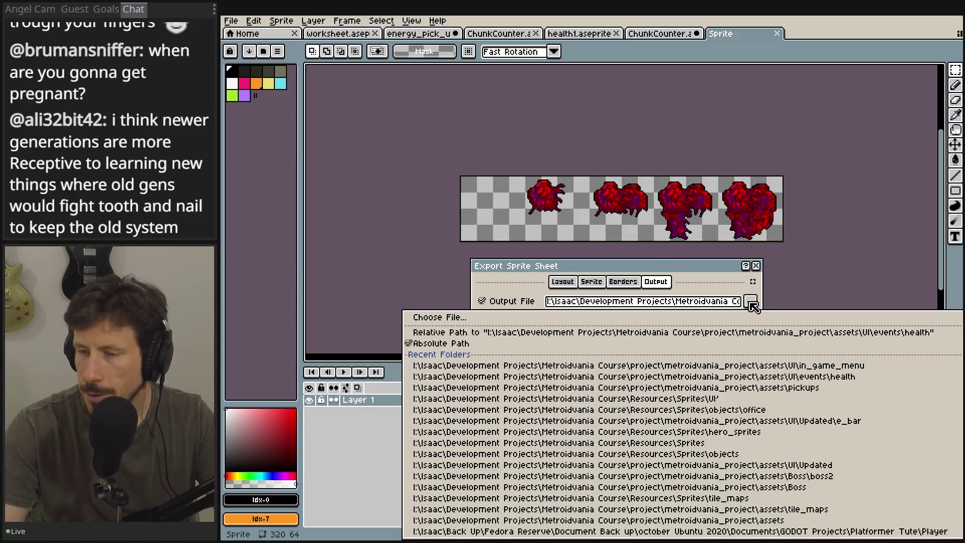
{"action": "left_click", "coordinate": [553, 317]}
{"action": "left_click", "coordinate": [473, 170]}
{"action": "double_click", "coordinate": [473, 170]}
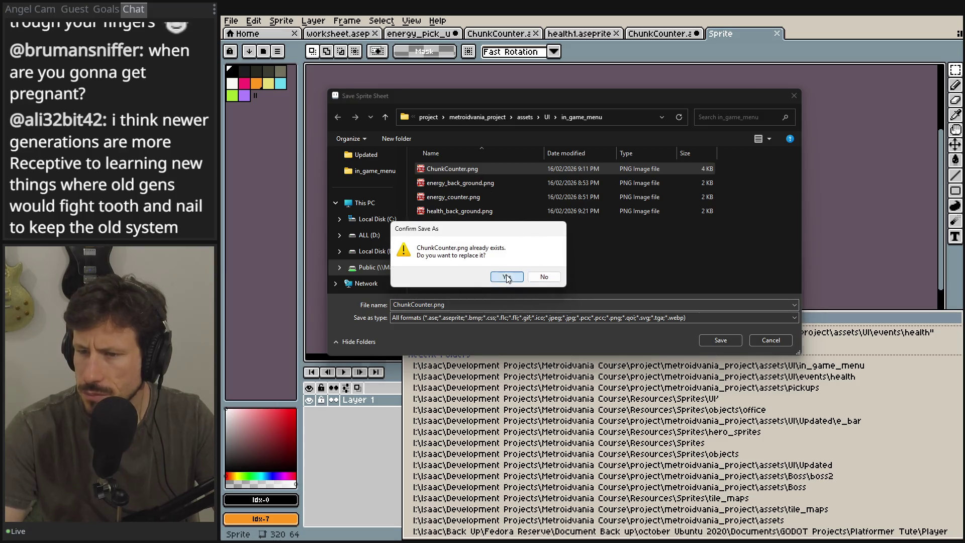
{"action": "left_click", "coordinate": [507, 277]}
{"action": "left_click", "coordinate": [657, 345]}
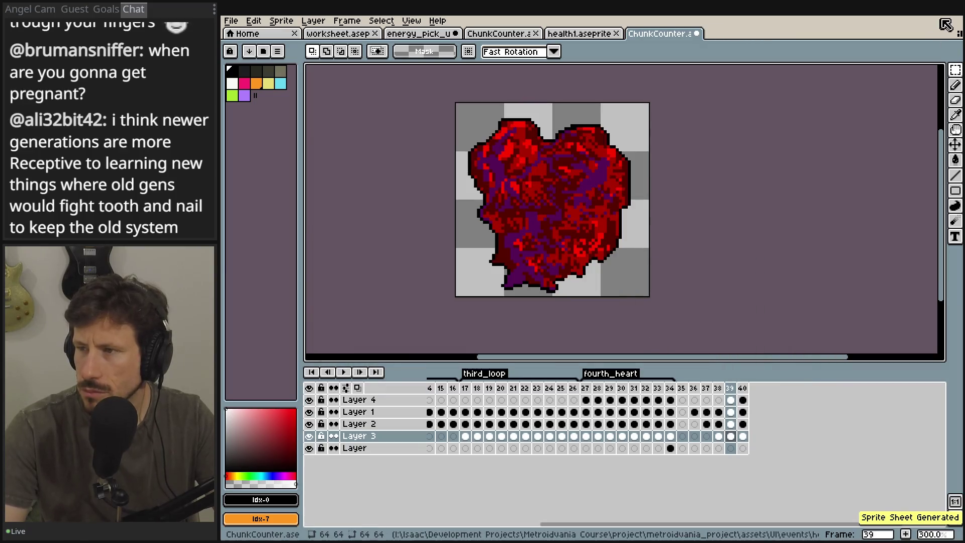
{"action": "key", "text": "alt+Tab"}
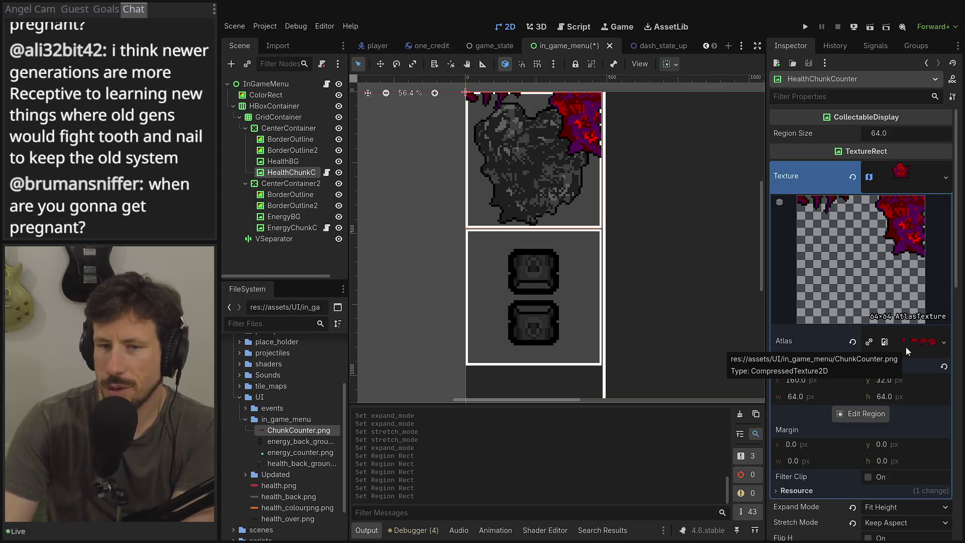
- Set a 64×64 px grid snap and select the first heart cell at x 64
{"action": "left_click", "coordinate": [875, 415]}
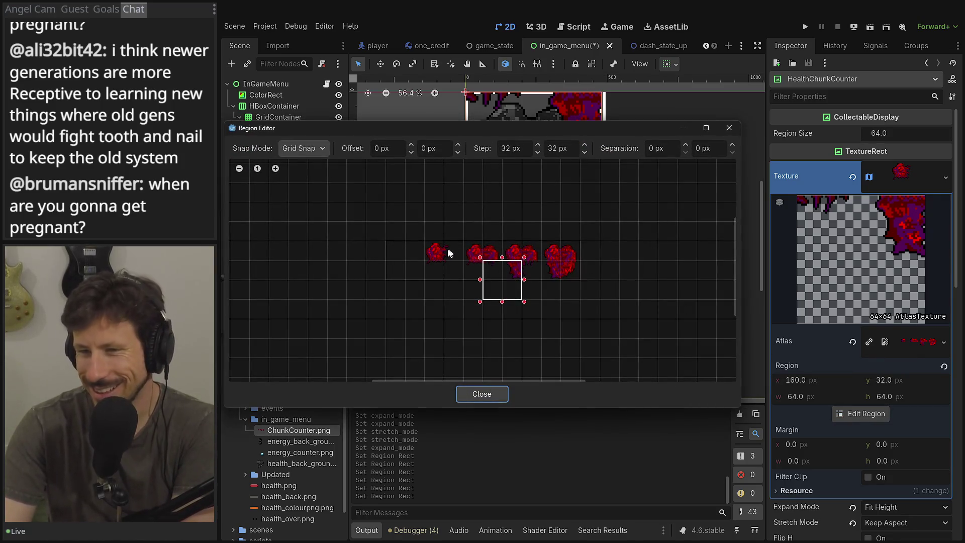
{"action": "left_click", "coordinate": [452, 259]}
{"action": "left_click_drag", "start_coordinate": [419, 250], "coordinate": [466, 282]}
{"action": "left_click", "coordinate": [508, 148]}
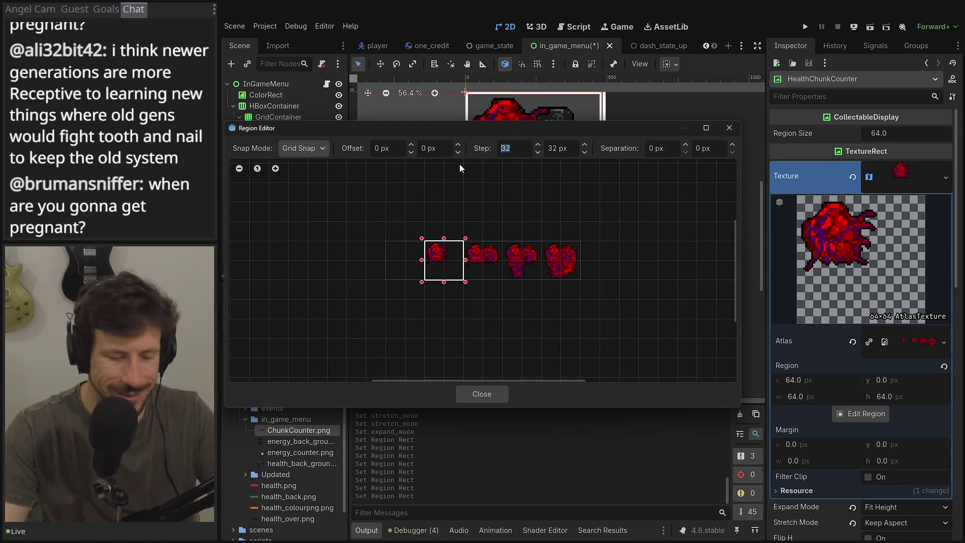
{"action": "type", "text": "54"}
{"action": "key", "text": "BackSpace"}
{"action": "key", "text": "BackSpace"}
{"action": "key", "text": "Tab"}
{"action": "key", "text": "BackSpace"}
{"action": "type", "text": "64"}
{"action": "key", "text": "Tab"}
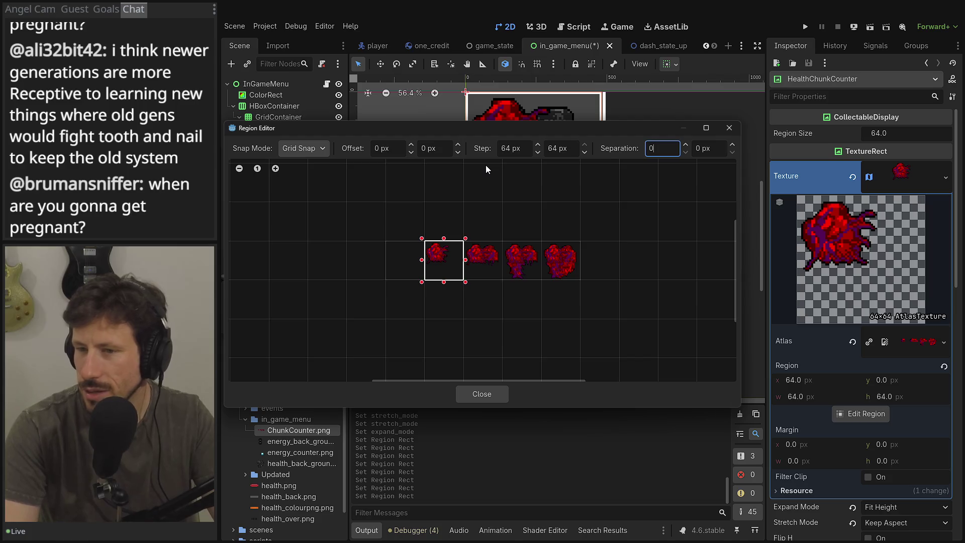
{"action": "left_click", "coordinate": [483, 393]}
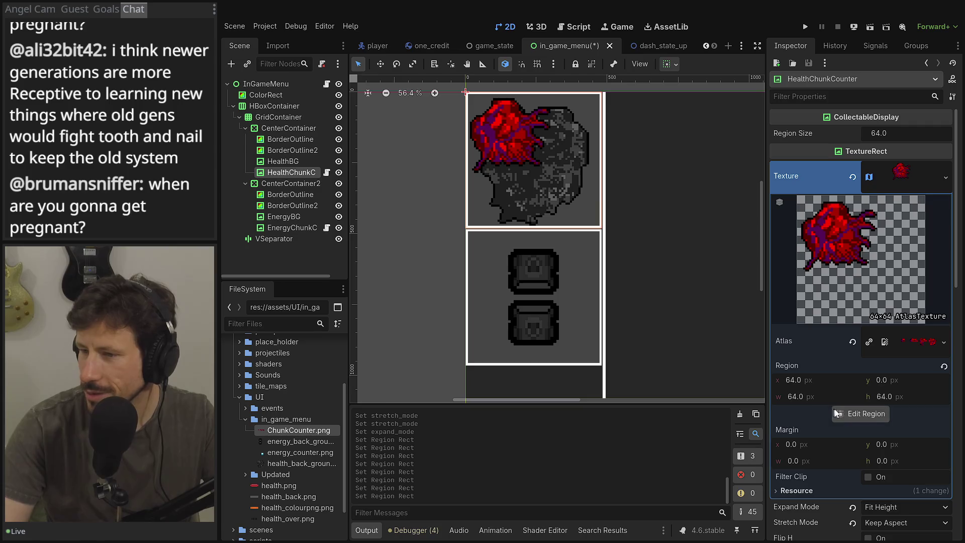
- Check the region again, then save the in_game_menu scene
{"action": "left_click", "coordinate": [863, 413]}
{"action": "key", "text": "Escape"}
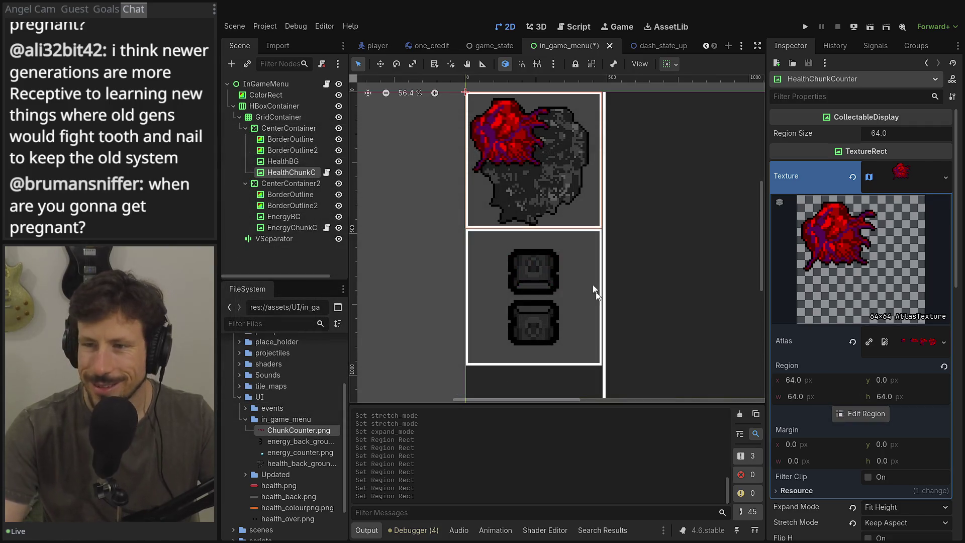
{"action": "key", "text": "ctrl+s"}
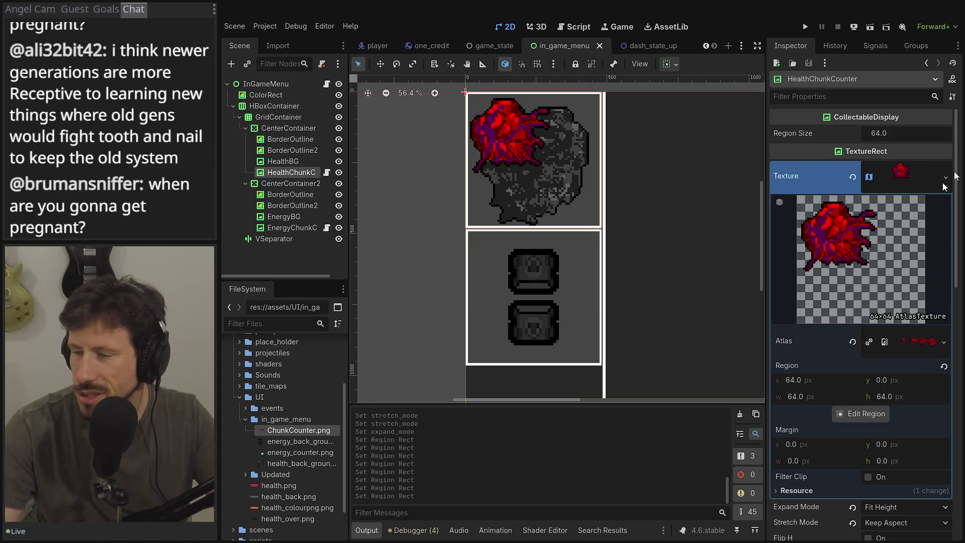
- Select EnergyChunkCounter and inspect its energy atlas texture in the Inspector
{"action": "left_click", "coordinate": [279, 229]}
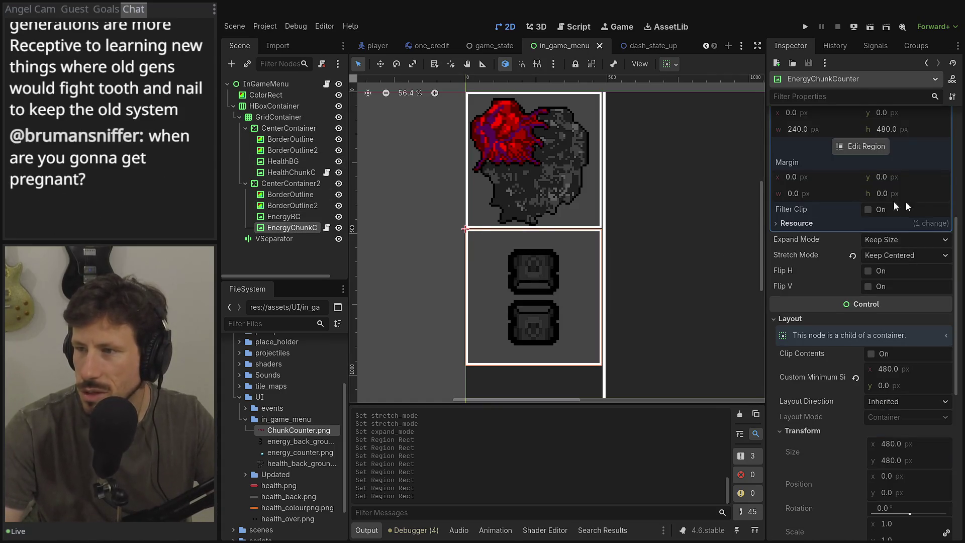
{"action": "scroll", "coordinate": [854, 205], "scroll_direction": "up", "scroll_amount": 4}
{"action": "scroll", "coordinate": [902, 204], "scroll_direction": "up", "scroll_amount": 4}
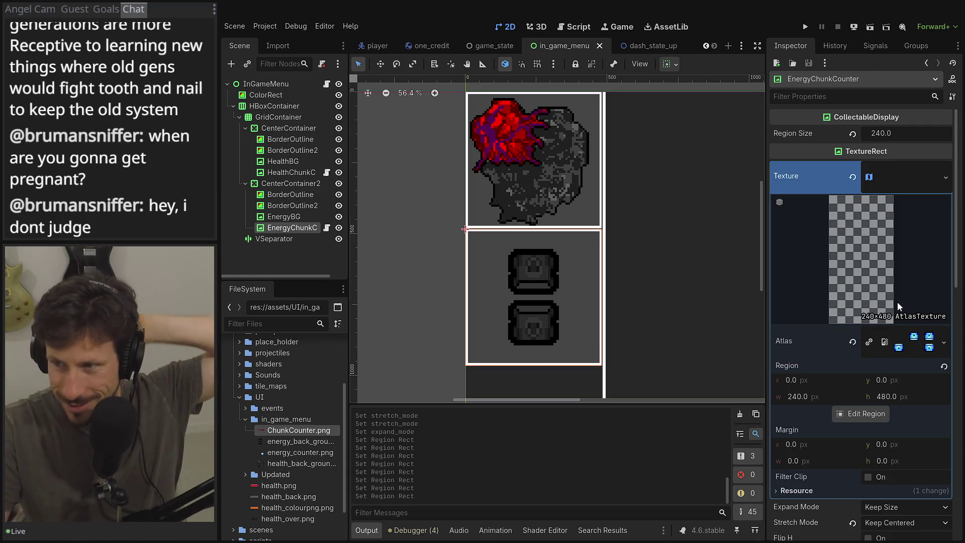
{"action": "left_click", "coordinate": [898, 343]}
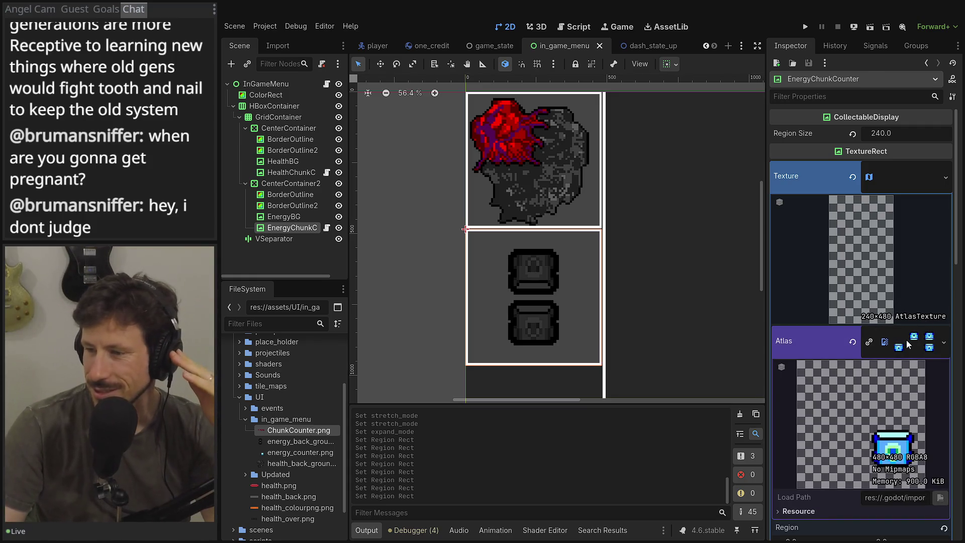
{"action": "left_click", "coordinate": [896, 344]}
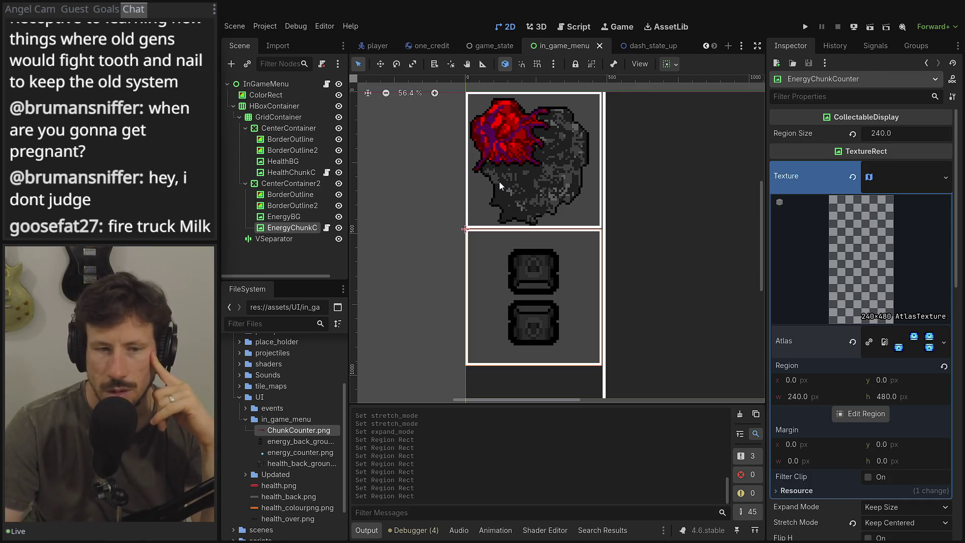
- Open the in_game_menu.gd script and widen its code area
{"action": "left_click_drag", "start_coordinate": [571, 202], "coordinate": [442, 175]}
{"action": "scroll", "coordinate": [451, 176], "scroll_direction": "down", "scroll_amount": 3}
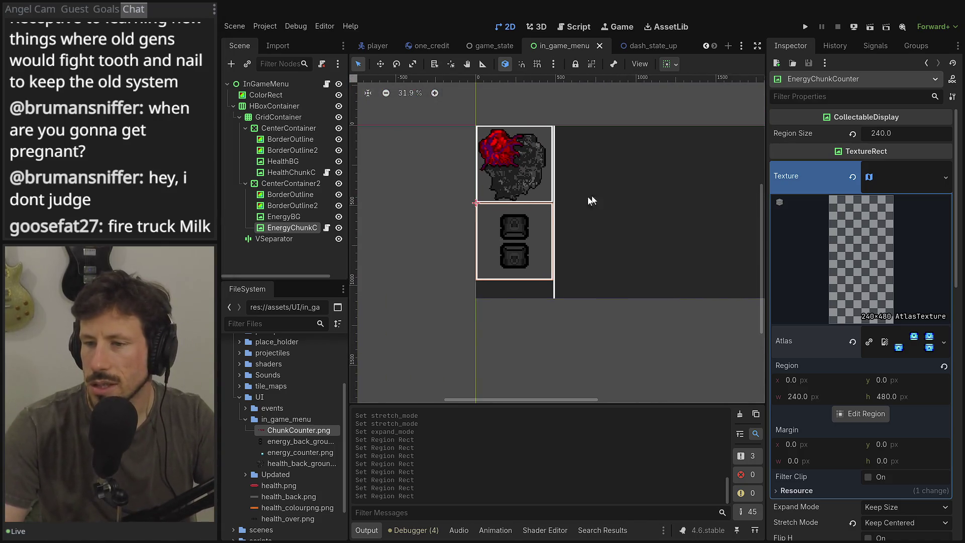
{"action": "scroll", "coordinate": [513, 274], "scroll_direction": "up", "scroll_amount": 2}
{"action": "scroll", "coordinate": [557, 287], "scroll_direction": "up", "scroll_amount": 2}
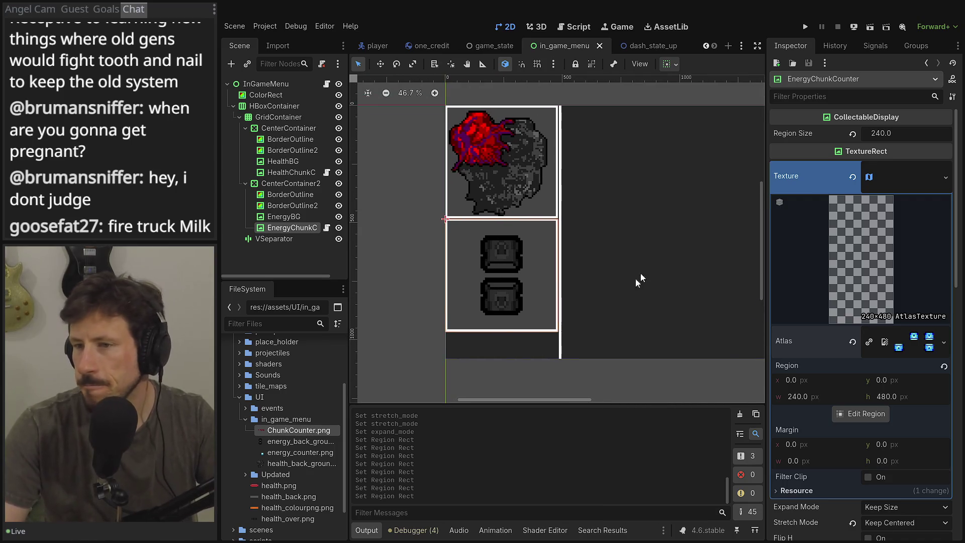
{"action": "scroll", "coordinate": [598, 212], "scroll_direction": "right", "scroll_amount": 3}
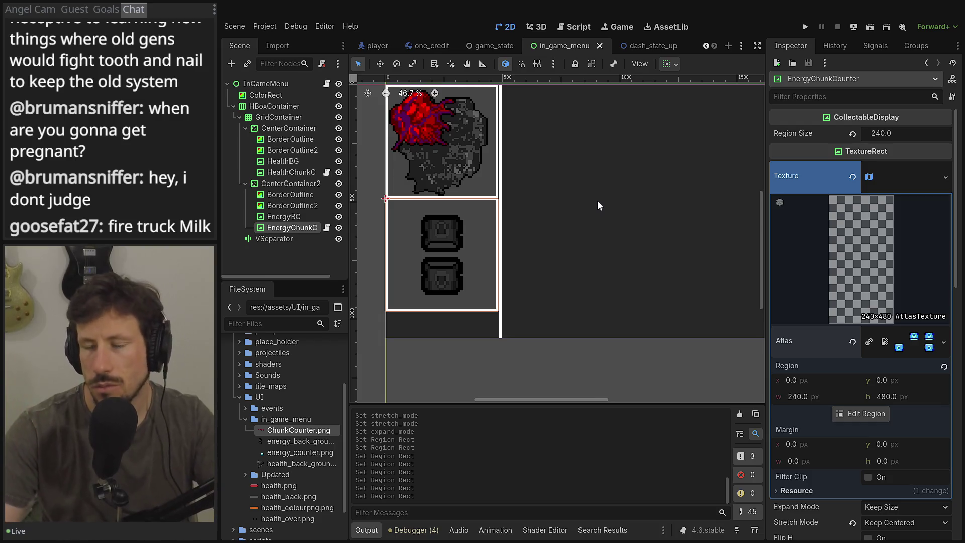
{"action": "left_click", "coordinate": [328, 84]}
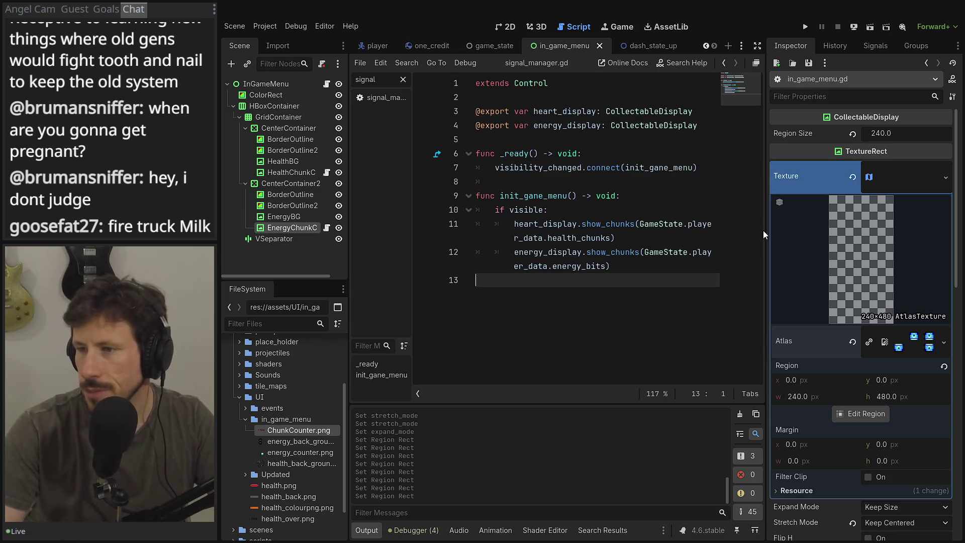
{"action": "left_click_drag", "start_coordinate": [767, 228], "coordinate": [850, 231]}
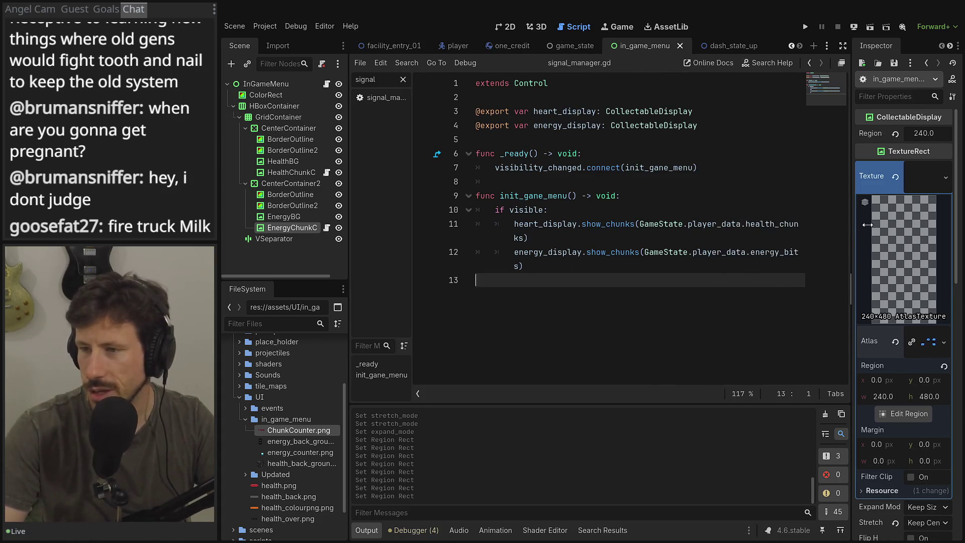
- Review the health_chunks and energy_bits lines in the menu script, then save
{"action": "left_click", "coordinate": [563, 243]}
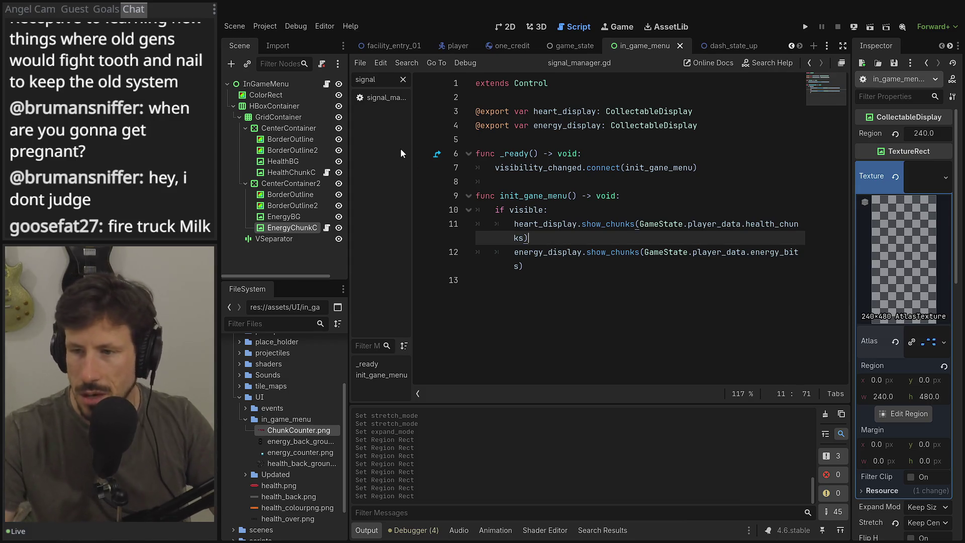
{"action": "double_click", "coordinate": [756, 225]}
{"action": "left_click", "coordinate": [765, 251]}
{"action": "double_click", "coordinate": [765, 251]}
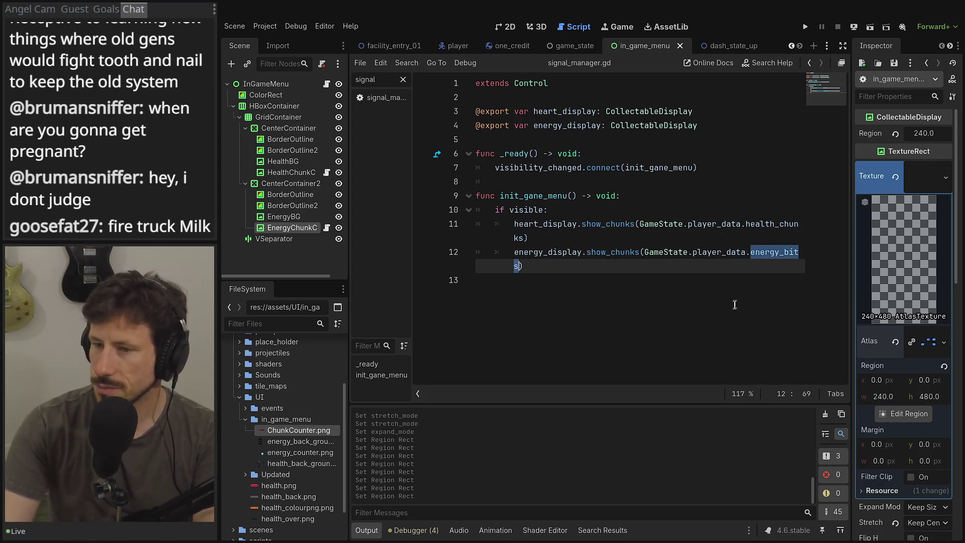
{"action": "left_click", "coordinate": [730, 314]}
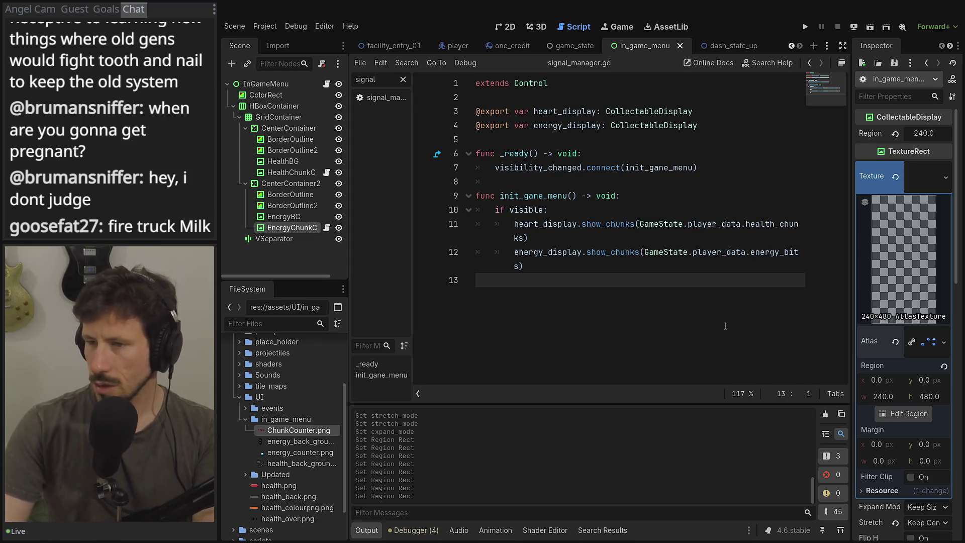
{"action": "key", "text": "ctrl+s"}
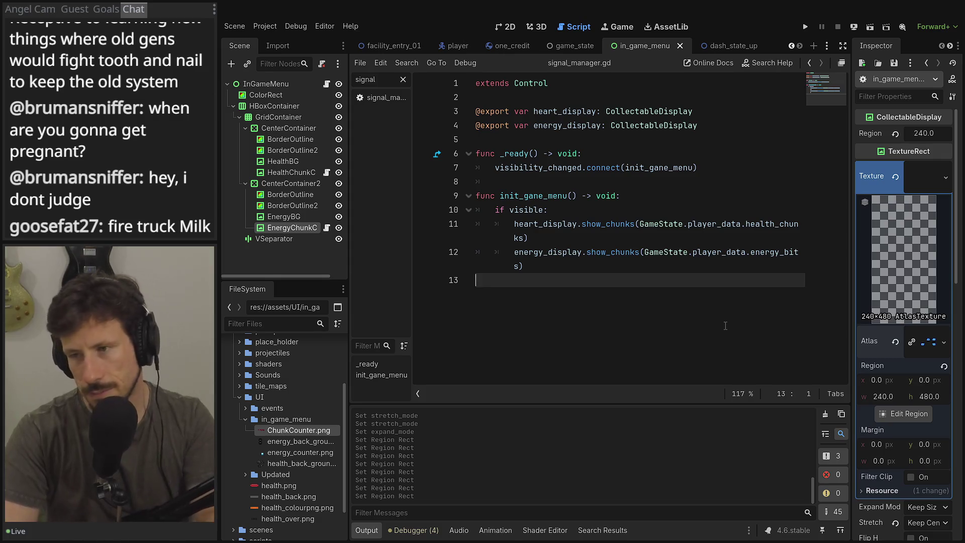
- Switch to the player scene and view it in the 2D editor
{"action": "left_click", "coordinate": [397, 47]}
{"action": "left_click", "coordinate": [458, 49]}
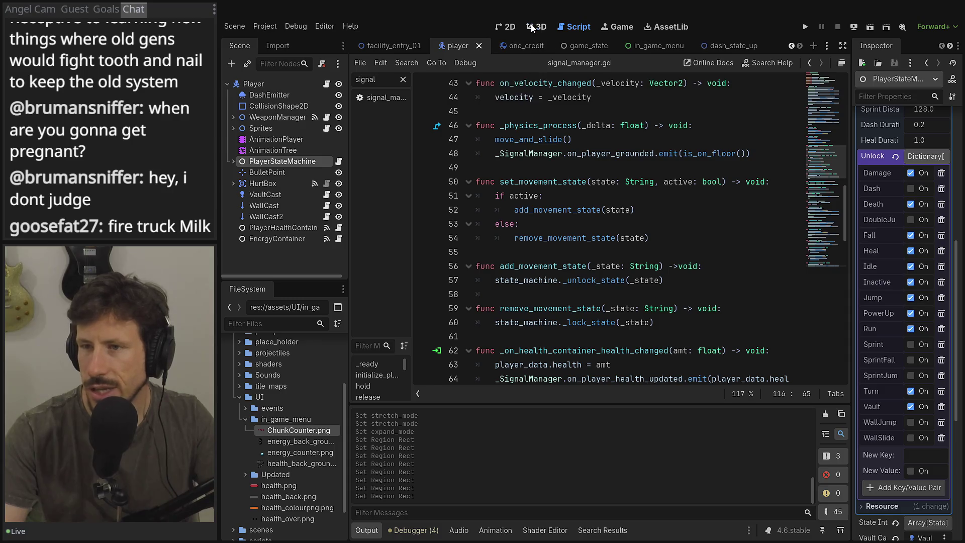
{"action": "left_click", "coordinate": [531, 25]}
{"action": "left_click", "coordinate": [511, 26]}
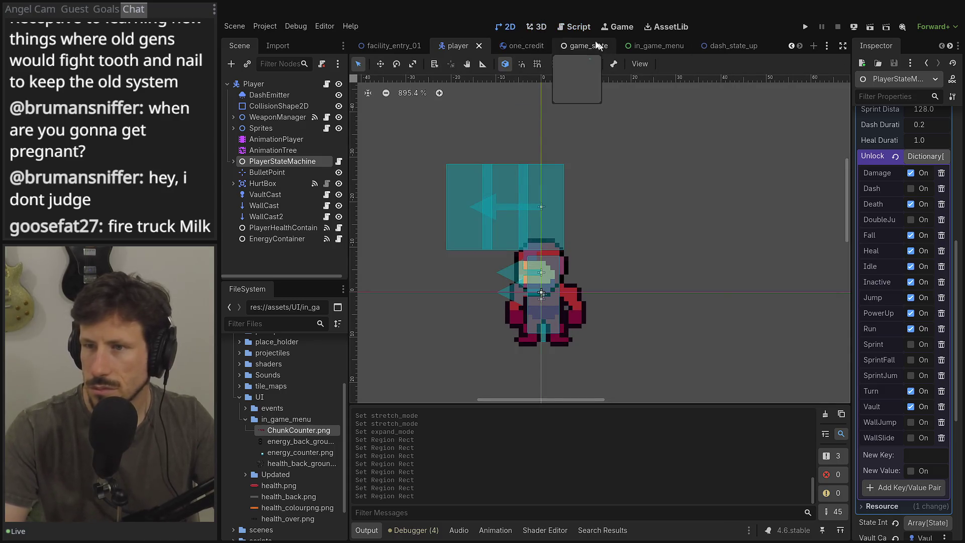
- In facility_entry_01, inspect the EnergyUpgrade pickup and the Collectables group
{"action": "left_click", "coordinate": [388, 43]}
{"action": "scroll", "coordinate": [603, 201], "scroll_direction": "down", "scroll_amount": 3}
{"action": "scroll", "coordinate": [673, 191], "scroll_direction": "left", "scroll_amount": 5}
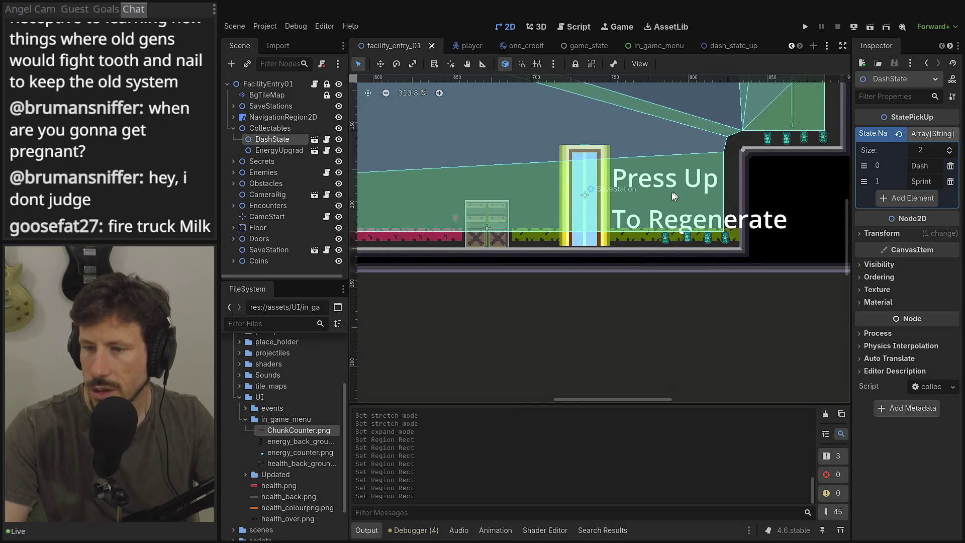
{"action": "scroll", "coordinate": [479, 202], "scroll_direction": "left", "scroll_amount": 3}
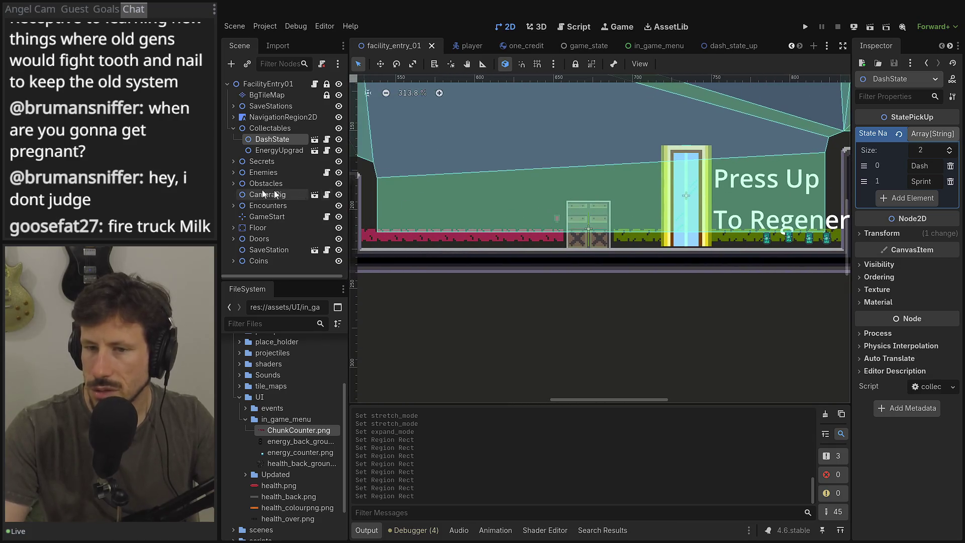
{"action": "left_click", "coordinate": [267, 151]}
{"action": "left_click", "coordinate": [270, 128]}
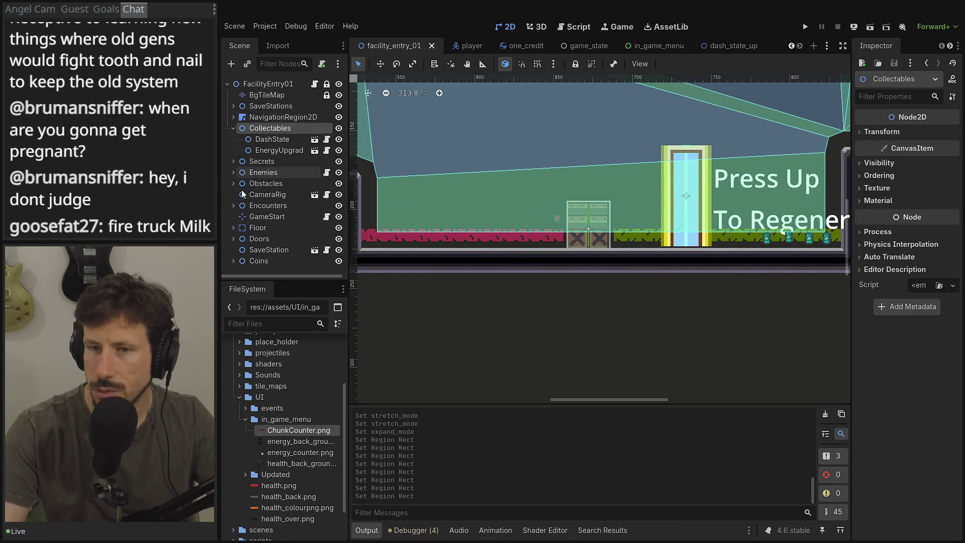
- Filter files for 'health' and place health_upgrade.tscn on the floor, undoing the accidental rotation
{"action": "left_click", "coordinate": [265, 323]}
{"action": "type", "text": "heal"}
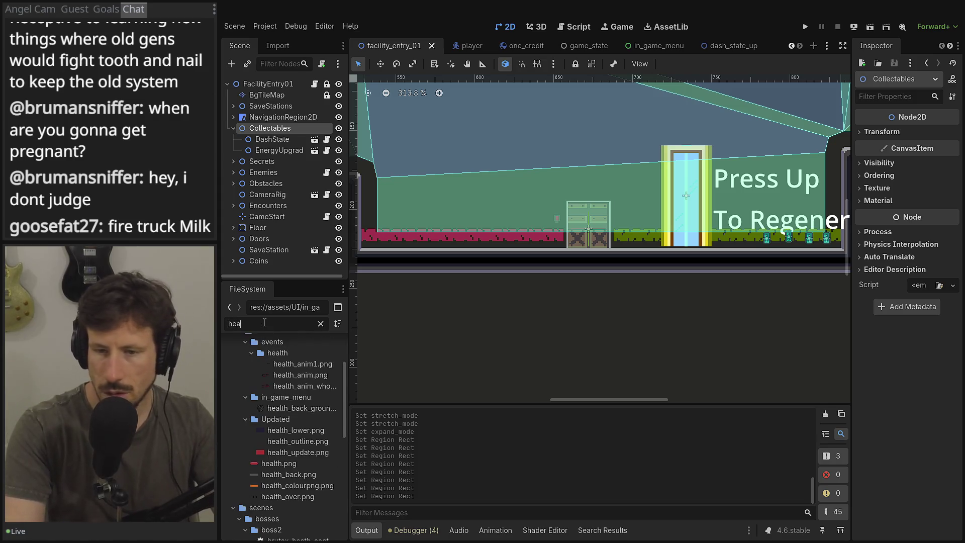
{"action": "type", "text": "th"}
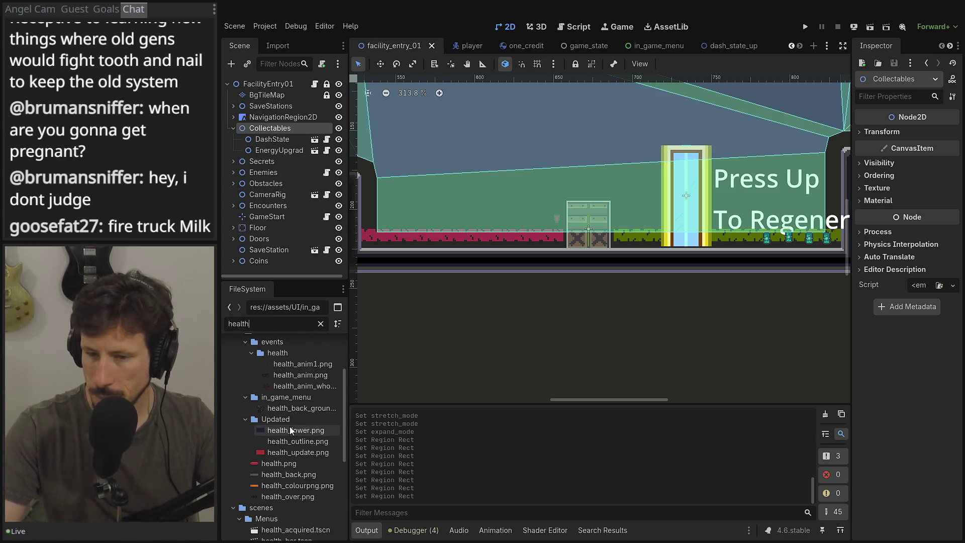
{"action": "scroll", "coordinate": [288, 424], "scroll_direction": "up", "scroll_amount": 3}
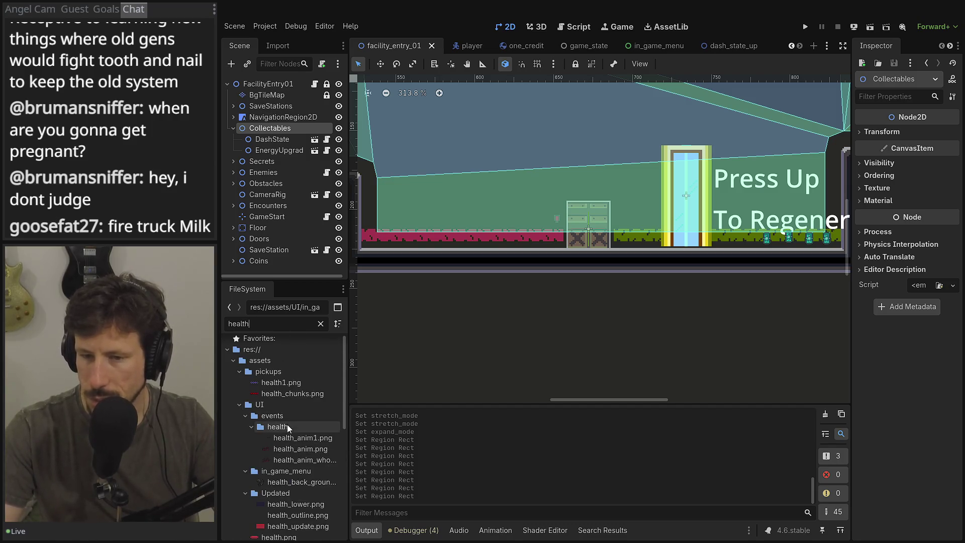
{"action": "scroll", "coordinate": [295, 431], "scroll_direction": "down", "scroll_amount": 5}
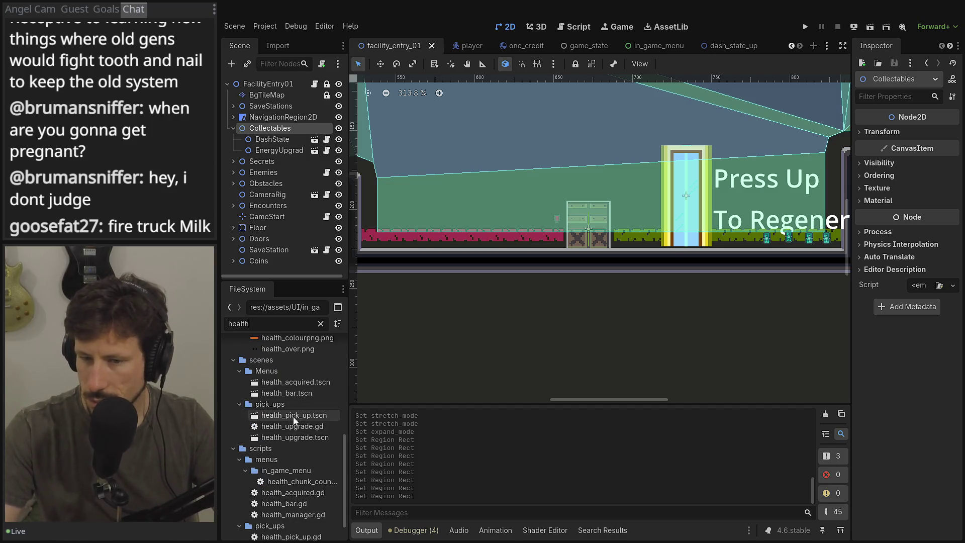
{"action": "mouse_move", "coordinate": [277, 437]}
{"action": "left_mouse_down"}
{"action": "mouse_move", "coordinate": [431, 226]}
{"action": "mouse_move", "coordinate": [397, 230]}
{"action": "mouse_move", "coordinate": [441, 232]}
{"action": "mouse_move", "coordinate": [406, 241]}
{"action": "left_mouse_up"}
{"action": "key", "text": "ctrl+z"}
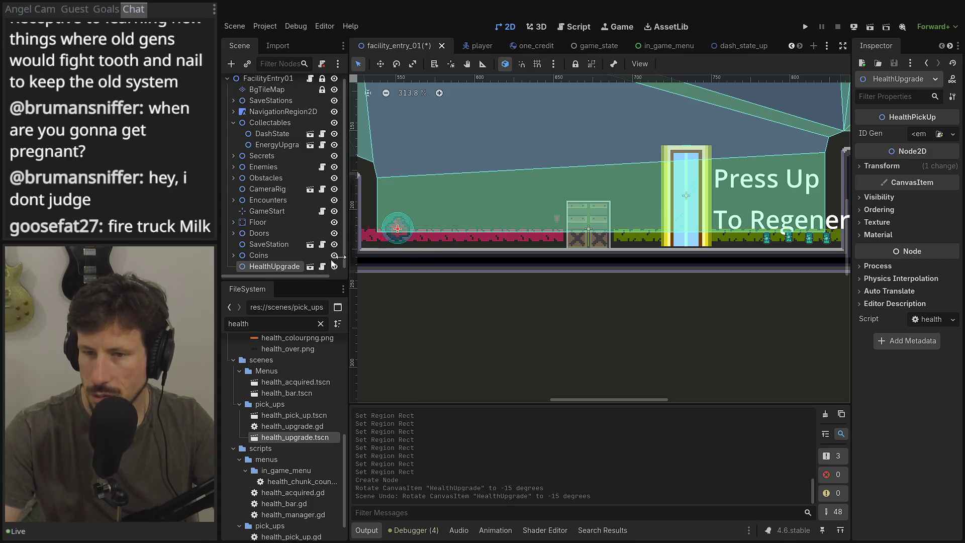
- Duplicate the HealthUpgrade pickup, move the copy right, and give it a New UIDG generator
{"action": "right_click", "coordinate": [275, 267]}
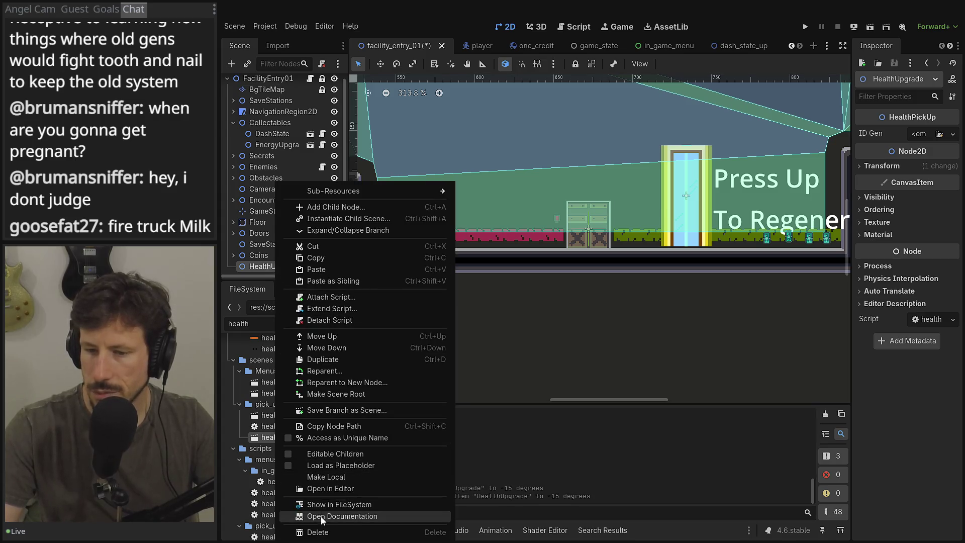
{"action": "left_click", "coordinate": [290, 361]}
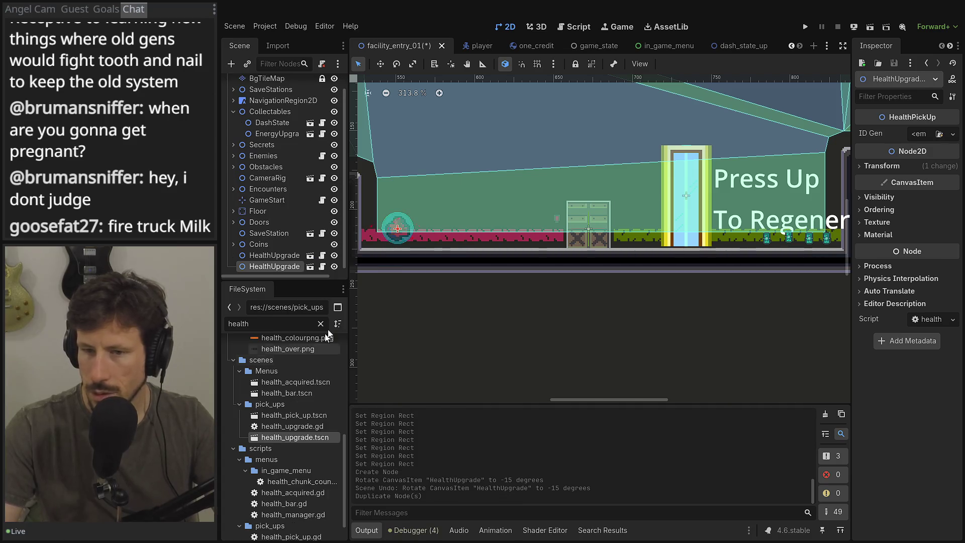
{"action": "left_click_drag", "start_coordinate": [403, 230], "coordinate": [448, 227]}
{"action": "left_click", "coordinate": [925, 138]}
{"action": "left_click", "coordinate": [905, 163]}
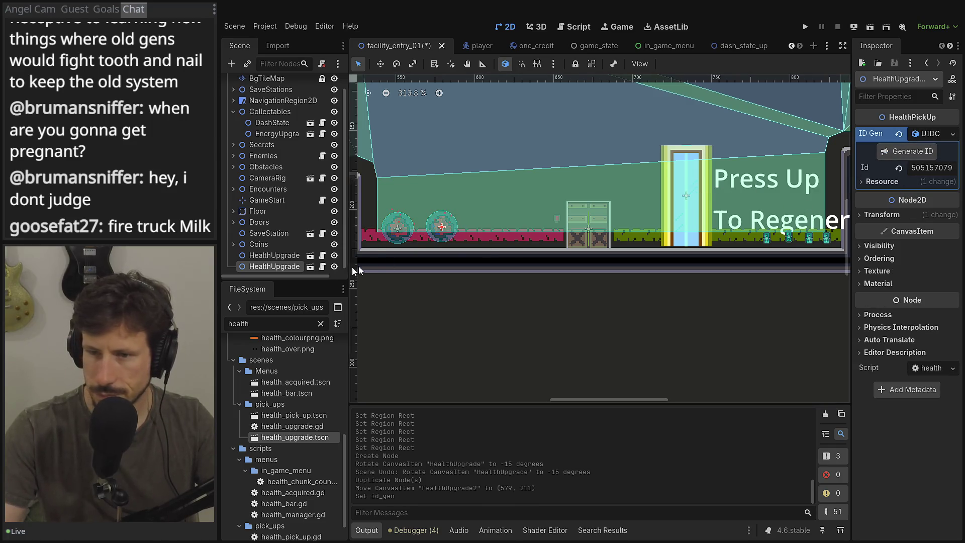
- Give the first HealthUpgrade pickup its own New UIDG ID generator
{"action": "left_click", "coordinate": [271, 256]}
{"action": "left_click", "coordinate": [939, 134]}
{"action": "key", "text": "Escape"}
{"action": "left_click", "coordinate": [953, 134]}
{"action": "left_click", "coordinate": [946, 160]}
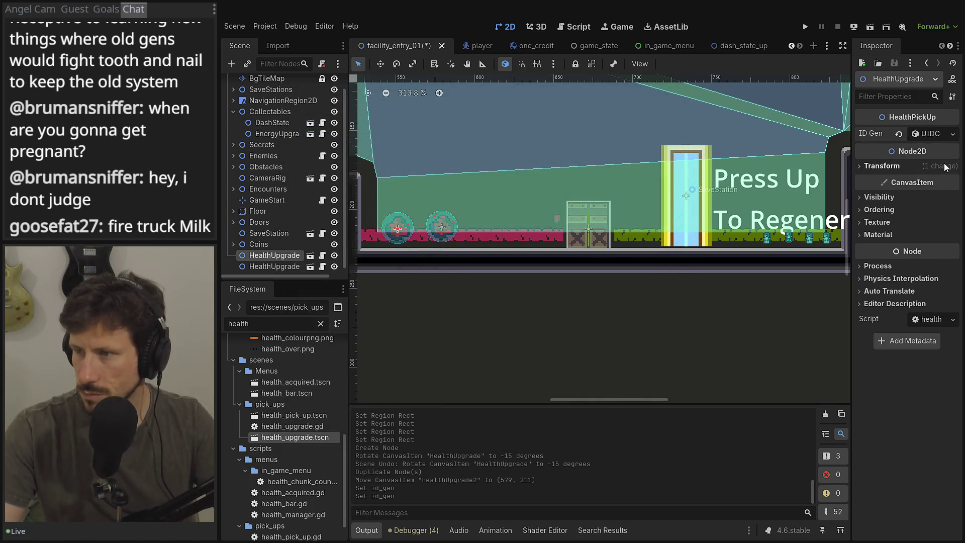
{"action": "left_click", "coordinate": [926, 132]}
{"action": "left_click", "coordinate": [635, 248]}
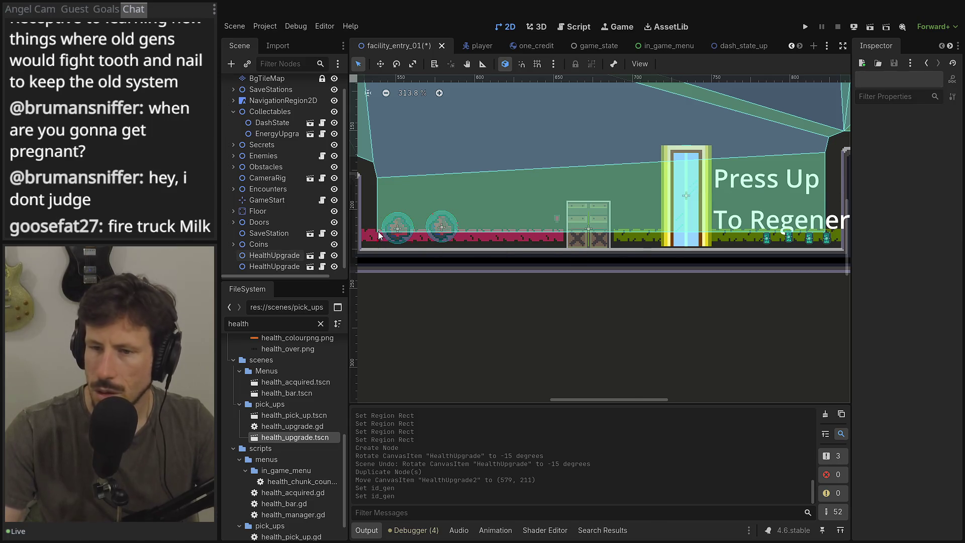
- Move both pickups under Collectables, shift them about 50 px right, and nudge HealthUpgrade2 further
{"action": "left_click", "coordinate": [266, 269], "text": "shift"}
{"action": "mouse_move", "coordinate": [266, 268]}
{"action": "left_mouse_down"}
{"action": "mouse_move", "coordinate": [282, 236]}
{"action": "mouse_move", "coordinate": [282, 112]}
{"action": "left_mouse_up"}
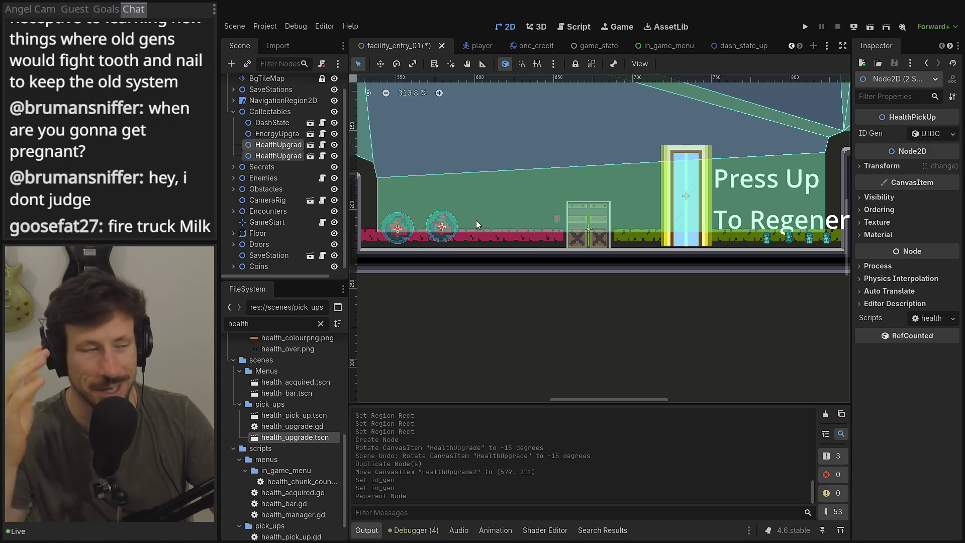
{"action": "mouse_move", "coordinate": [481, 234]}
{"action": "left_mouse_down"}
{"action": "mouse_move", "coordinate": [525, 233]}
{"action": "mouse_move", "coordinate": [507, 233]}
{"action": "left_mouse_up"}
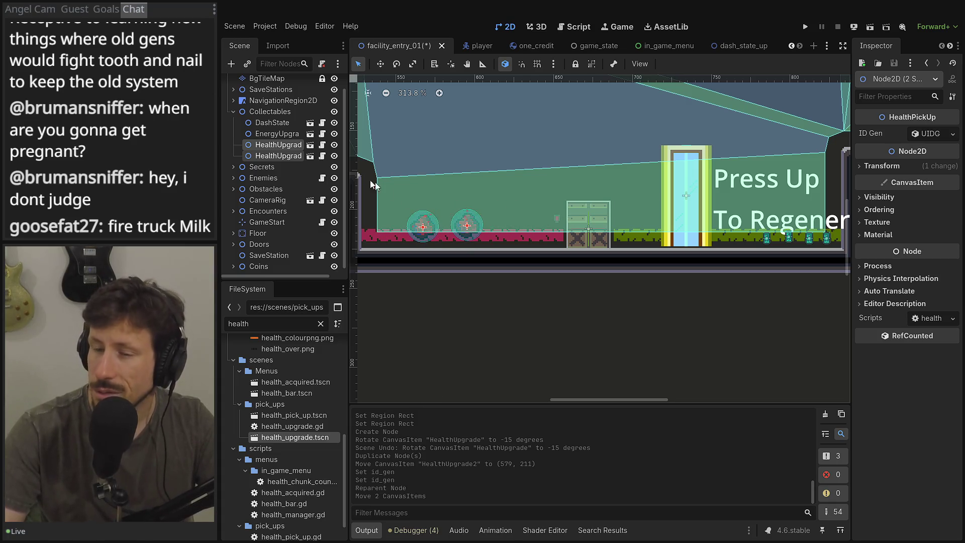
{"action": "left_click", "coordinate": [265, 147]}
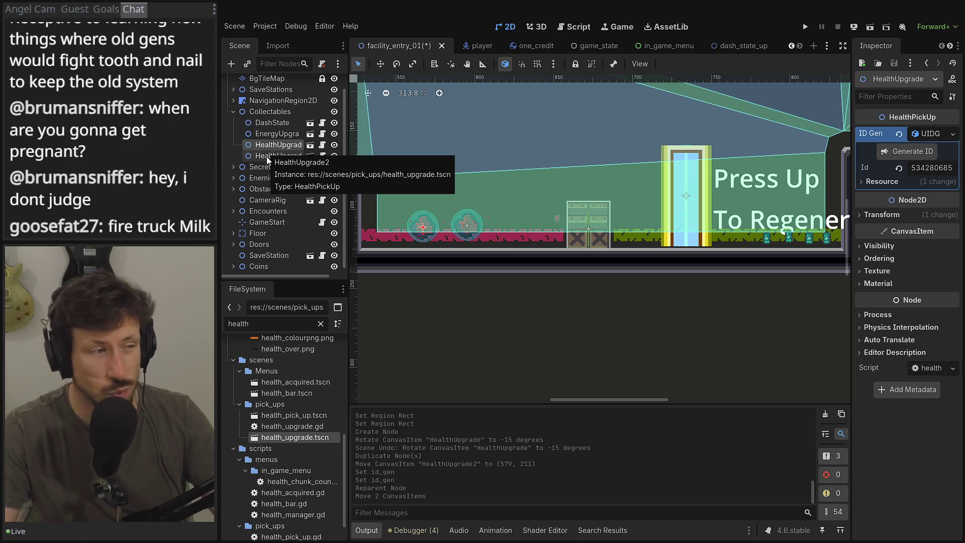
{"action": "left_click", "coordinate": [267, 156]}
{"action": "left_click_drag", "start_coordinate": [470, 228], "coordinate": [487, 230]}
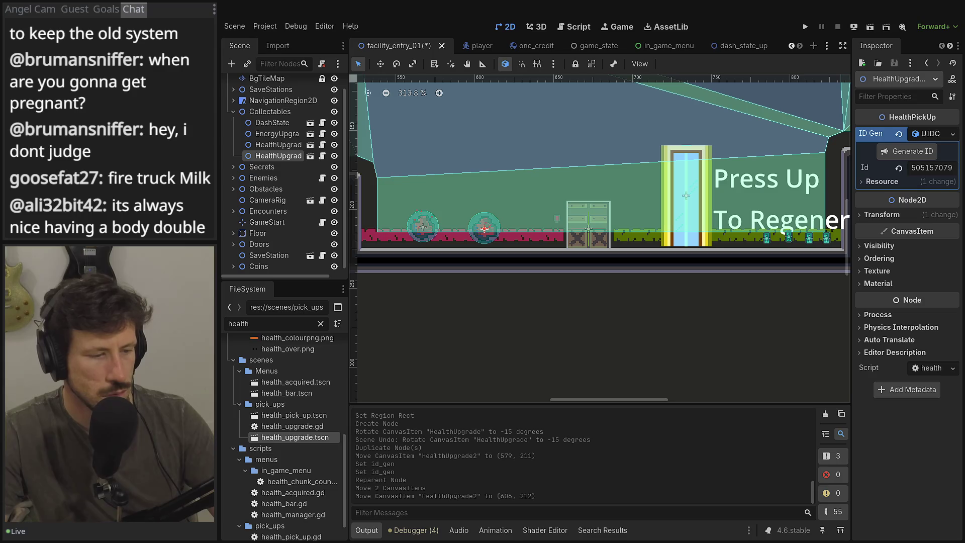
- Run the game to test the pickups, reaching the TEST PROJECT title menu
{"action": "key", "text": "F5"}
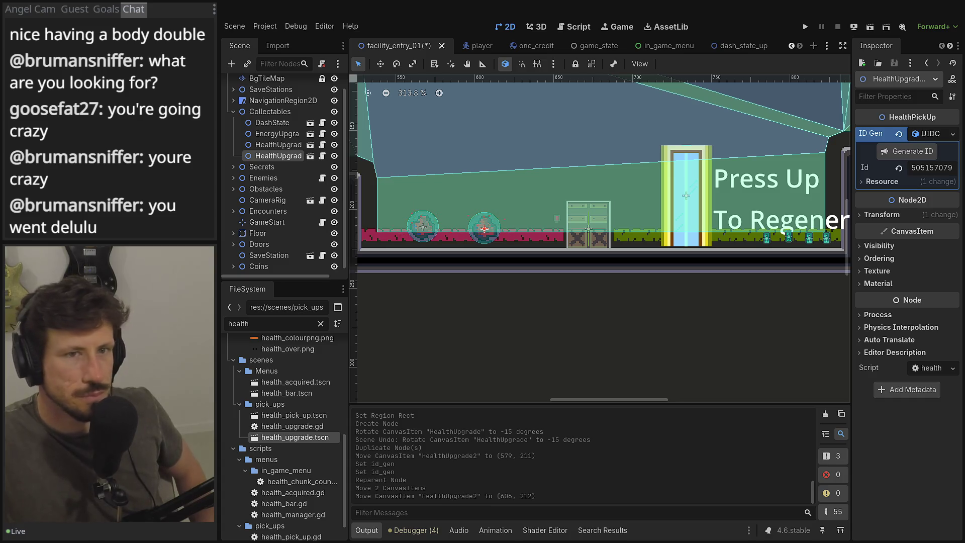
{"action": "key", "text": "alt+Tab"}
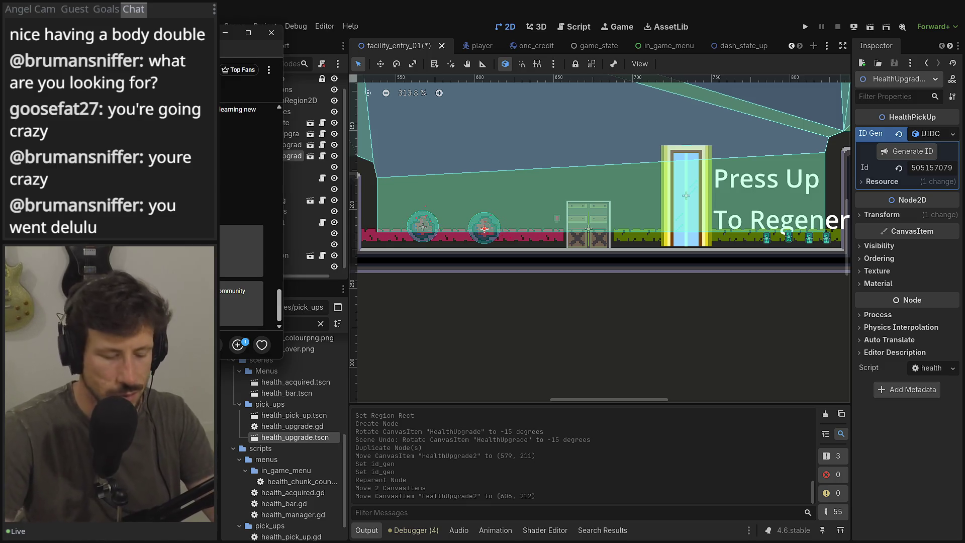
{"action": "key", "text": "alt+Tab"}
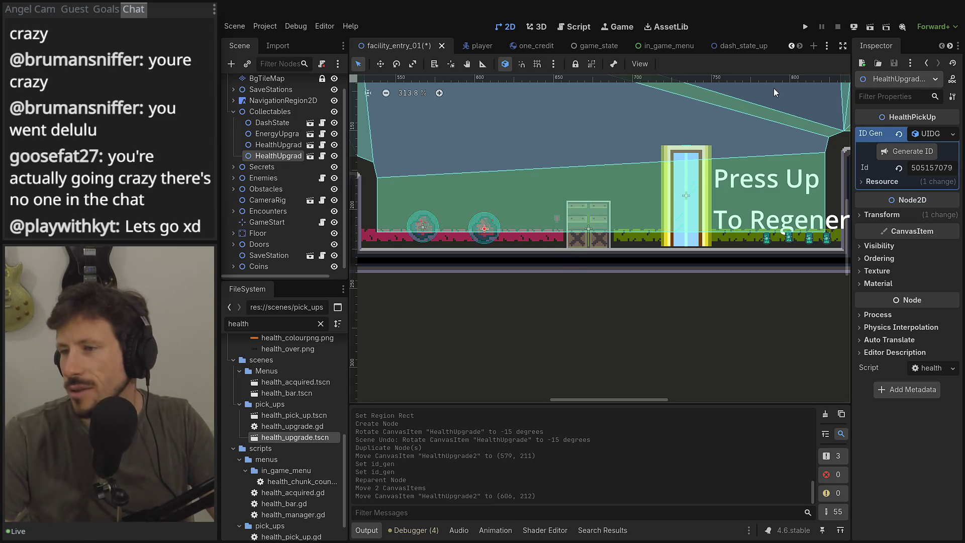
{"action": "left_click", "coordinate": [804, 27]}
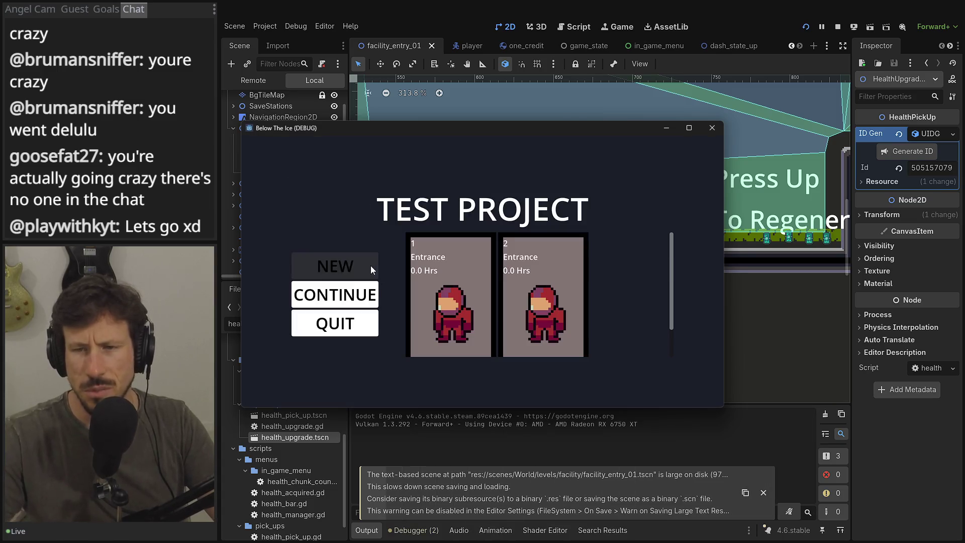
- Start a new game, enlarge its window, and play until the menu triggers the show_chunks-on-Nil error
{"action": "left_click", "coordinate": [370, 267]}
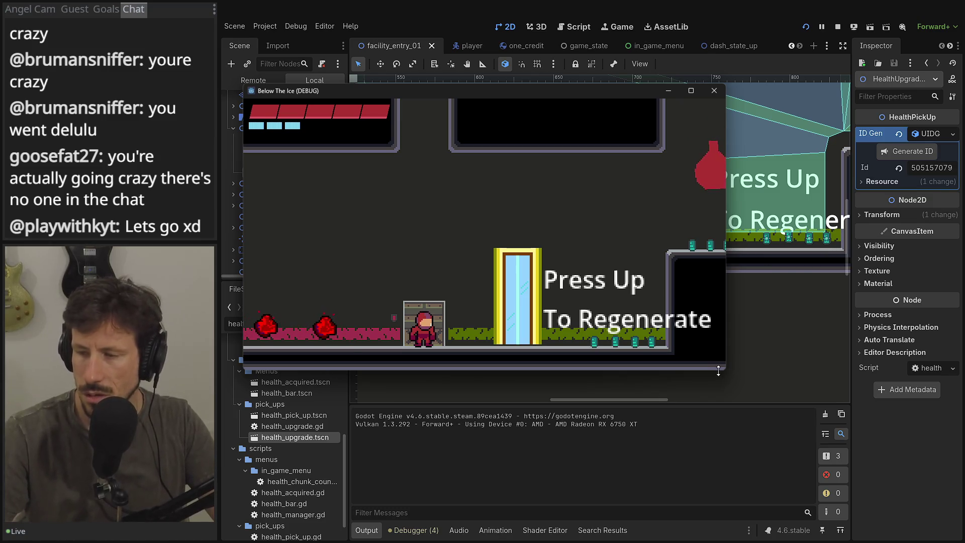
{"action": "left_click_drag", "start_coordinate": [729, 368], "coordinate": [920, 442]}
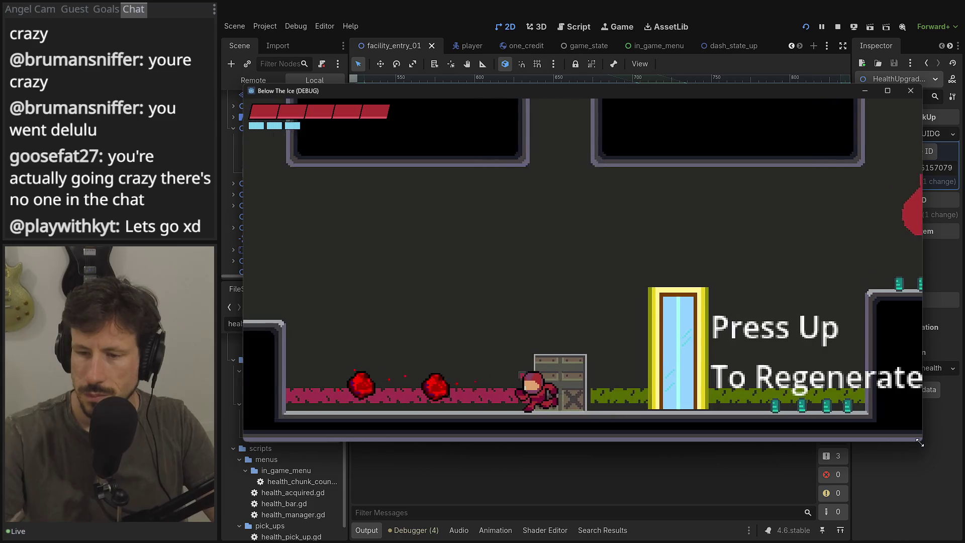
{"action": "key", "text": "Left"}
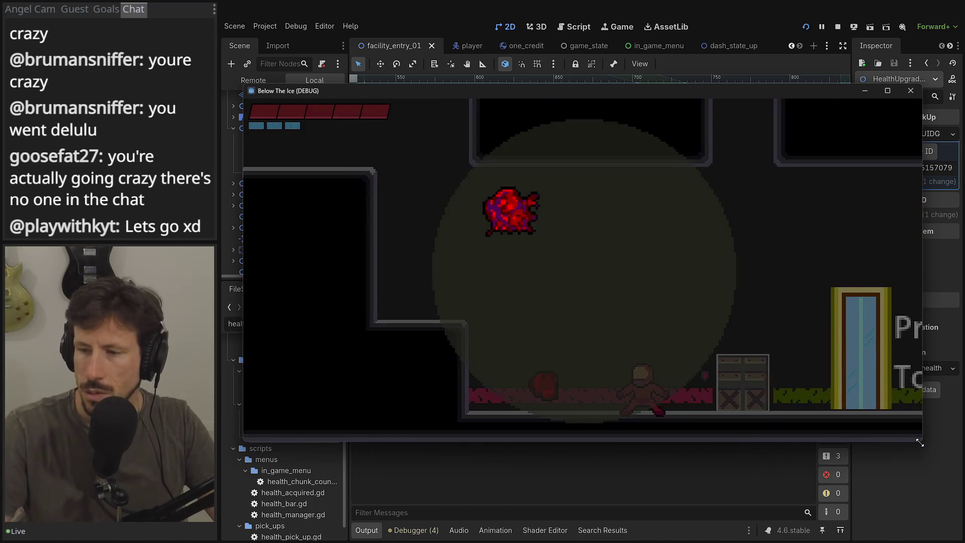
{"action": "key", "text": "Left"}
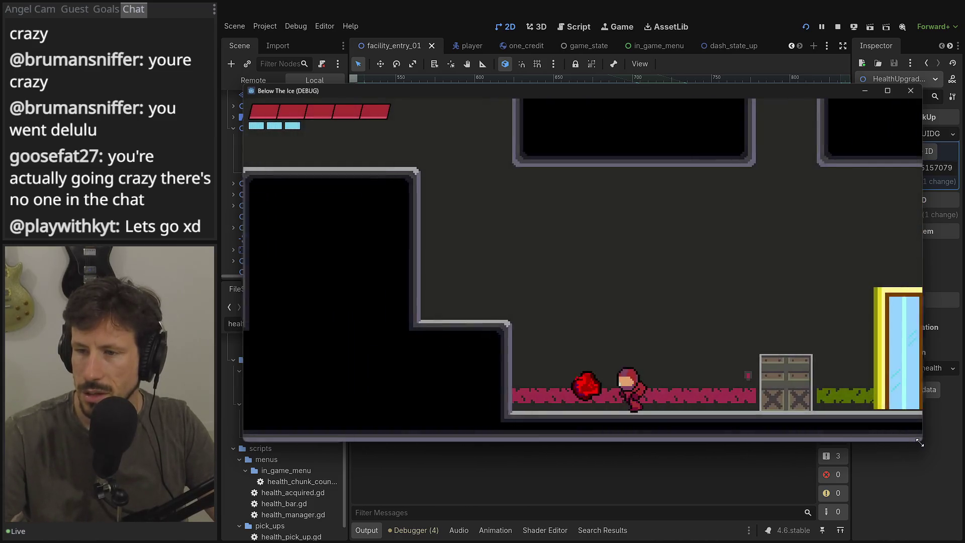
{"action": "key", "text": "Right"}
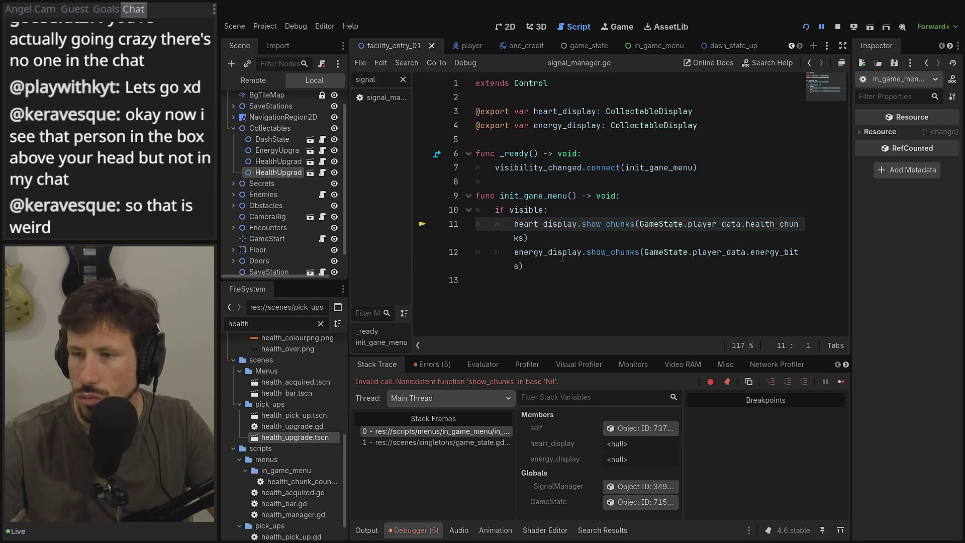
- Assign HealthChunkCounter as Heart Display and EnergyChunkCounter as Energy Display, then save in_game_menu
{"action": "left_click", "coordinate": [601, 227], "text": "ctrl"}
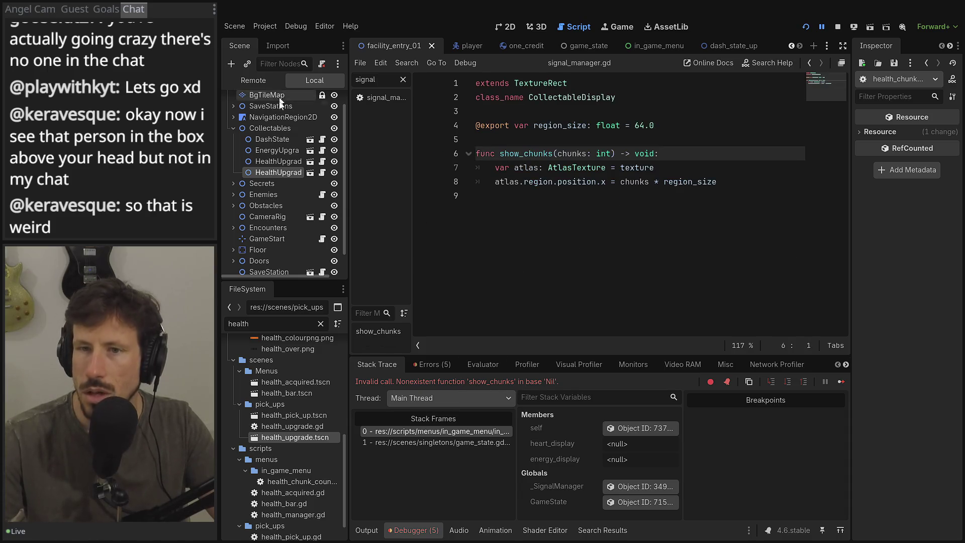
{"action": "scroll", "coordinate": [279, 96], "scroll_direction": "up", "scroll_amount": 1}
{"action": "left_click", "coordinate": [653, 46]}
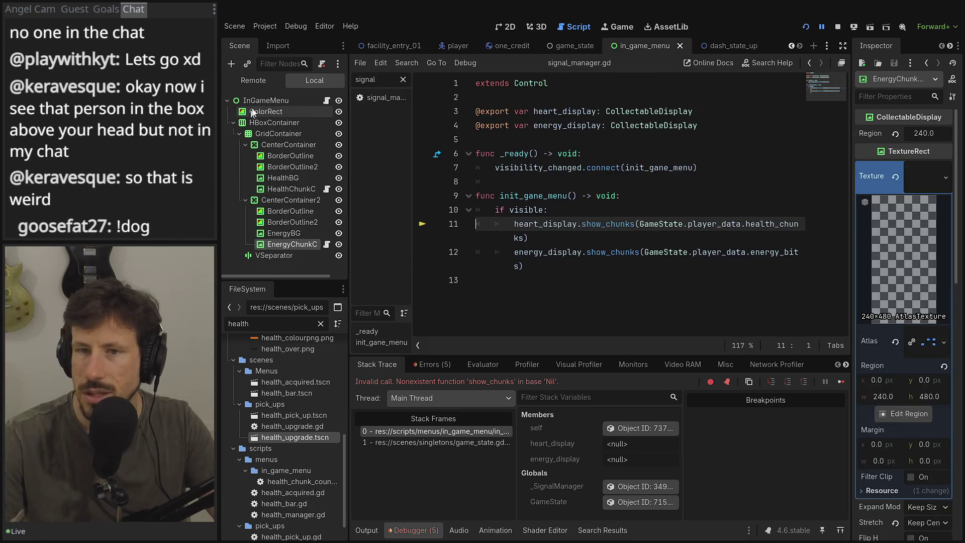
{"action": "left_click", "coordinate": [912, 132]}
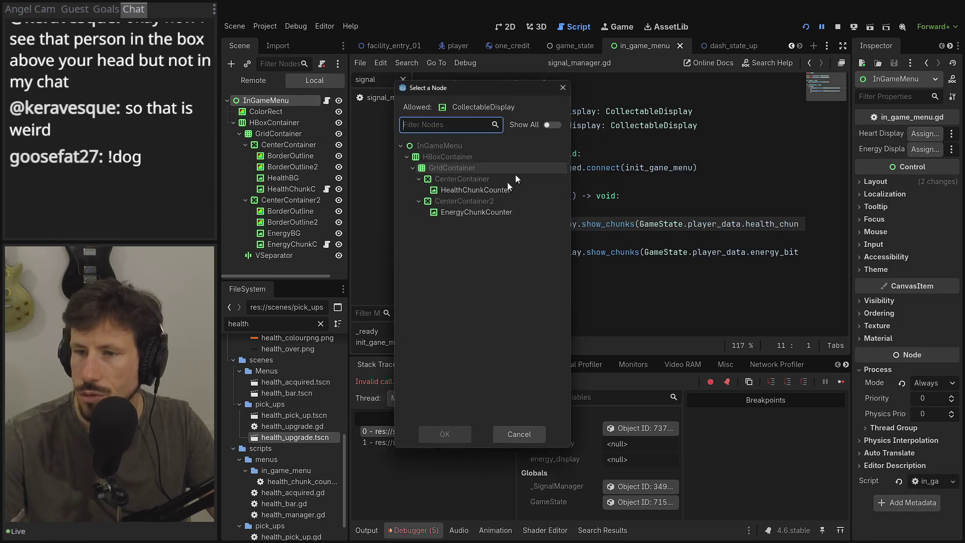
{"action": "double_click", "coordinate": [462, 194]}
{"action": "left_click", "coordinate": [935, 148]}
{"action": "double_click", "coordinate": [463, 213]}
{"action": "key", "text": "ctrl+s"}
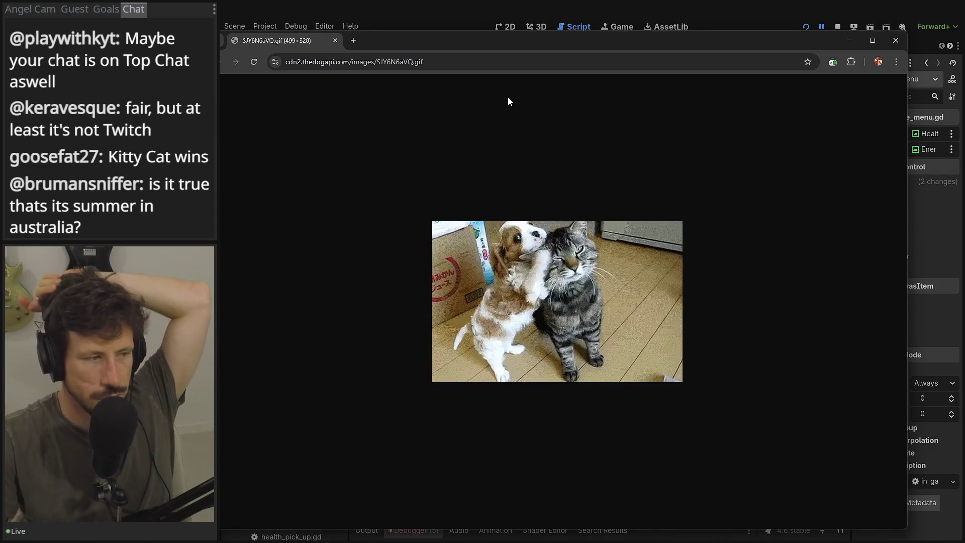
{"action": "left_click", "coordinate": [896, 40]}
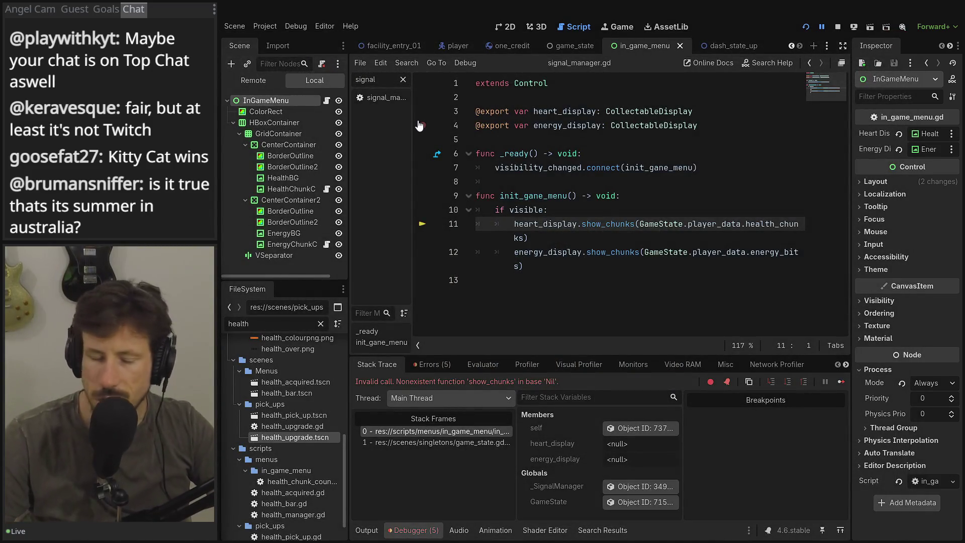
{"action": "key", "text": "ctrl+s"}
{"action": "key", "text": "Escape"}
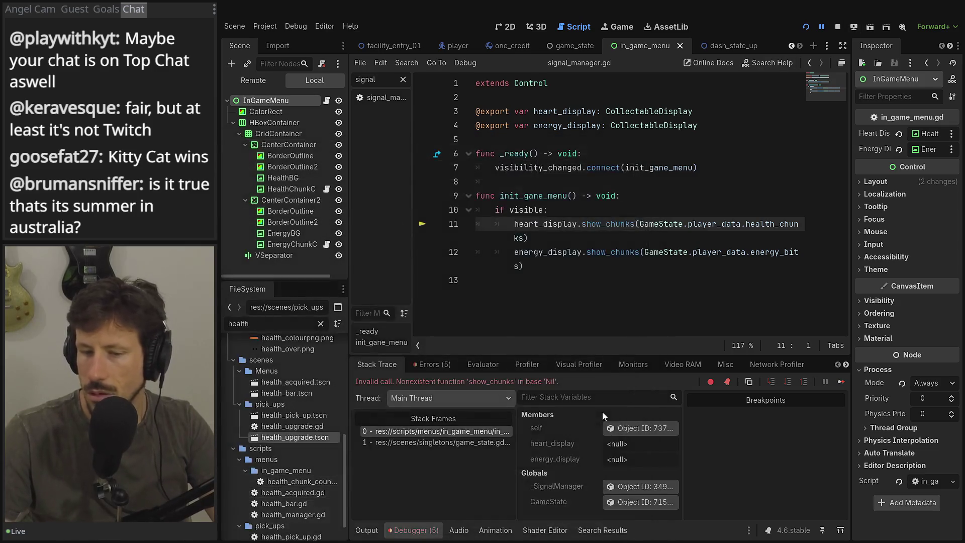
{"action": "left_click", "coordinate": [633, 214]}
{"action": "key", "text": "ctrl+s"}
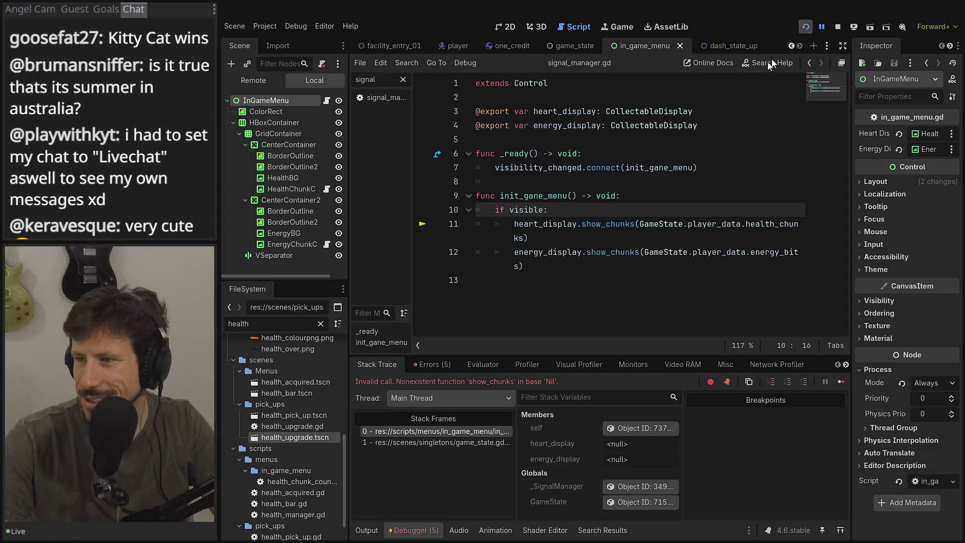
- Run the game again, start a new game, and enlarge the game window at the top
{"action": "left_click", "coordinate": [812, 28]}
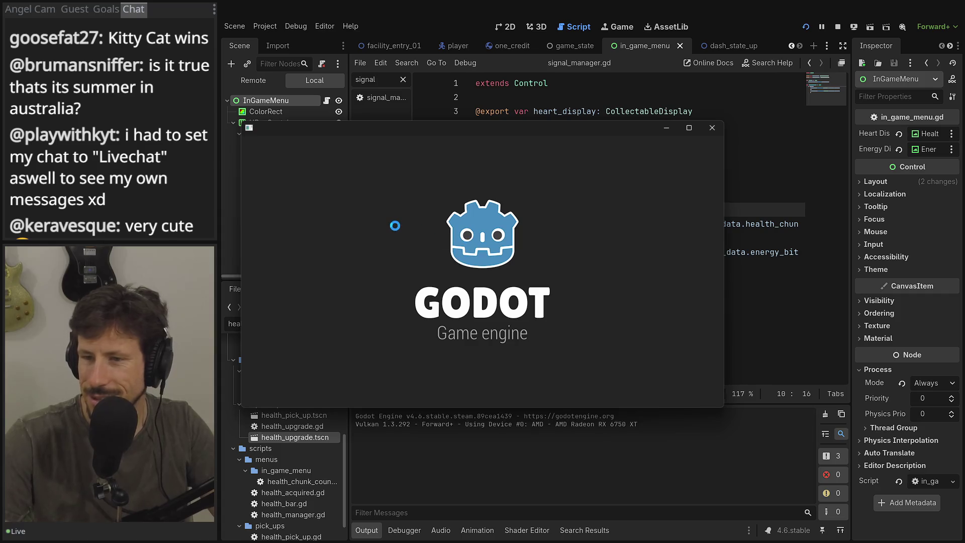
{"action": "left_click", "coordinate": [327, 266]}
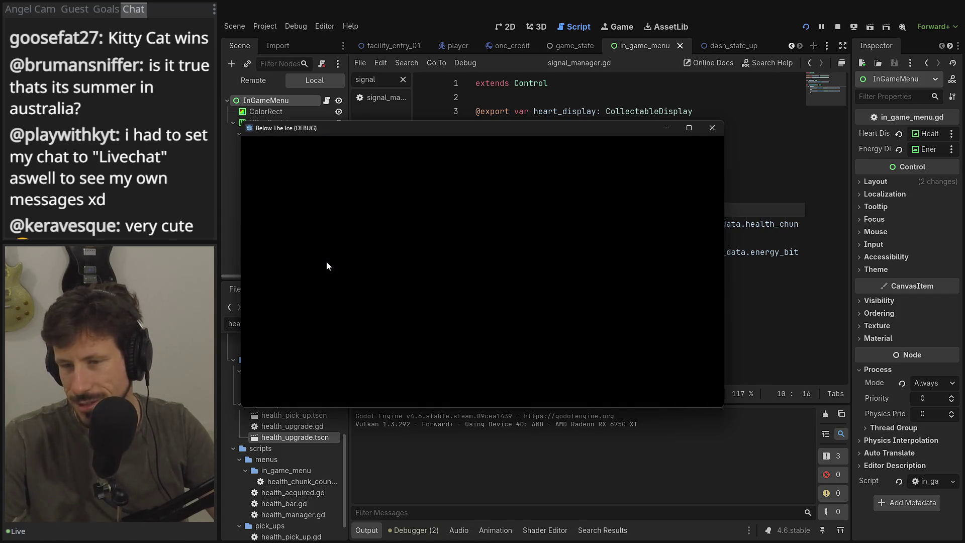
{"action": "key", "text": "Left"}
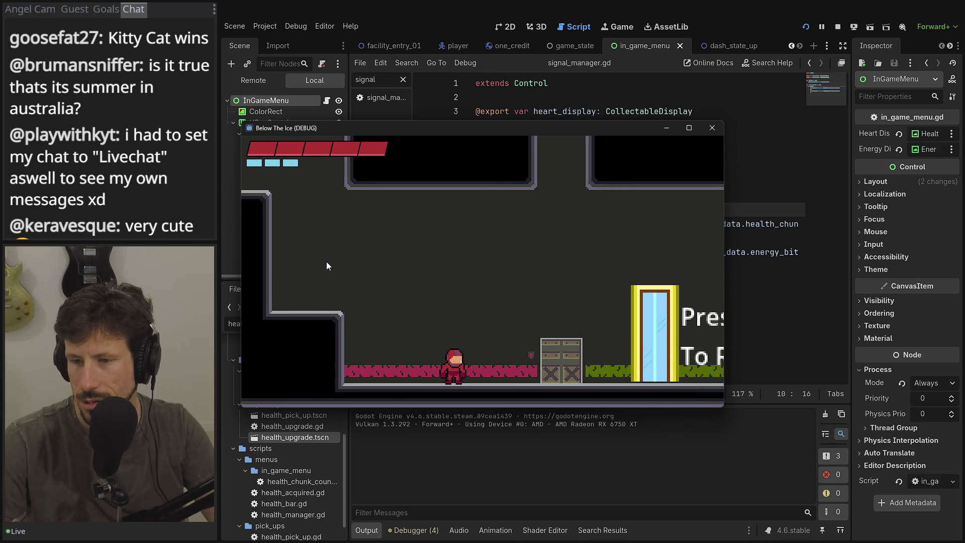
{"action": "mouse_move", "coordinate": [473, 128]}
{"action": "left_mouse_down"}
{"action": "mouse_move", "coordinate": [486, 116]}
{"action": "mouse_move", "coordinate": [491, 43]}
{"action": "left_mouse_up"}
{"action": "mouse_move", "coordinate": [748, 326]}
{"action": "left_mouse_down"}
{"action": "mouse_move", "coordinate": [904, 472]}
{"action": "mouse_move", "coordinate": [919, 541]}
{"action": "left_mouse_up"}
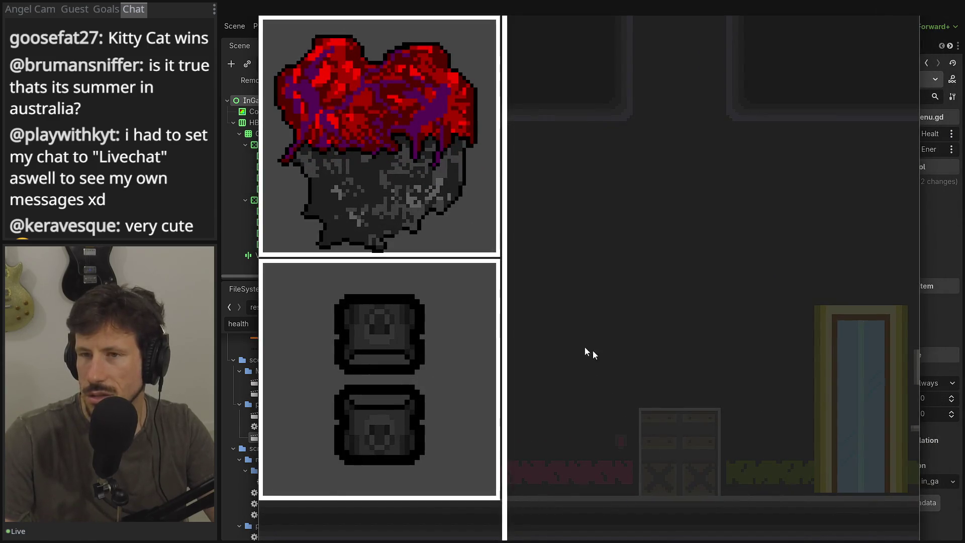
{"action": "left_click", "coordinate": [494, 316]}
{"action": "key", "text": "Right"}
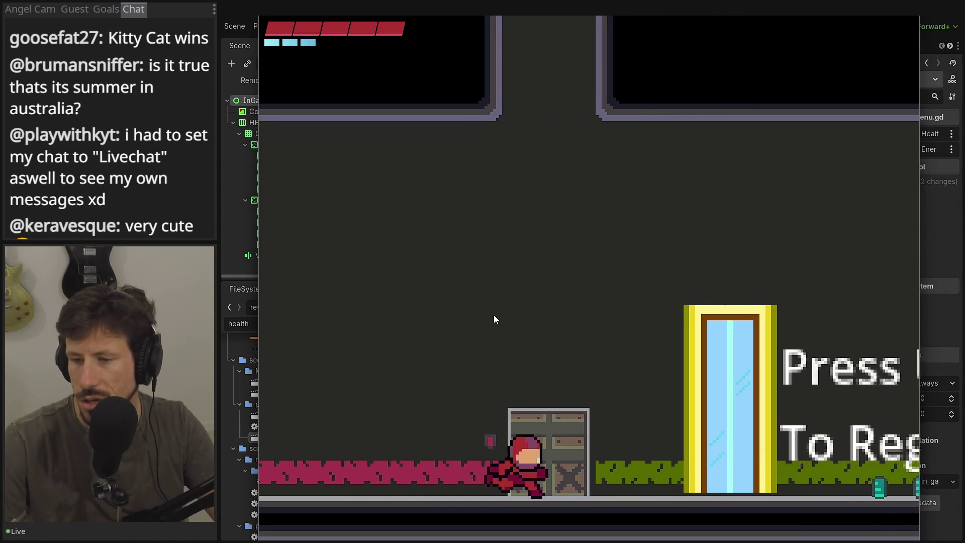
- Play through the level collecting pickups, open the in-game menu to check displays, then close the game
{"action": "key", "text": "space"}
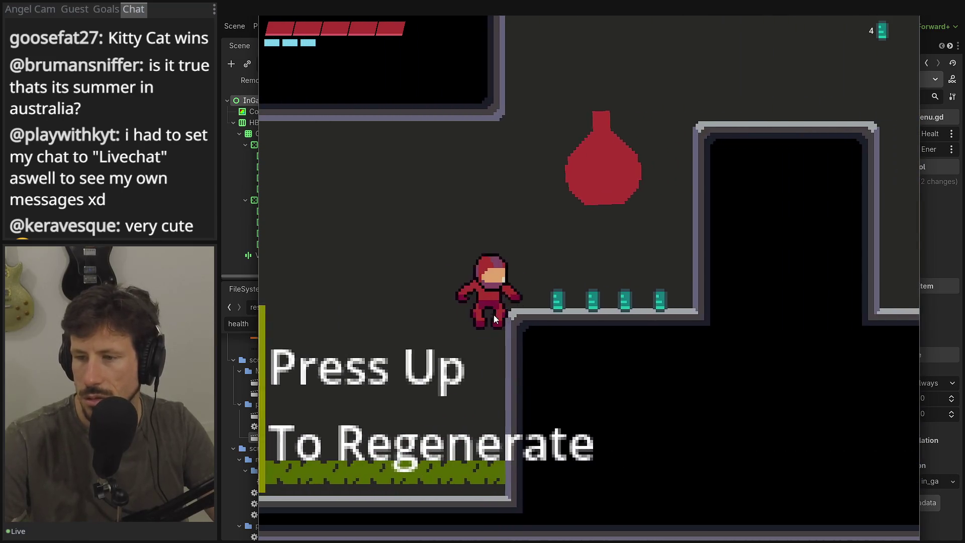
{"action": "key", "text": "space"}
{"action": "key", "text": "space"}
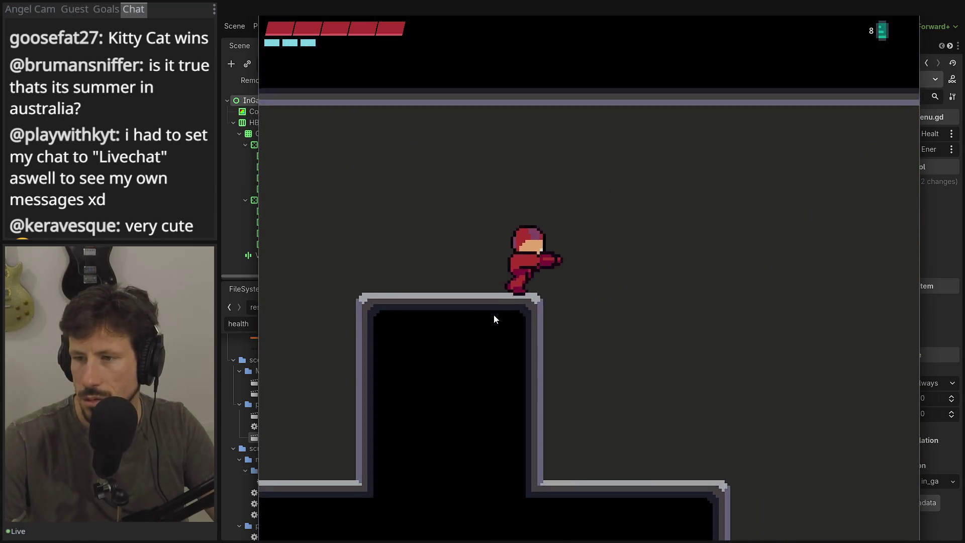
{"action": "key", "text": "Right"}
{"action": "key", "text": "space"}
{"action": "key", "text": "Right"}
{"action": "key", "text": "Right"}
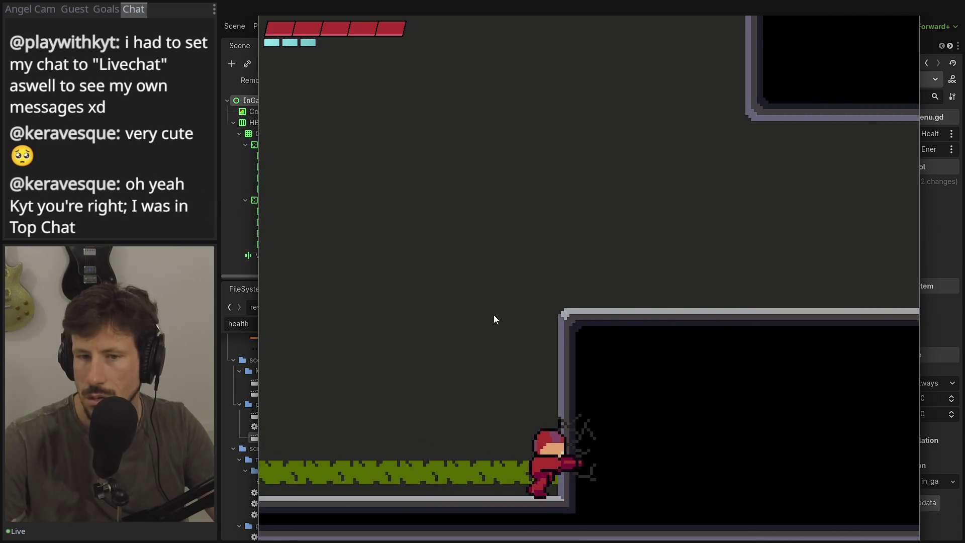
{"action": "key", "text": "Right"}
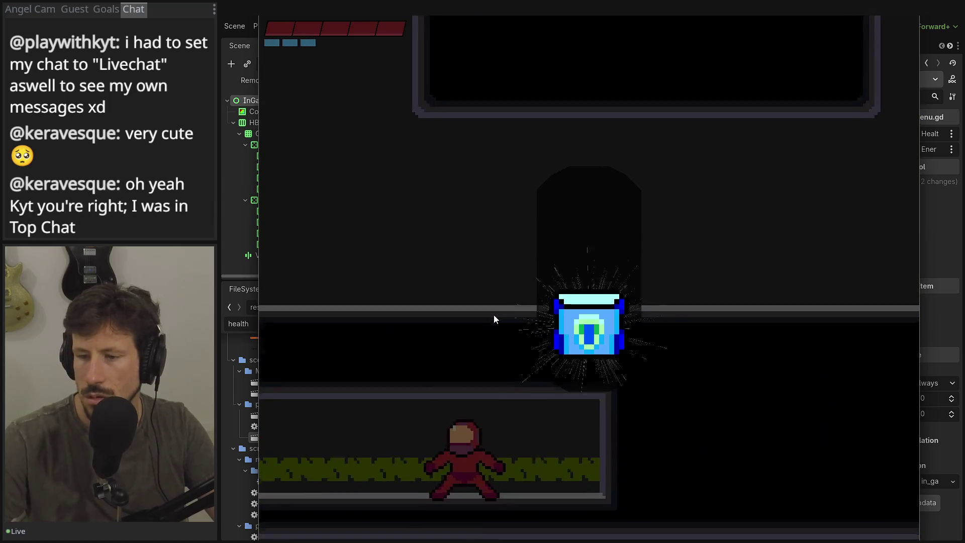
{"action": "key", "text": "Right"}
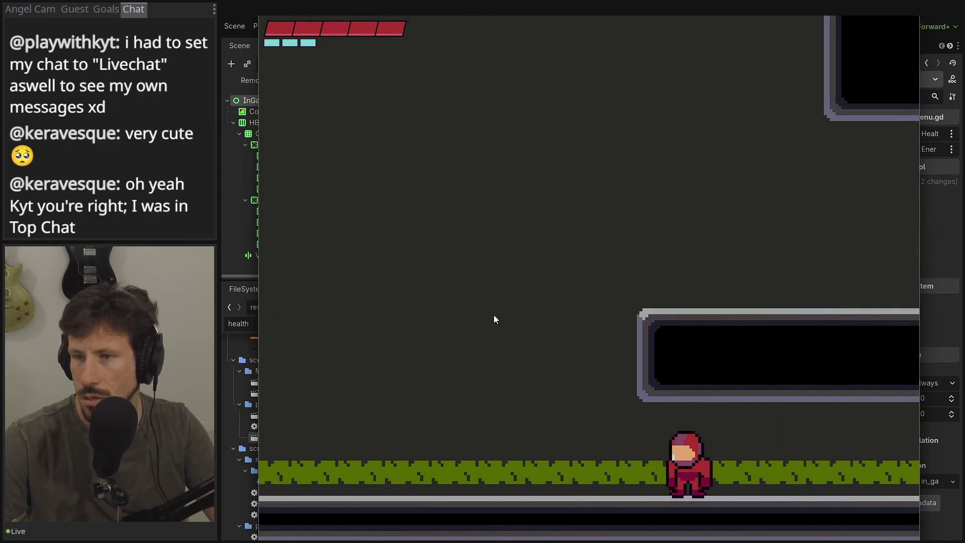
{"action": "key", "text": "Right"}
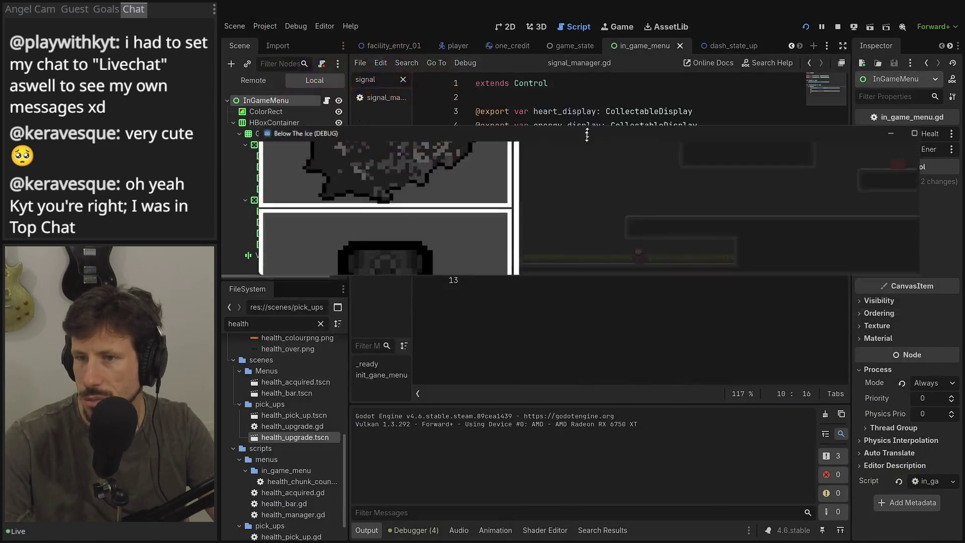
{"action": "mouse_move", "coordinate": [582, 125]}
{"action": "left_mouse_down"}
{"action": "mouse_move", "coordinate": [582, 161]}
{"action": "mouse_move", "coordinate": [576, 32]}
{"action": "left_mouse_up"}
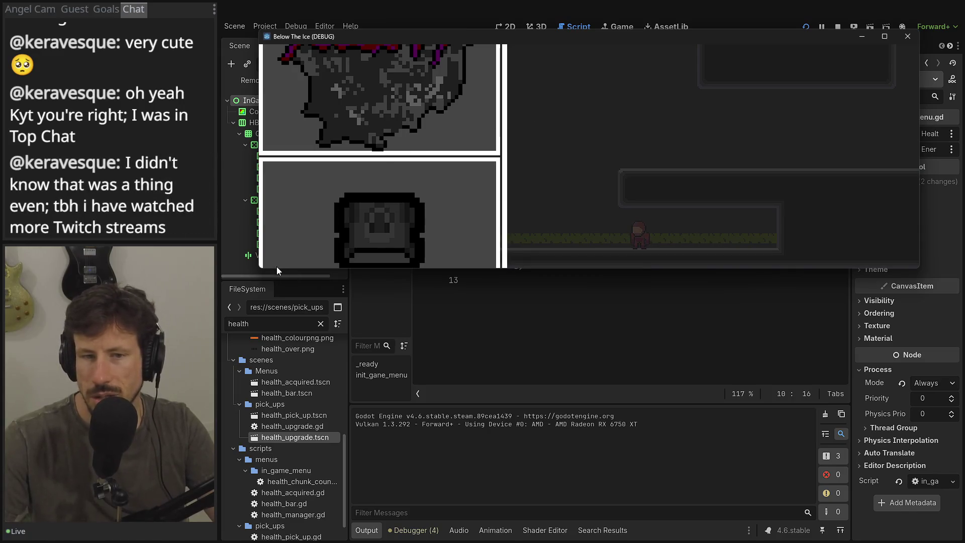
{"action": "left_click", "coordinate": [907, 37]}
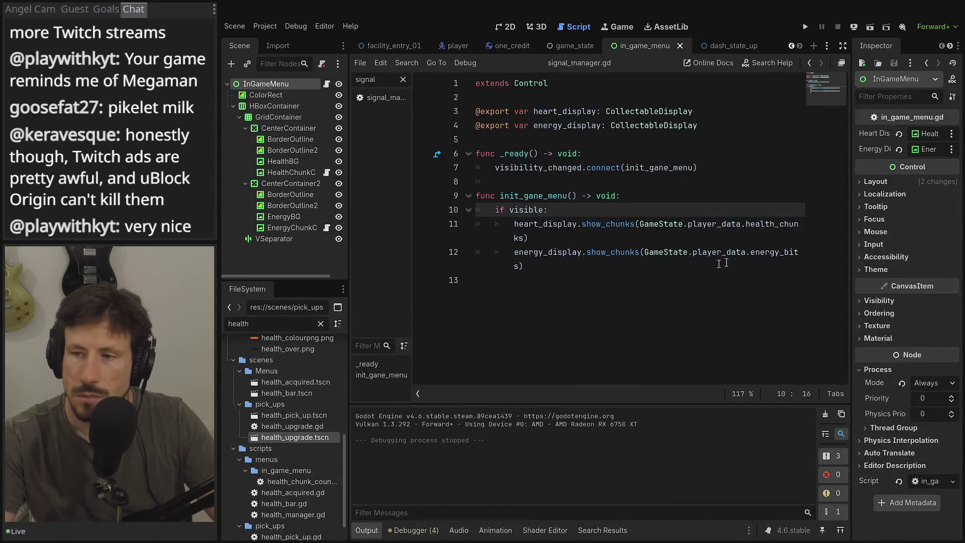
- Display the in_game_menu scene's heart and energy panels on the 2D canvas
{"action": "left_click", "coordinate": [721, 263]}
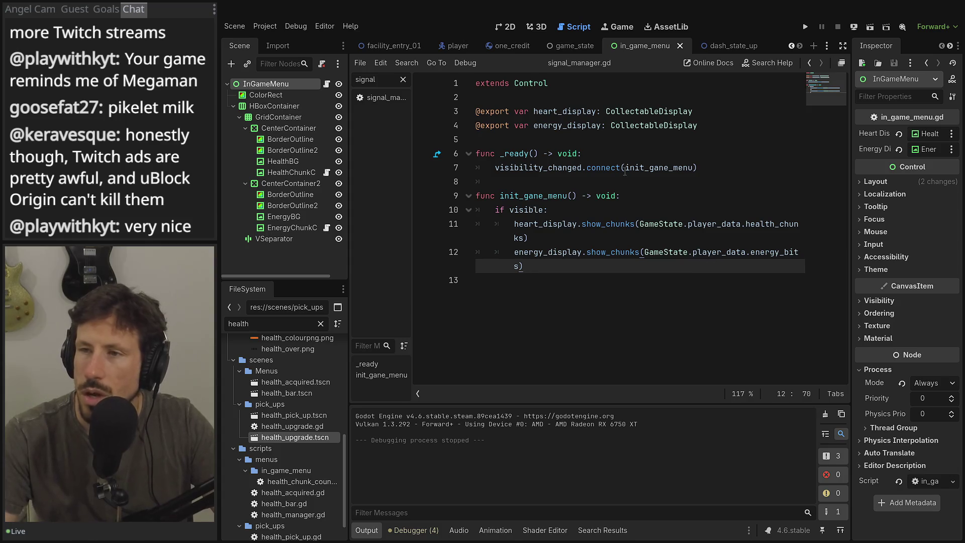
{"action": "left_click", "coordinate": [531, 27]}
{"action": "left_click", "coordinate": [508, 26]}
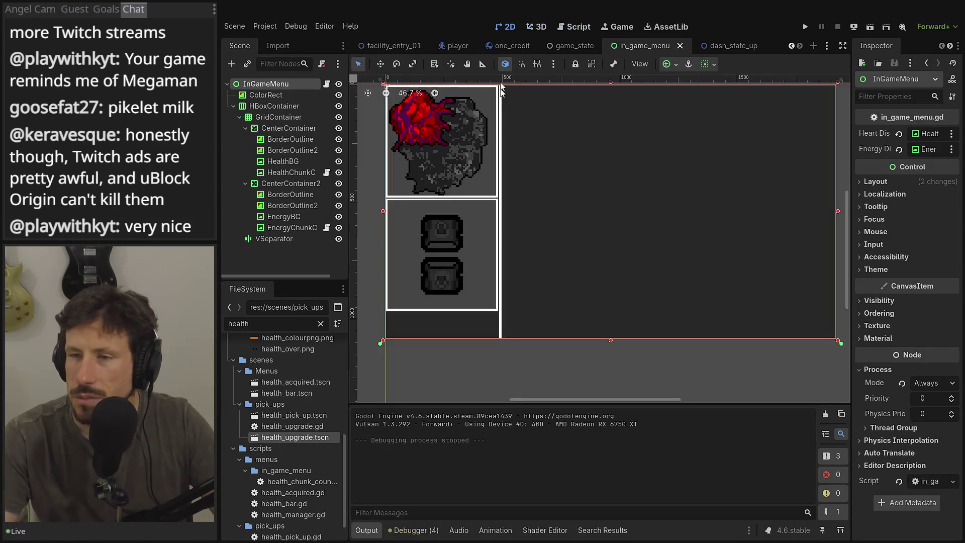
- Select HealthChunkCounter and revert its Expand Mode and Stretch Mode to defaults
{"action": "scroll", "coordinate": [549, 192], "scroll_direction": "up", "scroll_amount": 1}
{"action": "scroll", "coordinate": [571, 99], "scroll_direction": "down", "scroll_amount": 1}
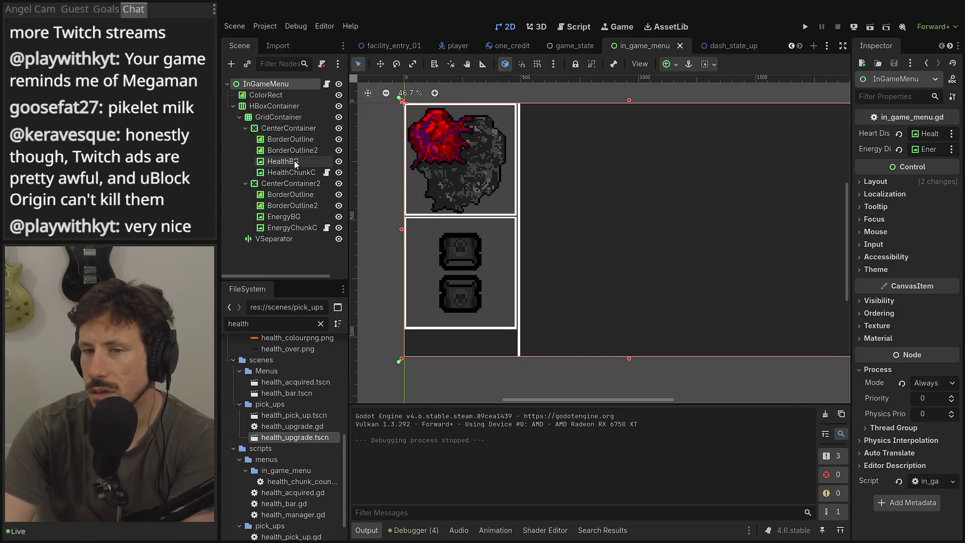
{"action": "left_click", "coordinate": [311, 173]}
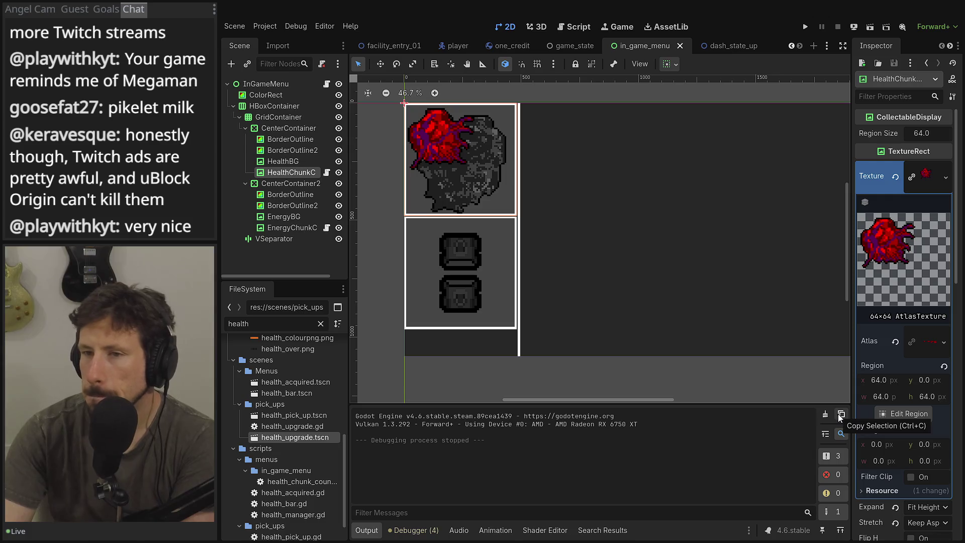
{"action": "scroll", "coordinate": [920, 364], "scroll_direction": "down", "scroll_amount": 5}
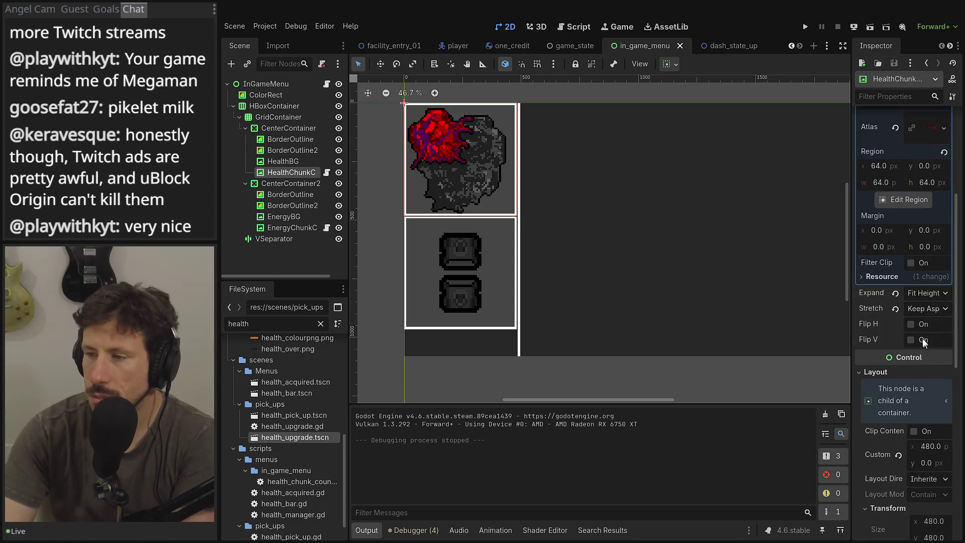
{"action": "left_click_drag", "start_coordinate": [854, 305], "coordinate": [764, 305]}
{"action": "left_click", "coordinate": [863, 293]}
{"action": "left_click", "coordinate": [851, 293]}
{"action": "left_click", "coordinate": [851, 293]}
{"action": "left_click", "coordinate": [851, 309]}
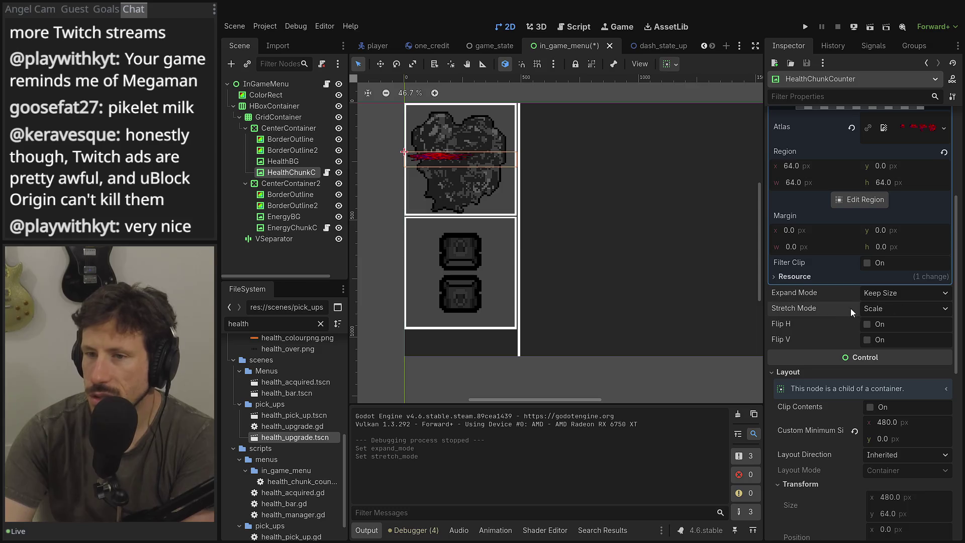
- Try Keep and Keep Aspect, then settle on Scale stretch with Fit Height Proportional expand mode
{"action": "left_click", "coordinate": [863, 309]}
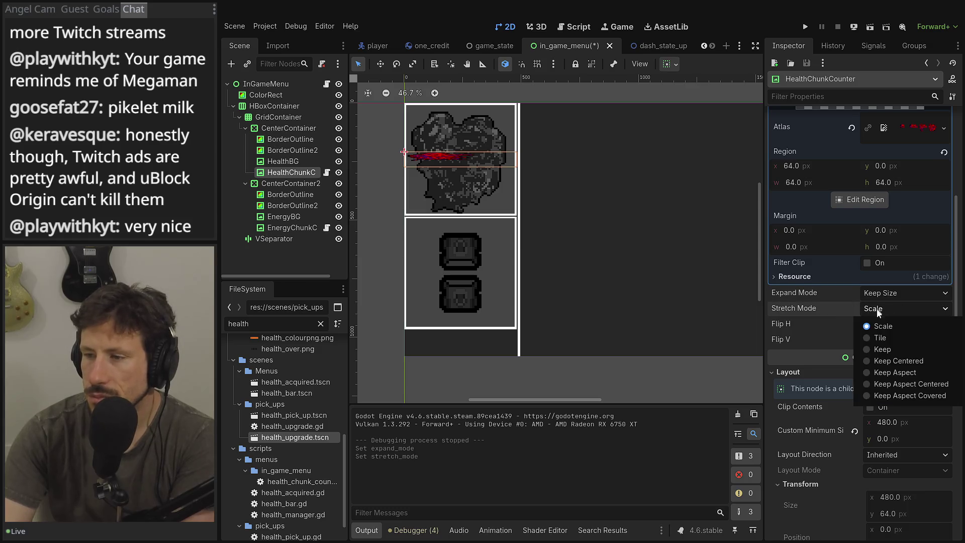
{"action": "left_click", "coordinate": [885, 352]}
{"action": "left_click", "coordinate": [884, 309]}
{"action": "left_click", "coordinate": [900, 377]}
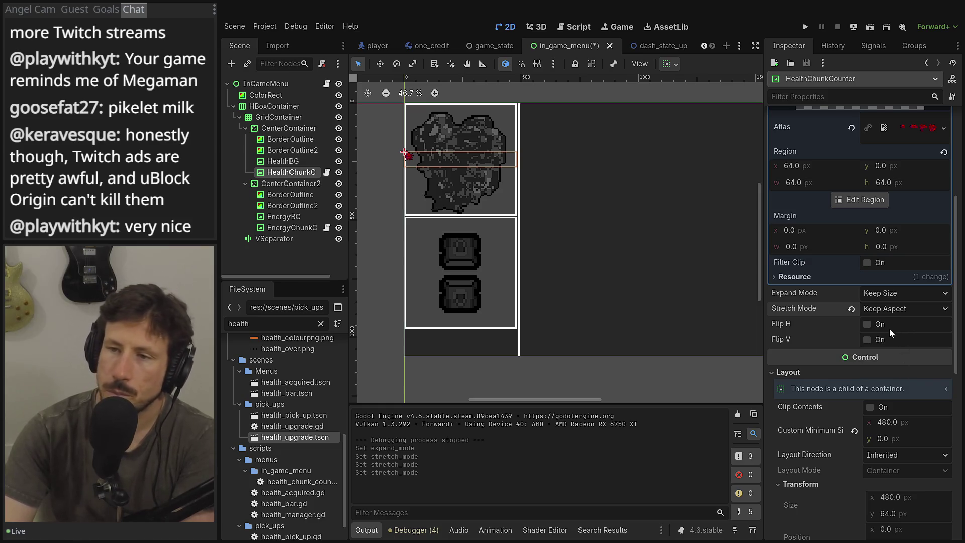
{"action": "left_click", "coordinate": [892, 308]}
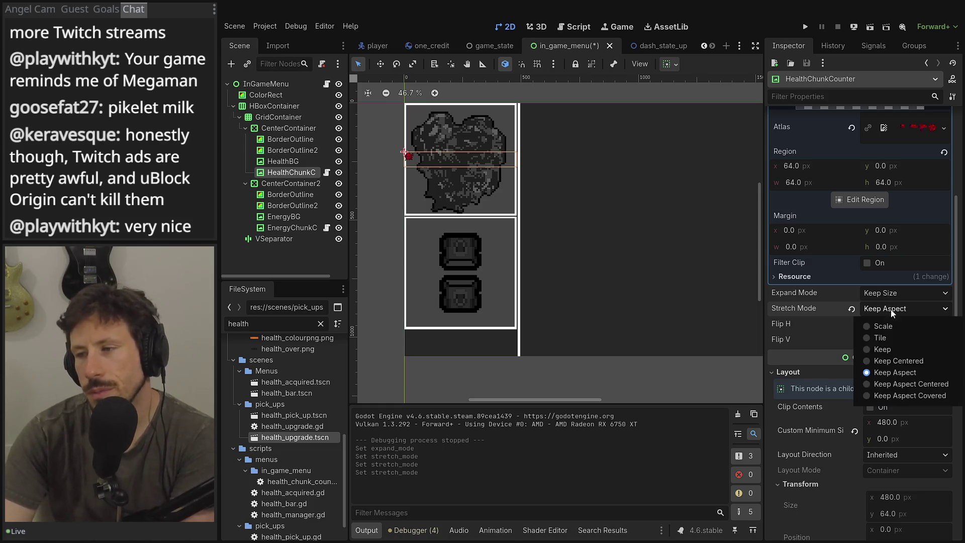
{"action": "left_click", "coordinate": [890, 308]}
{"action": "left_click", "coordinate": [891, 309]}
{"action": "left_click", "coordinate": [891, 308]}
{"action": "left_click", "coordinate": [891, 309]}
{"action": "left_click", "coordinate": [888, 328]}
{"action": "left_click", "coordinate": [889, 293]}
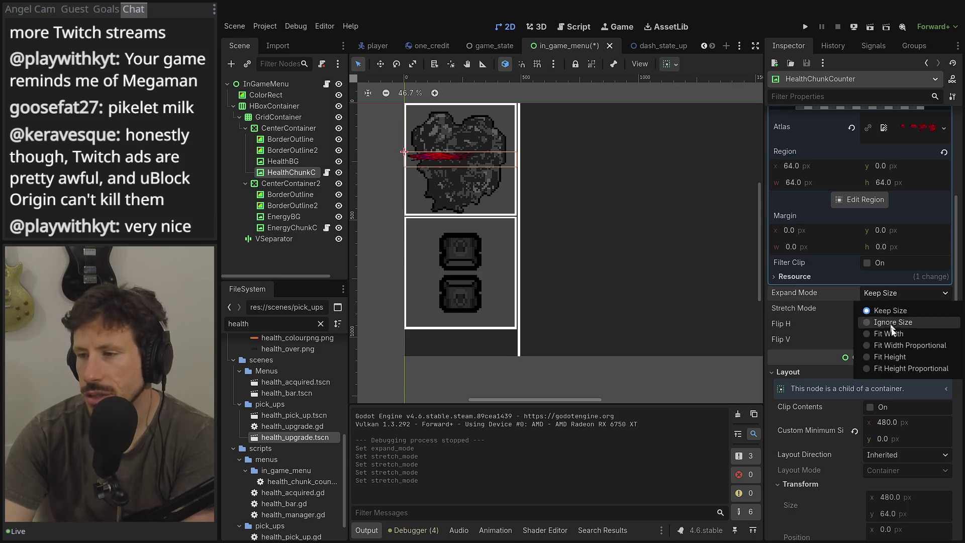
{"action": "left_click", "coordinate": [899, 368]}
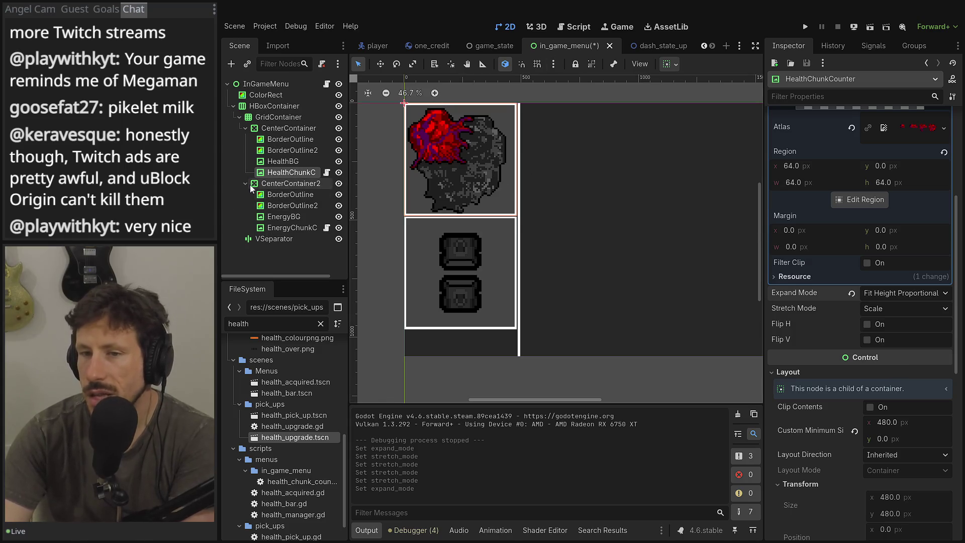
- Compare with HealthBG and set EnergyBG's expand mode to Fit Height Proportional
{"action": "left_click", "coordinate": [277, 162]}
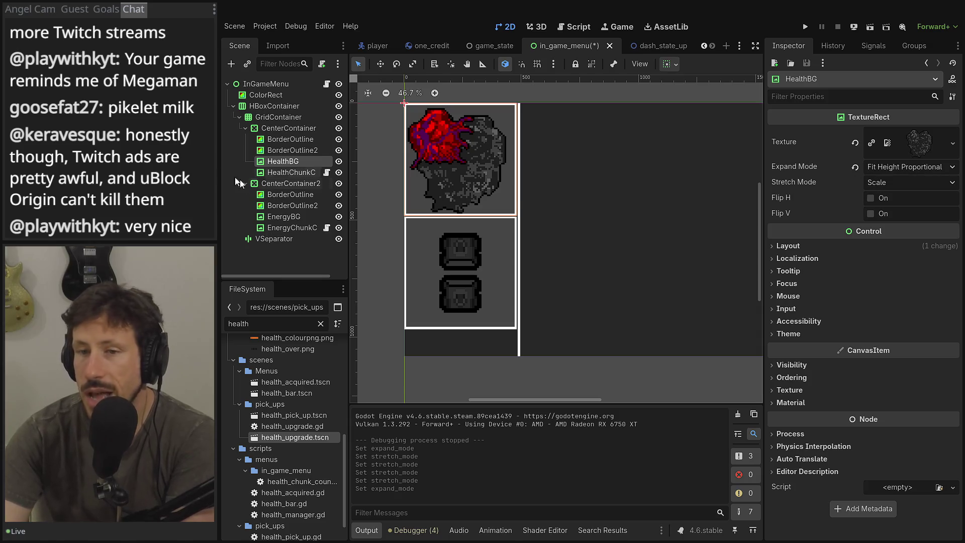
{"action": "left_click", "coordinate": [283, 216]}
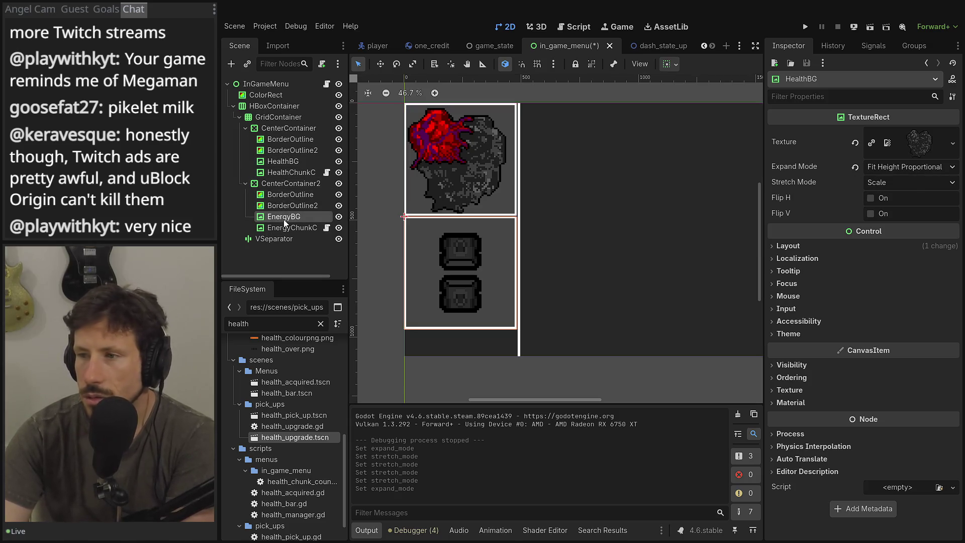
{"action": "left_click", "coordinate": [914, 167]}
{"action": "left_click", "coordinate": [911, 242]}
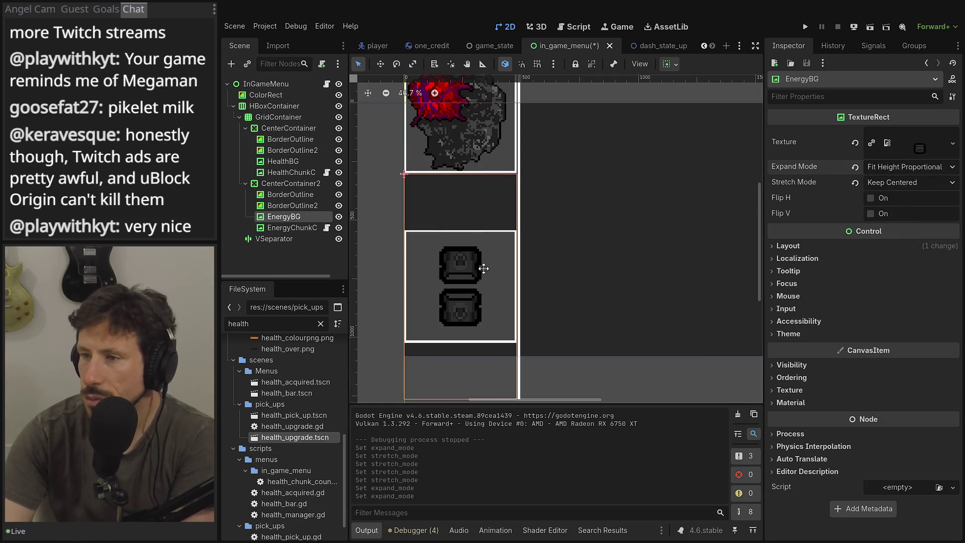
- Settle EnergyBG's expand mode on Keep Size after trying Fit Width
{"action": "scroll", "coordinate": [487, 267], "scroll_direction": "down", "scroll_amount": 2}
{"action": "left_click", "coordinate": [267, 151]}
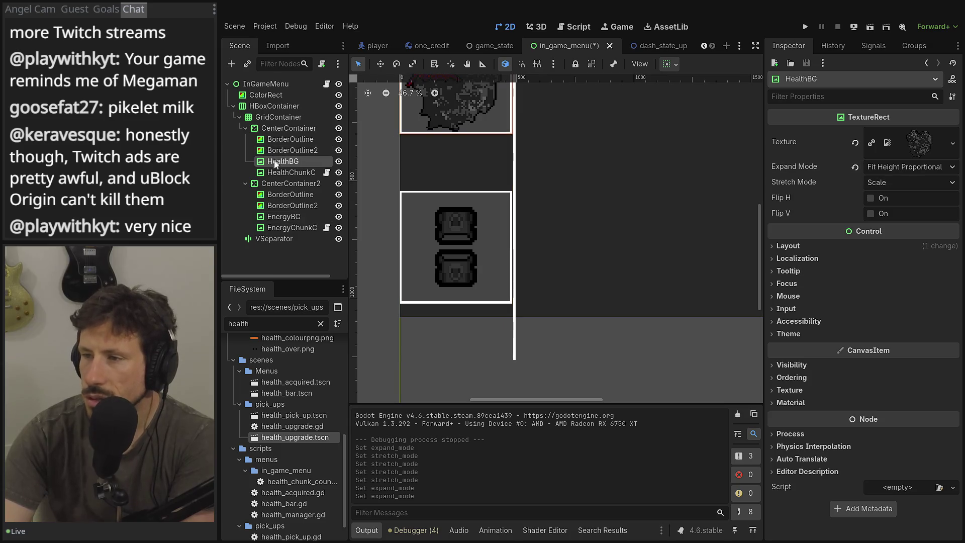
{"action": "left_click", "coordinate": [280, 228]}
{"action": "left_click", "coordinate": [281, 217]}
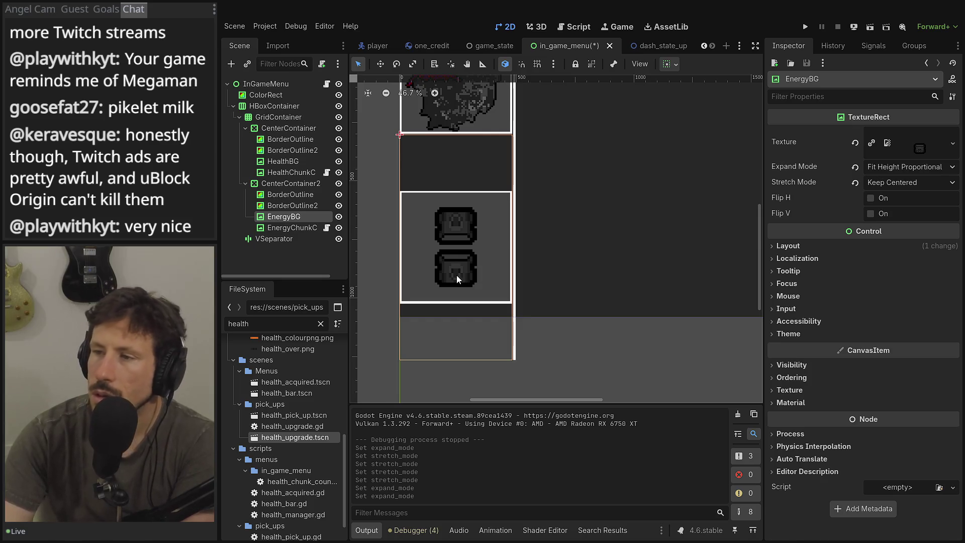
{"action": "left_click", "coordinate": [898, 170]}
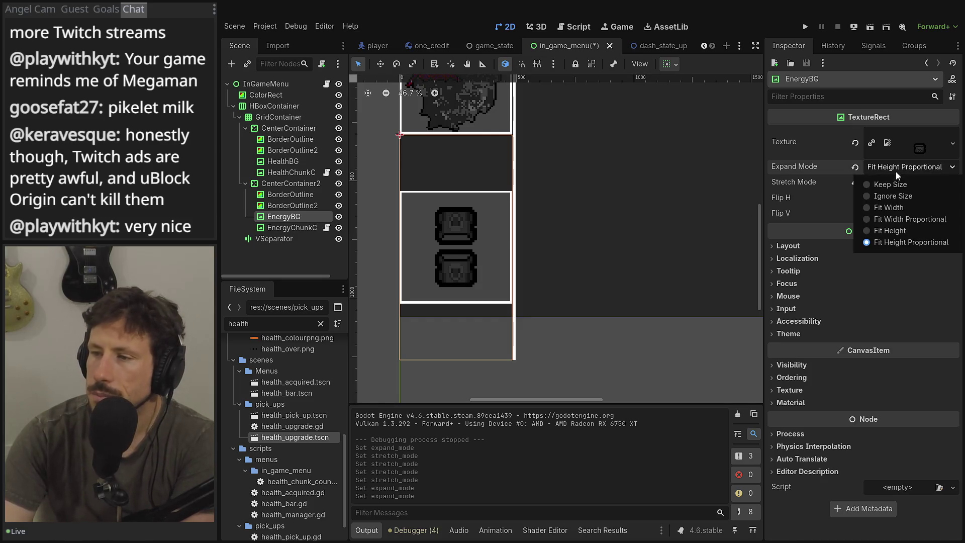
{"action": "left_click", "coordinate": [899, 211]}
{"action": "left_click", "coordinate": [897, 168]}
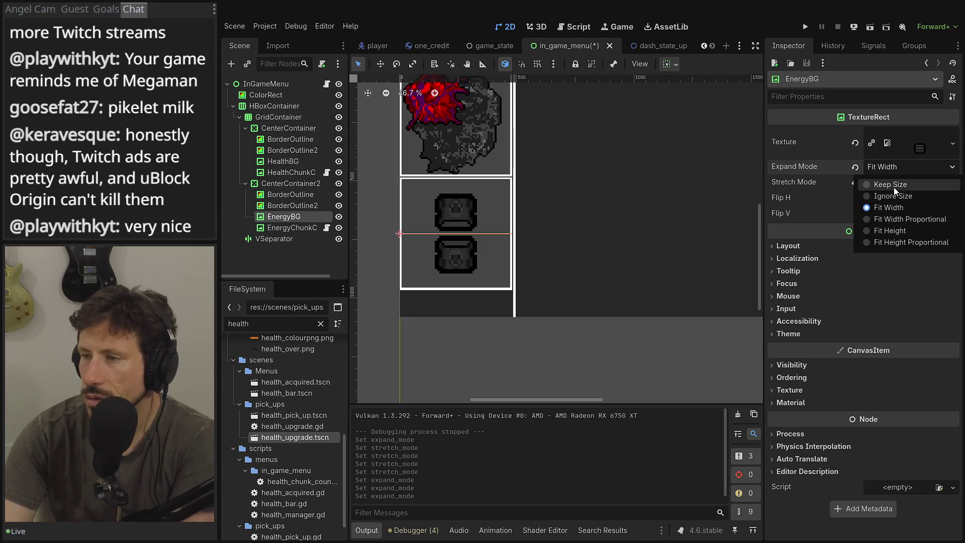
{"action": "left_click", "coordinate": [891, 185]}
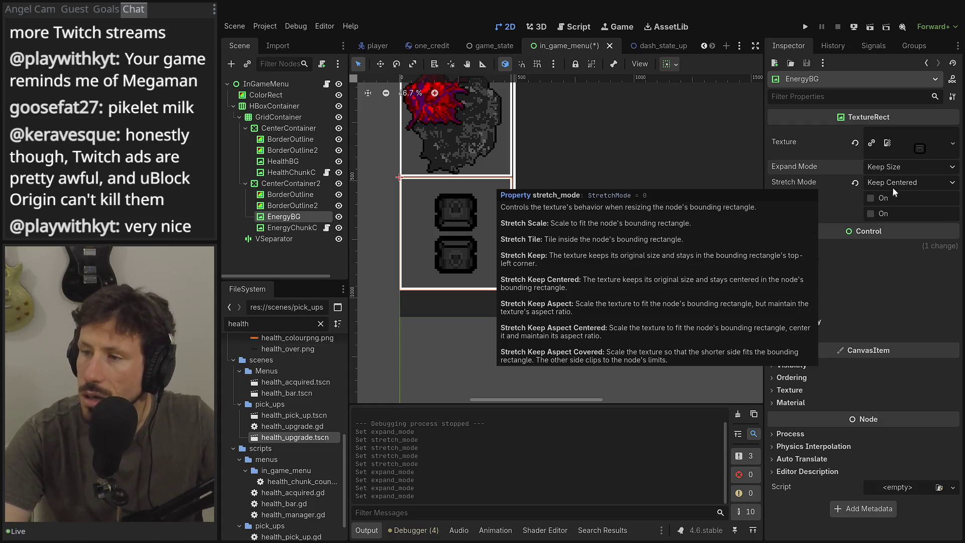
- Set EnergyBG's stretch mode to Keep Aspect Centered, leaving expand mode at Keep Size
{"action": "left_click", "coordinate": [856, 183]}
{"action": "key", "text": "ctrl+z"}
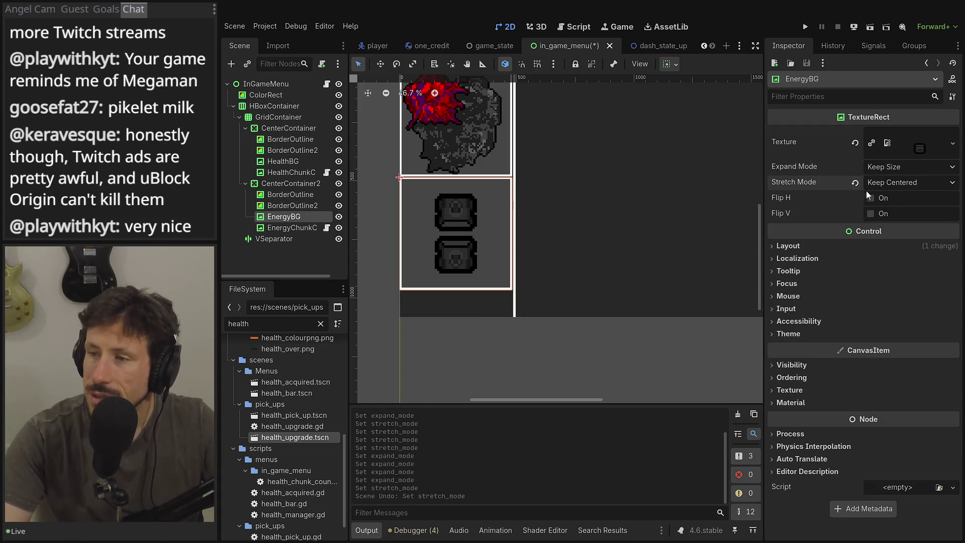
{"action": "left_click", "coordinate": [874, 183]}
{"action": "left_click", "coordinate": [898, 248]}
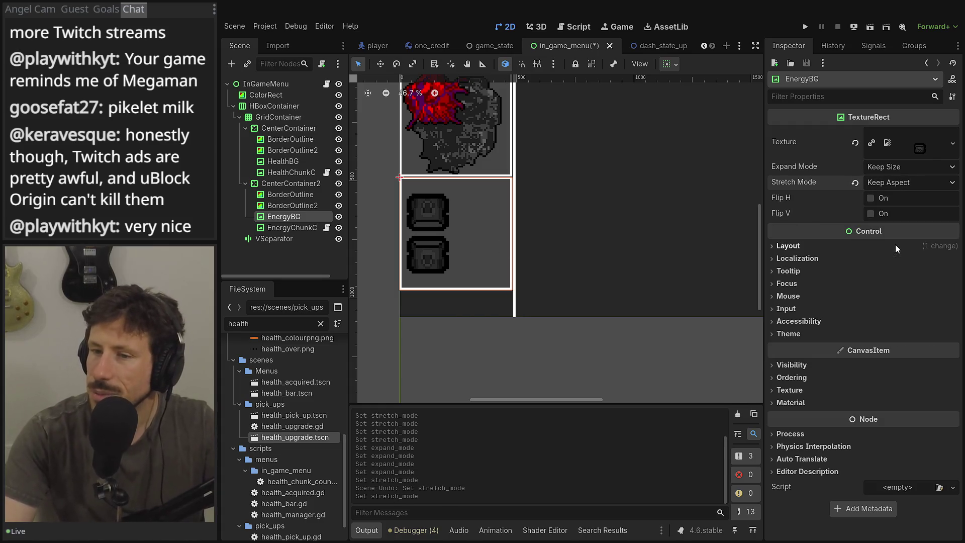
{"action": "left_click", "coordinate": [895, 183]}
{"action": "left_click", "coordinate": [900, 257]}
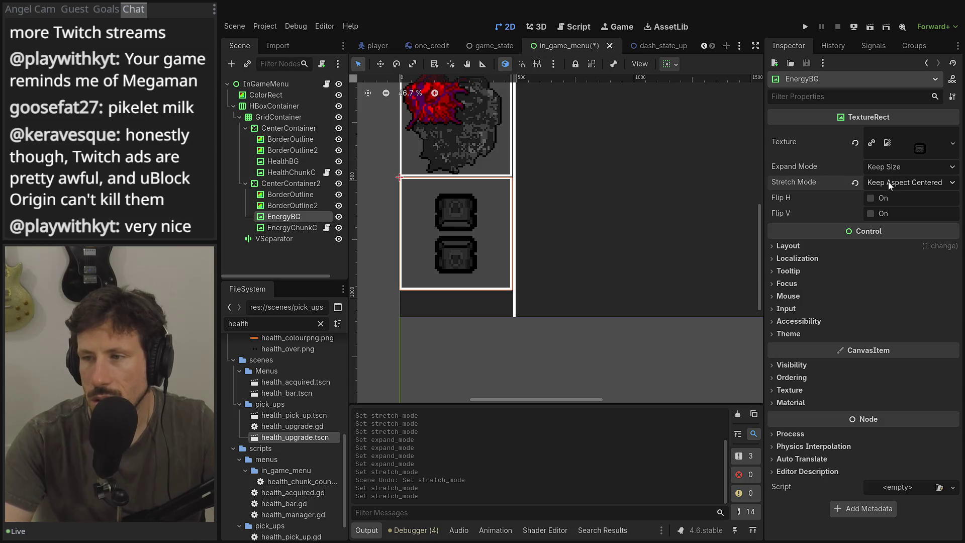
{"action": "left_click", "coordinate": [887, 171]}
{"action": "left_click", "coordinate": [887, 169]}
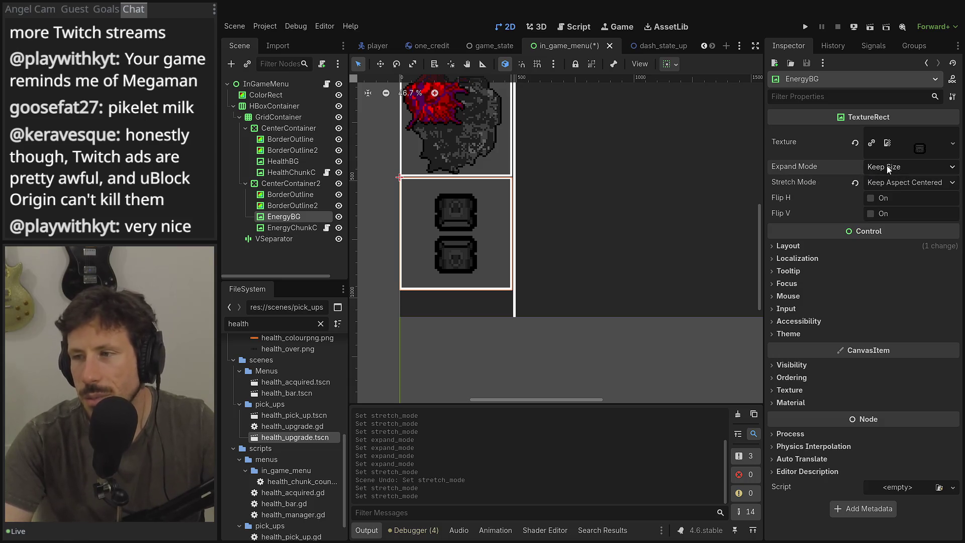
- Review the HealthBG, EnergyChunkCounter, GridContainer and CenterContainer nodes
{"action": "left_click", "coordinate": [274, 165]}
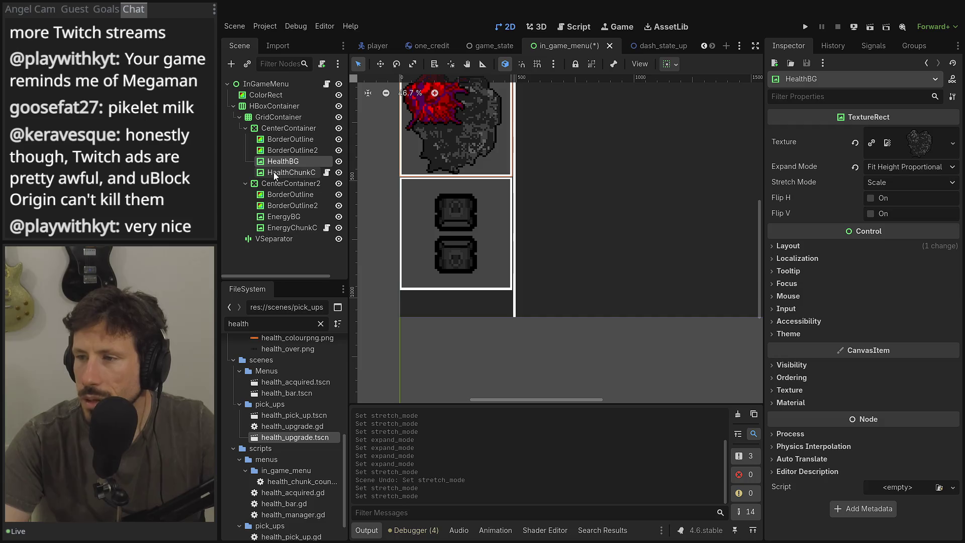
{"action": "left_click", "coordinate": [295, 228]}
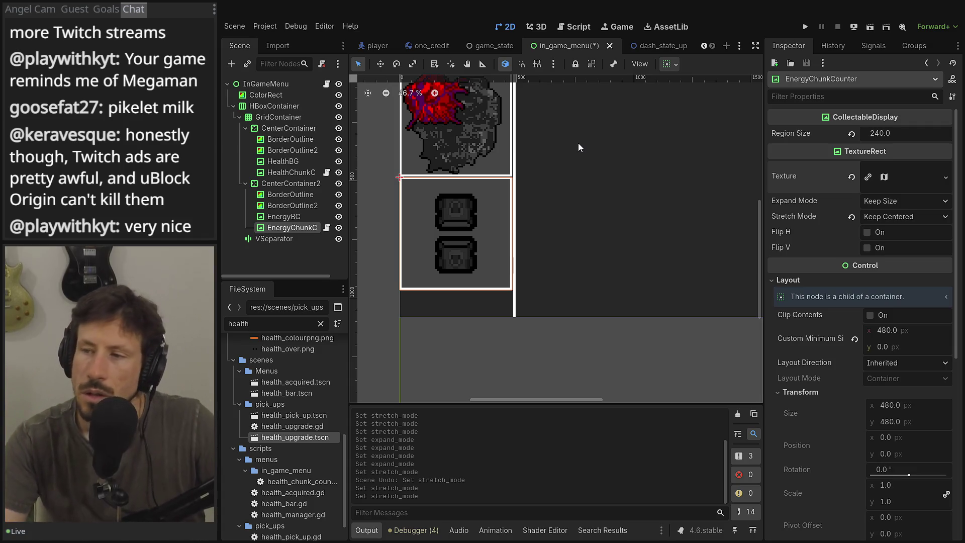
{"action": "scroll", "coordinate": [600, 175], "scroll_direction": "up", "scroll_amount": 2}
{"action": "scroll", "coordinate": [577, 194], "scroll_direction": "down", "scroll_amount": 2}
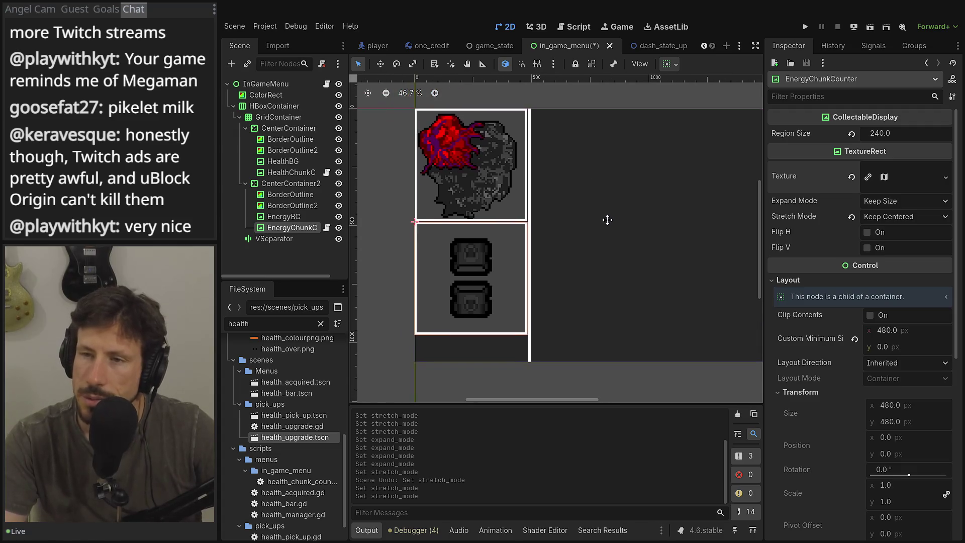
{"action": "left_click", "coordinate": [257, 118]}
{"action": "left_click", "coordinate": [261, 128]}
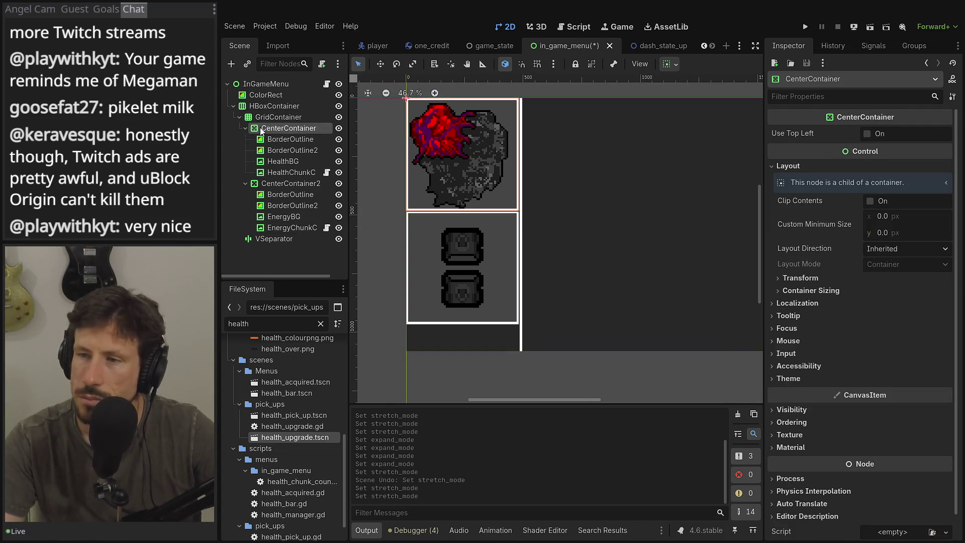
{"action": "left_click", "coordinate": [285, 120]}
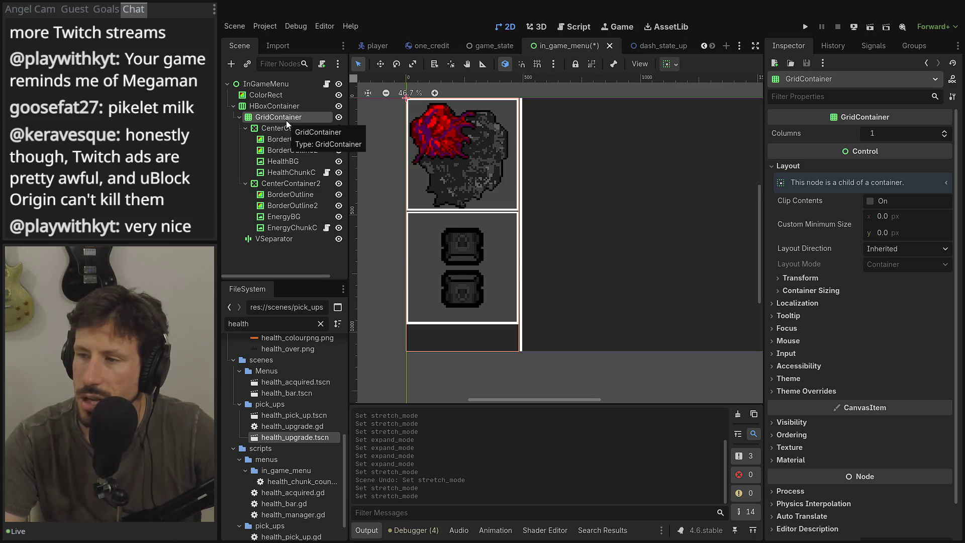
{"action": "left_click", "coordinate": [296, 129]}
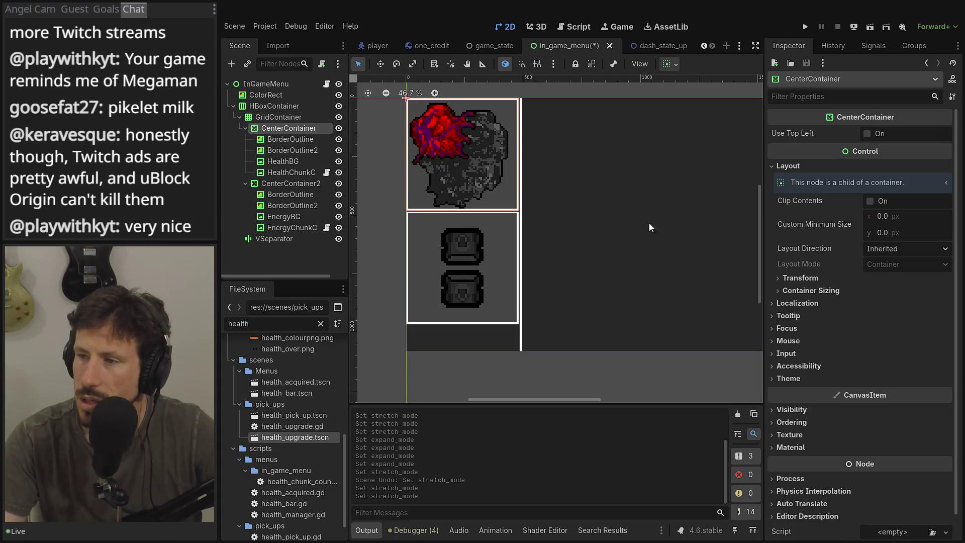
- Inspect the CenterContainer and GridContainer transform and container sizing properties
{"action": "left_click", "coordinate": [797, 302]}
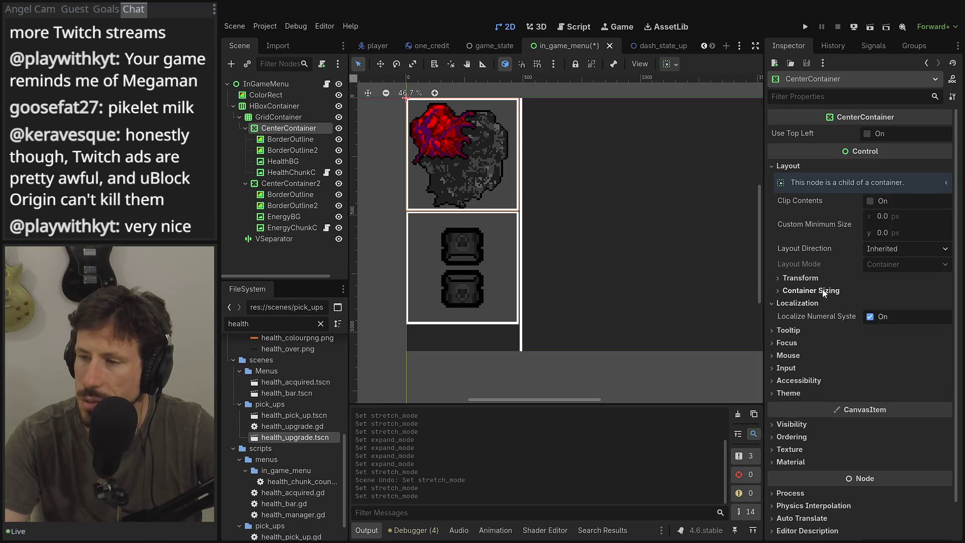
{"action": "left_click", "coordinate": [824, 290]}
{"action": "left_click", "coordinate": [824, 280]}
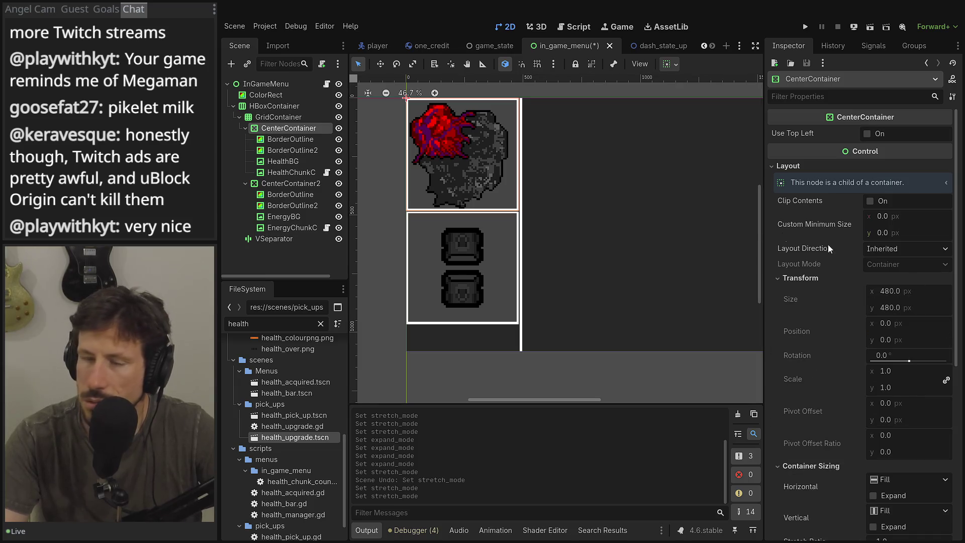
{"action": "left_click", "coordinate": [280, 117]}
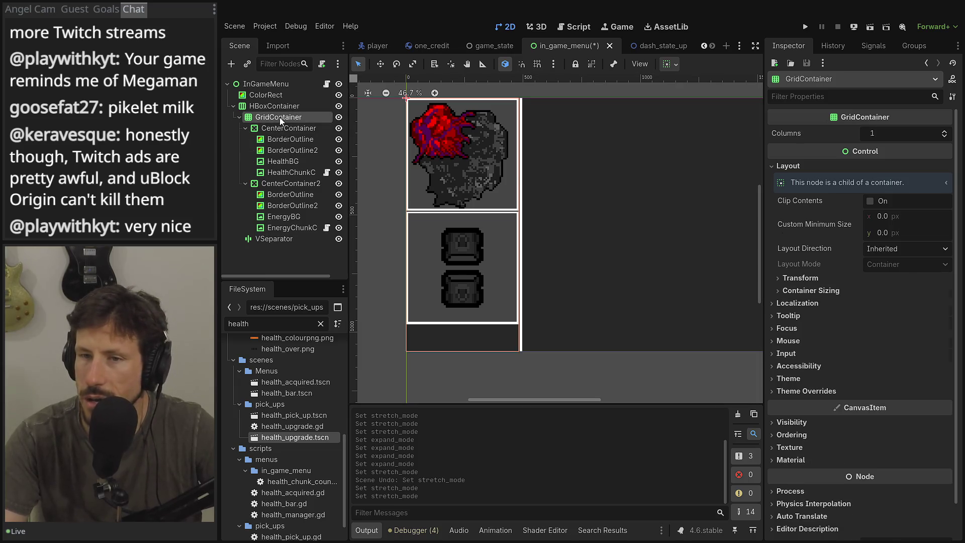
{"action": "left_click", "coordinate": [825, 280]}
{"action": "left_click", "coordinate": [820, 467]}
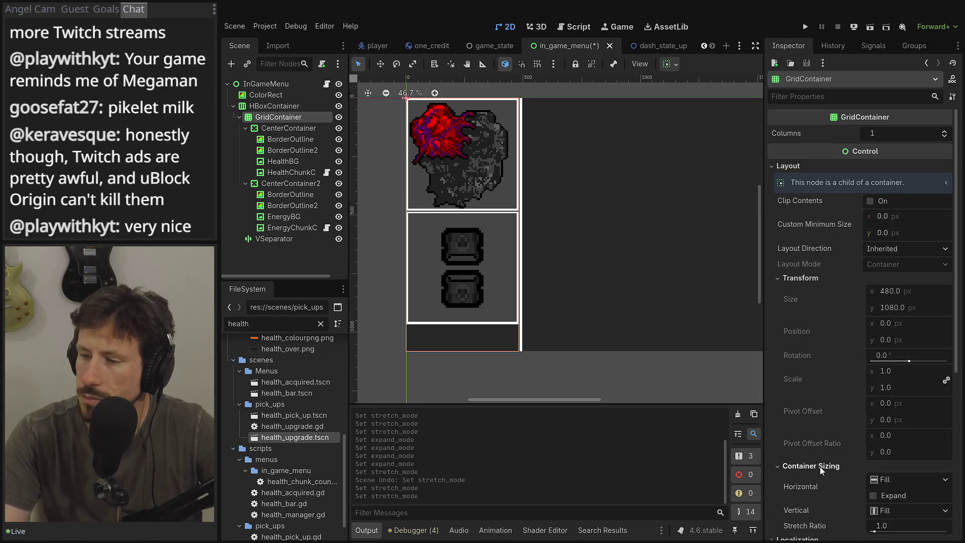
- Keep the HBoxContainer on the Full Rect anchors preset and select the health BorderOutline
{"action": "left_click", "coordinate": [261, 105]}
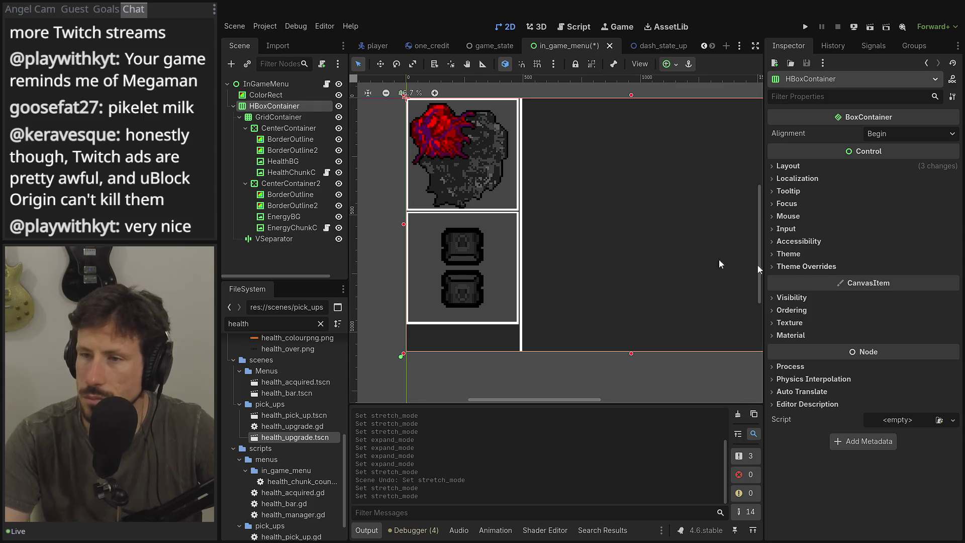
{"action": "left_click", "coordinate": [851, 167]}
{"action": "left_click", "coordinate": [876, 281]}
{"action": "left_click", "coordinate": [876, 280]}
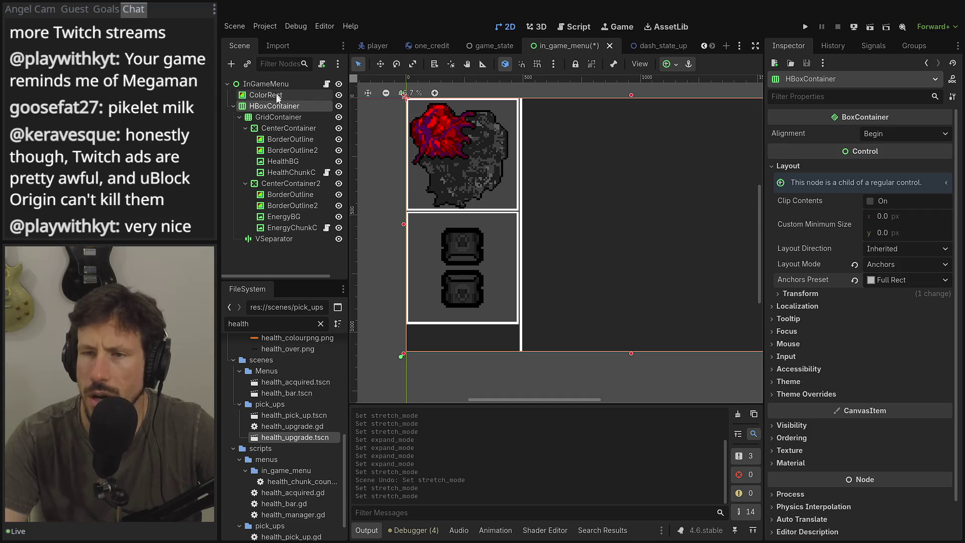
{"action": "left_click", "coordinate": [267, 116]}
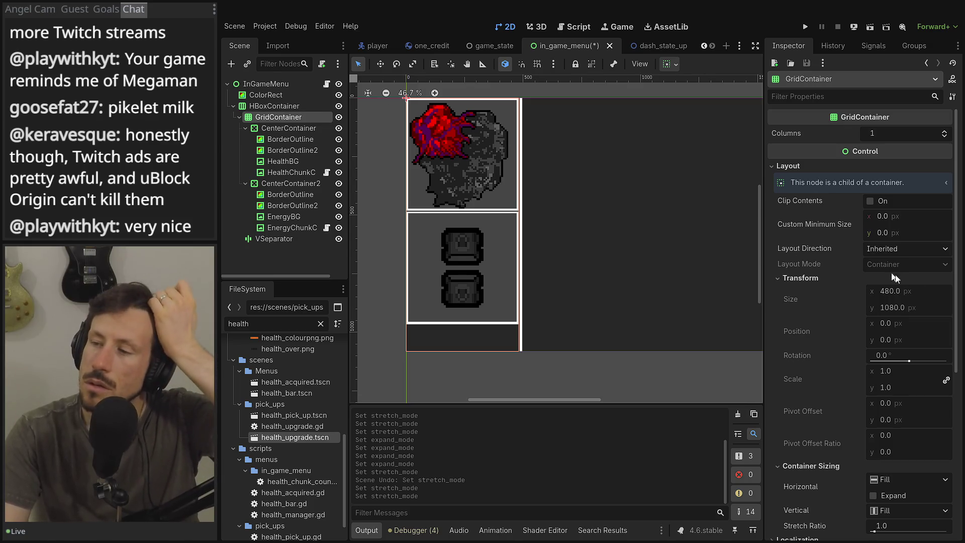
{"action": "mouse_move", "coordinate": [889, 301]}
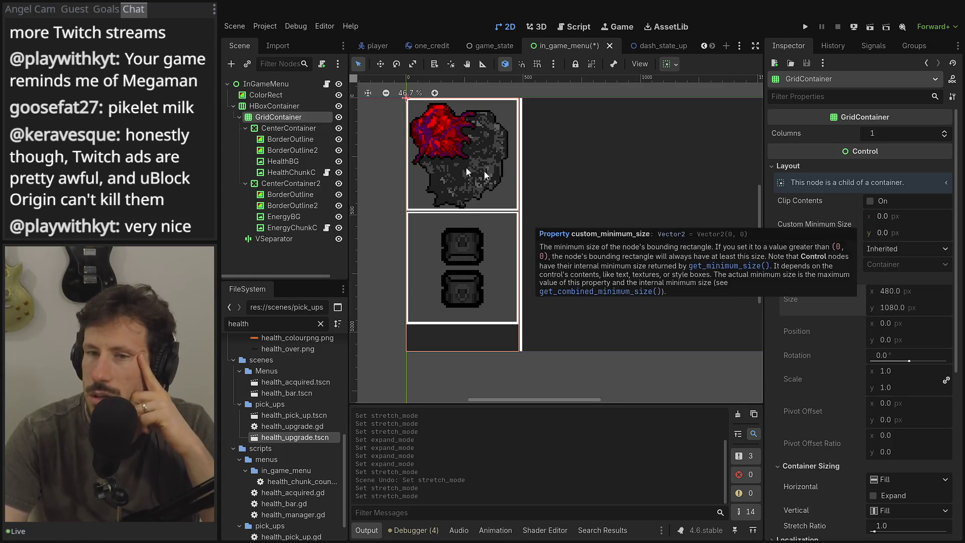
{"action": "left_click", "coordinate": [273, 143]}
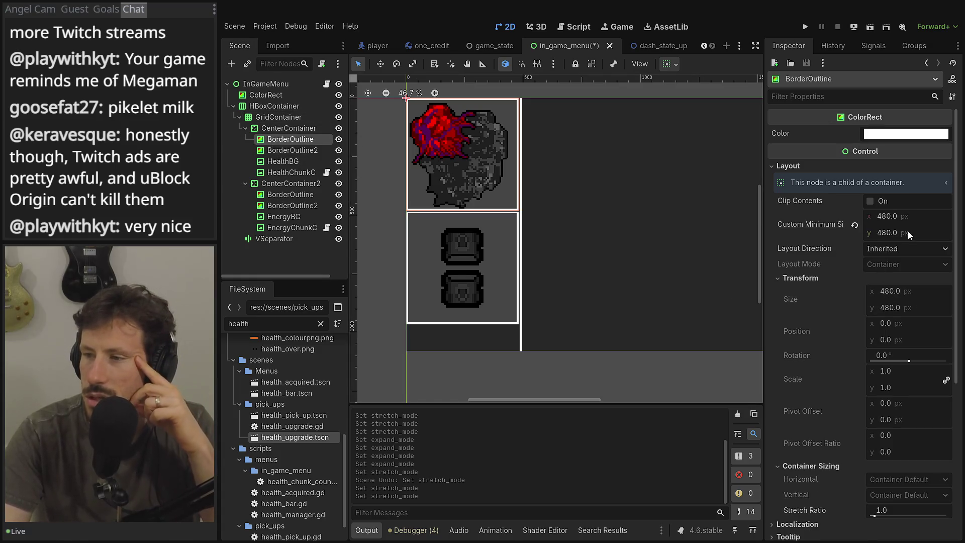
- Clear the health BorderOutline's custom minimum size, keeping layout direction Inherited
{"action": "left_click", "coordinate": [855, 225]}
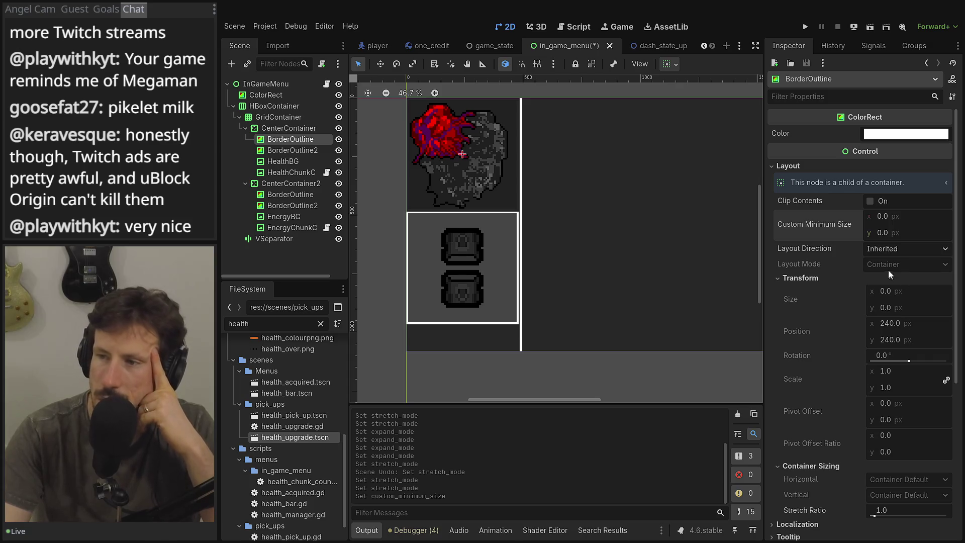
{"action": "left_click", "coordinate": [668, 65]}
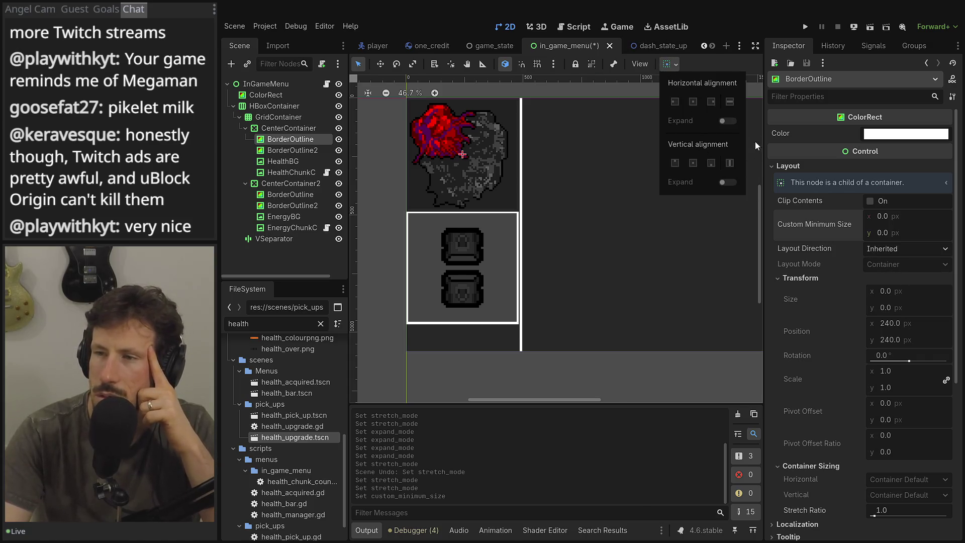
{"action": "left_click", "coordinate": [279, 136]}
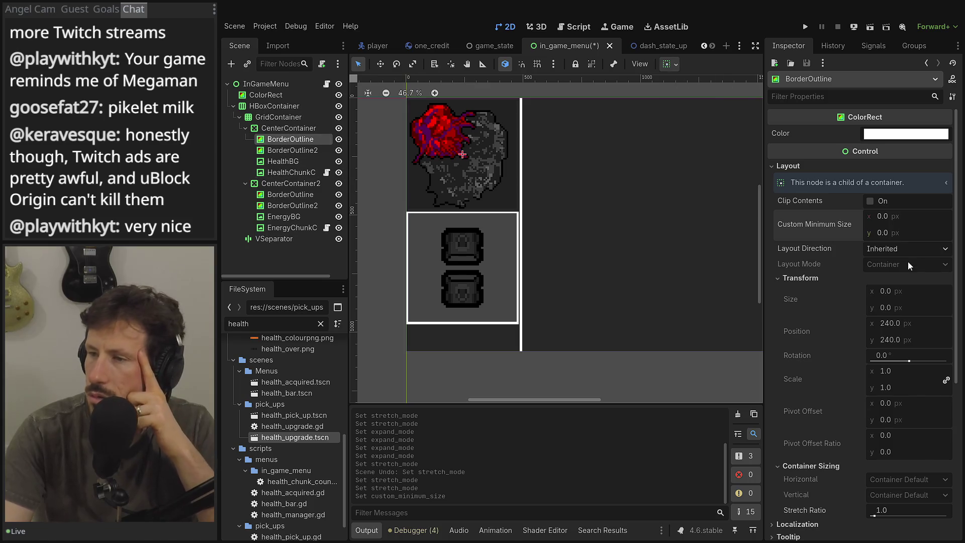
{"action": "left_click", "coordinate": [874, 199]}
{"action": "left_click", "coordinate": [891, 249]}
{"action": "left_click", "coordinate": [883, 267]}
{"action": "scroll", "coordinate": [883, 282], "scroll_direction": "down", "scroll_amount": 3}
{"action": "scroll", "coordinate": [881, 303], "scroll_direction": "down", "scroll_amount": 1}
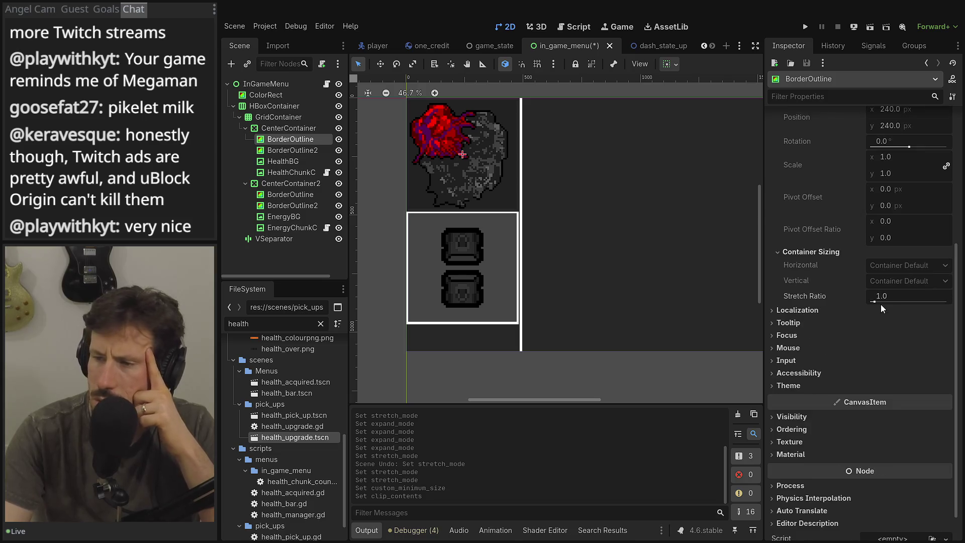
{"action": "left_click", "coordinate": [824, 310]}
{"action": "left_click", "coordinate": [824, 310]}
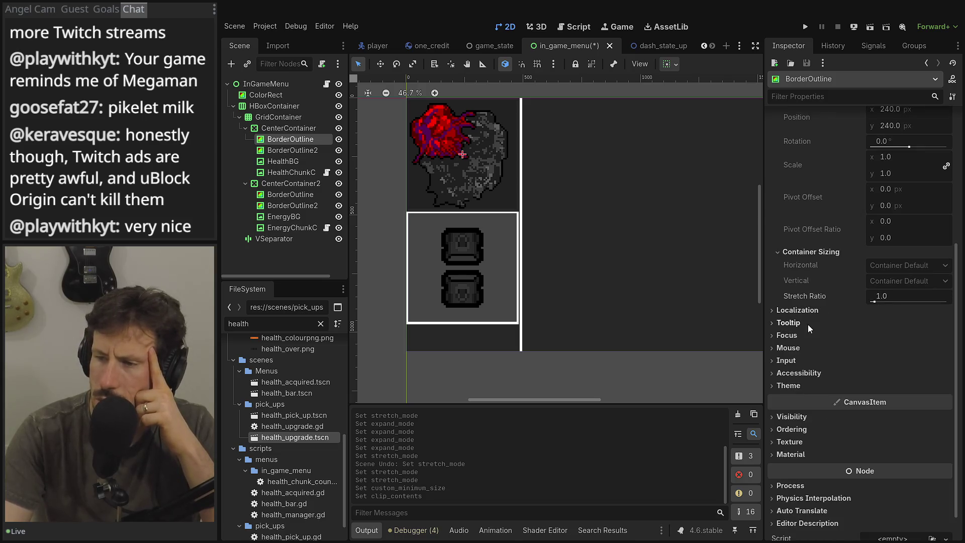
- Reset custom minimum size on BorderOutline2 and both energy panel border outlines
{"action": "left_click", "coordinate": [284, 150]}
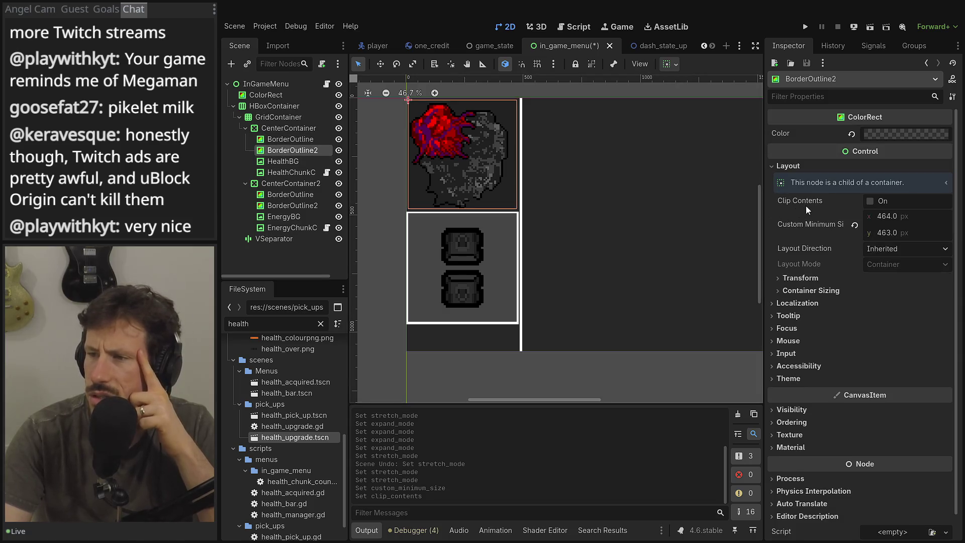
{"action": "left_click", "coordinate": [854, 224]}
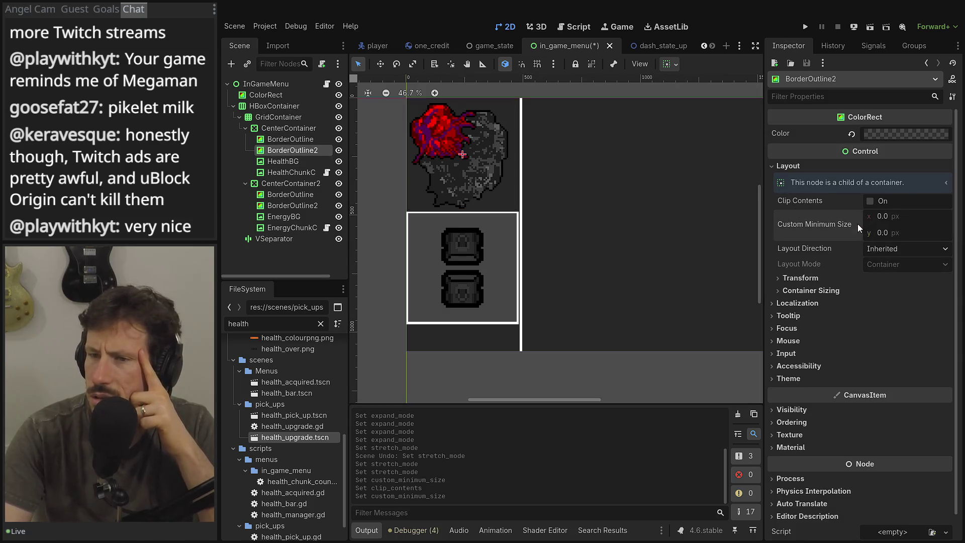
{"action": "left_click", "coordinate": [284, 192]}
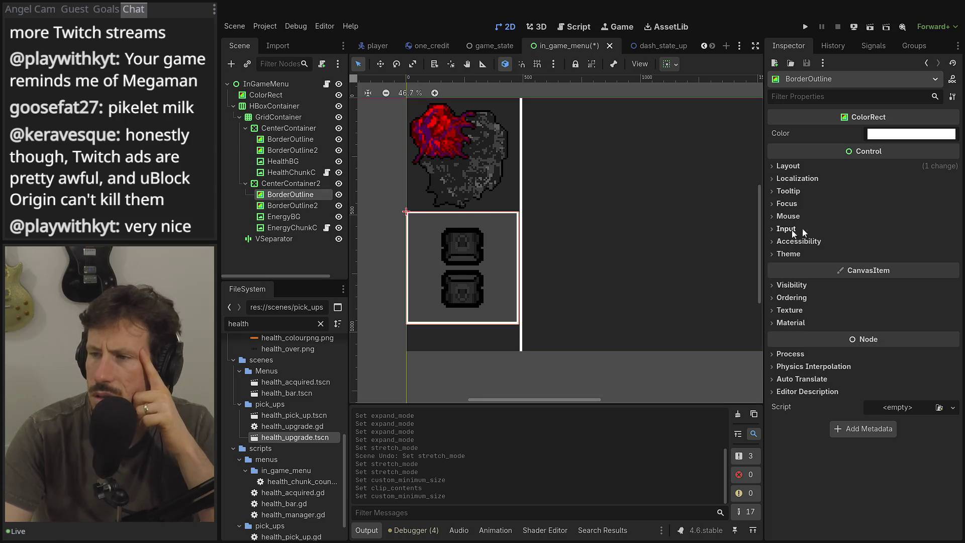
{"action": "left_click", "coordinate": [845, 165]}
{"action": "left_click", "coordinate": [854, 224]}
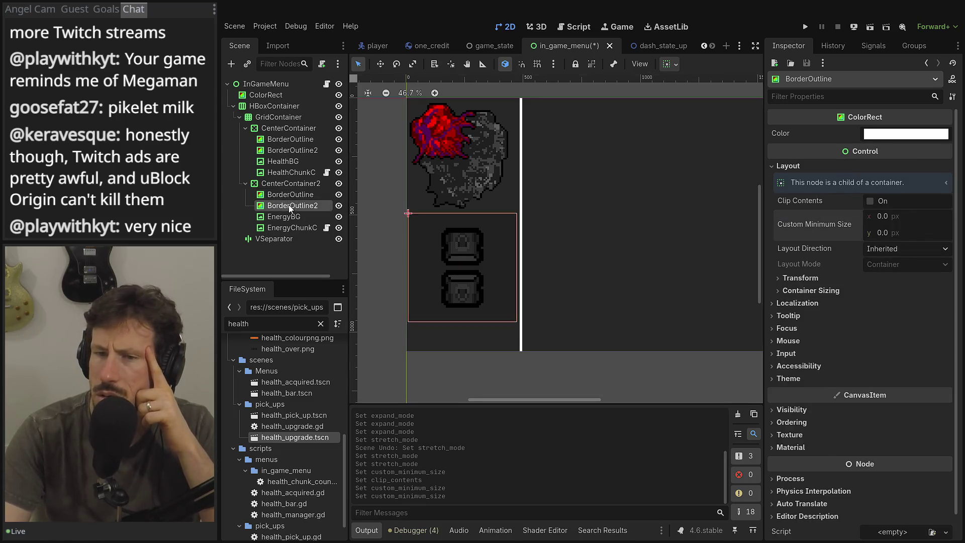
{"action": "left_click", "coordinate": [290, 205]}
{"action": "left_click", "coordinate": [818, 164]}
{"action": "left_click", "coordinate": [853, 224]}
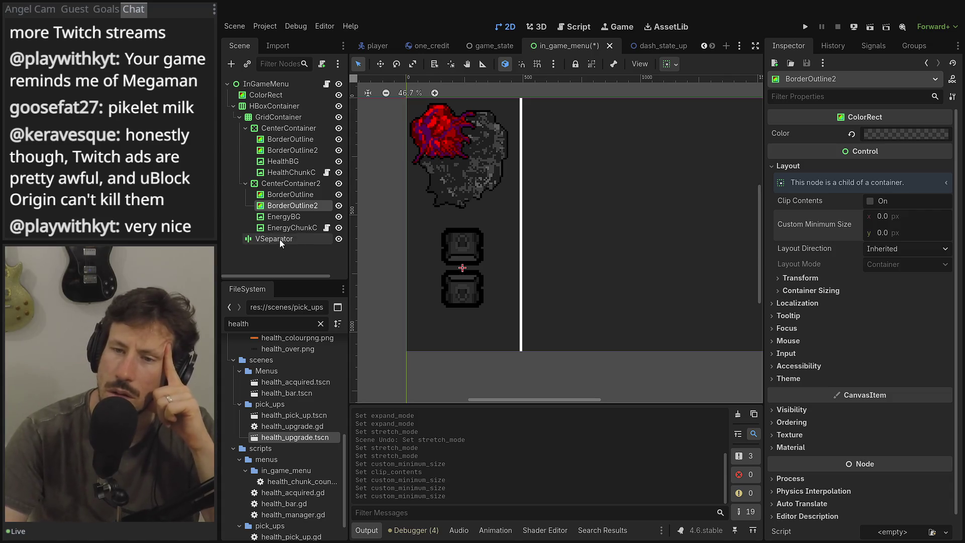
{"action": "left_click", "coordinate": [284, 221]}
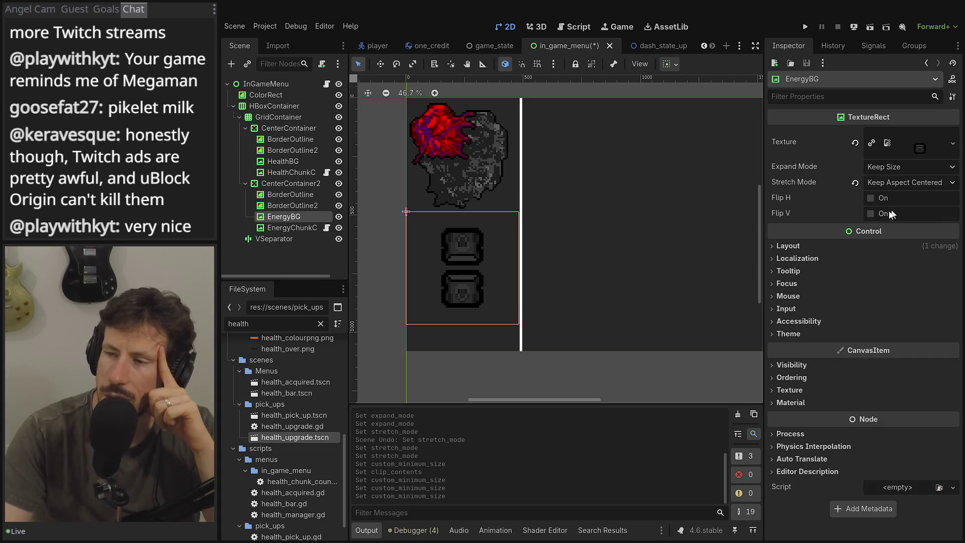
- Reset custom minimum size to zero on EnergyBG, HealthChunkCounter and HealthBG
{"action": "left_click", "coordinate": [855, 245]}
{"action": "left_click", "coordinate": [856, 304]}
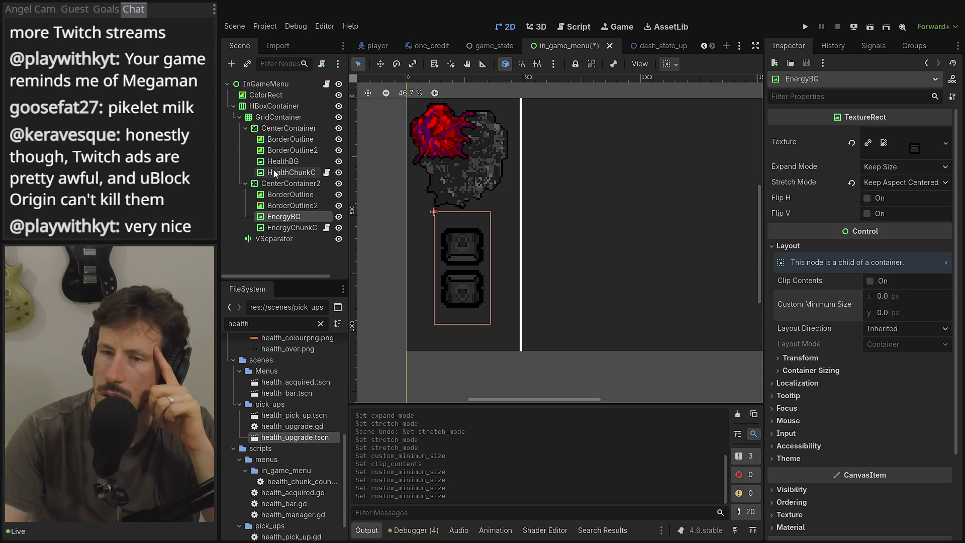
{"action": "left_click", "coordinate": [301, 227]}
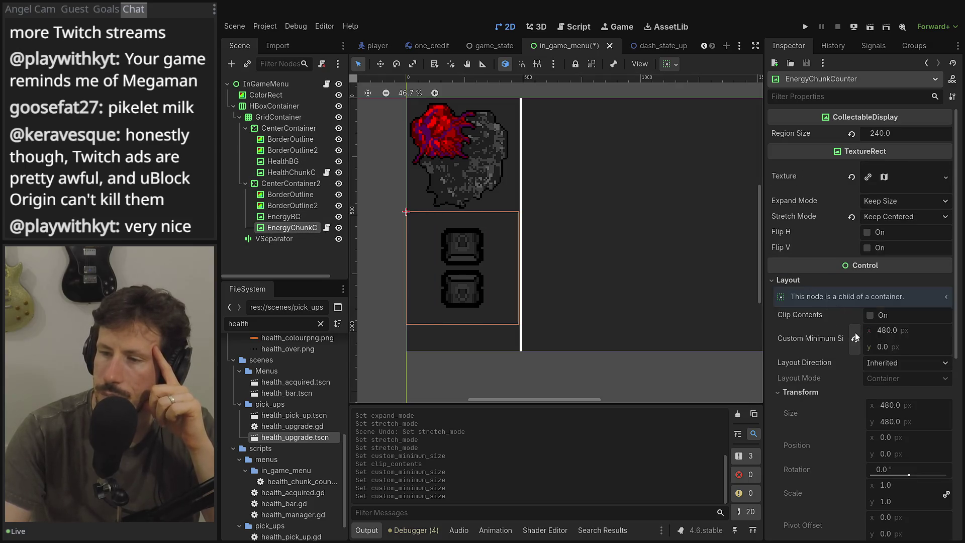
{"action": "left_click", "coordinate": [280, 172]}
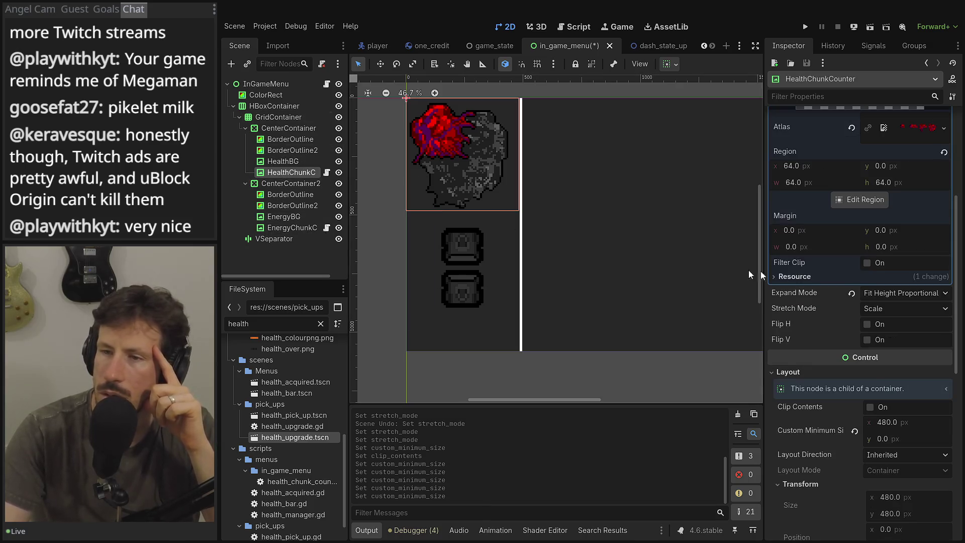
{"action": "scroll", "coordinate": [855, 297], "scroll_direction": "down", "scroll_amount": 2}
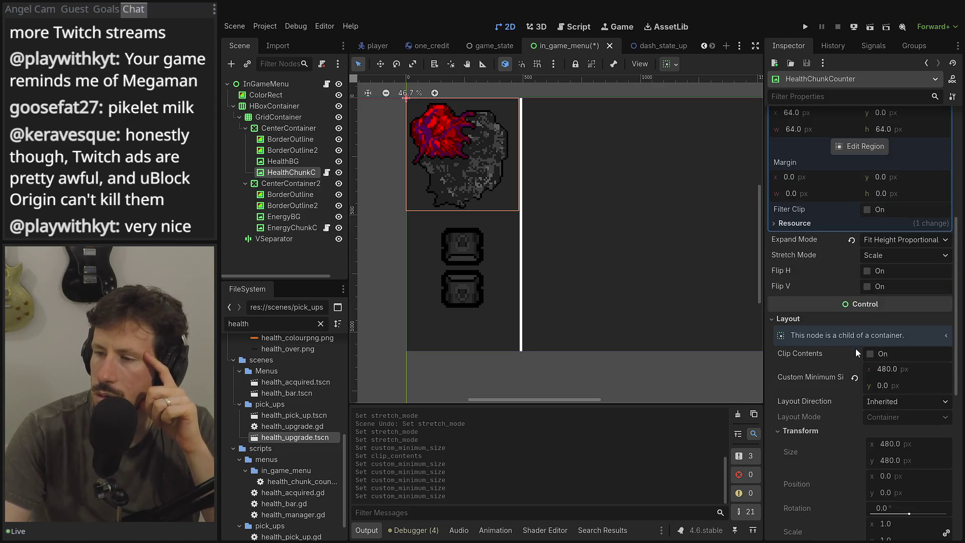
{"action": "left_click", "coordinate": [854, 375]}
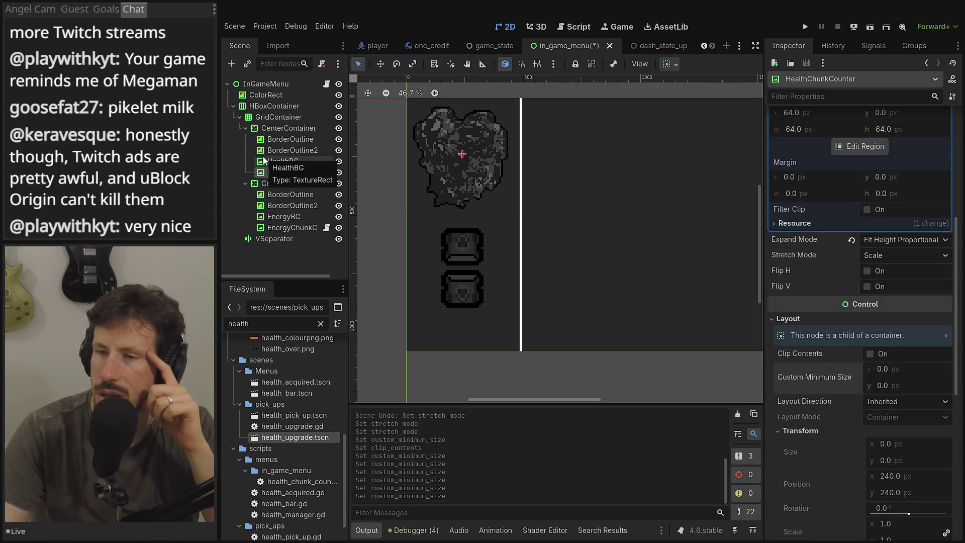
{"action": "left_click", "coordinate": [283, 160]}
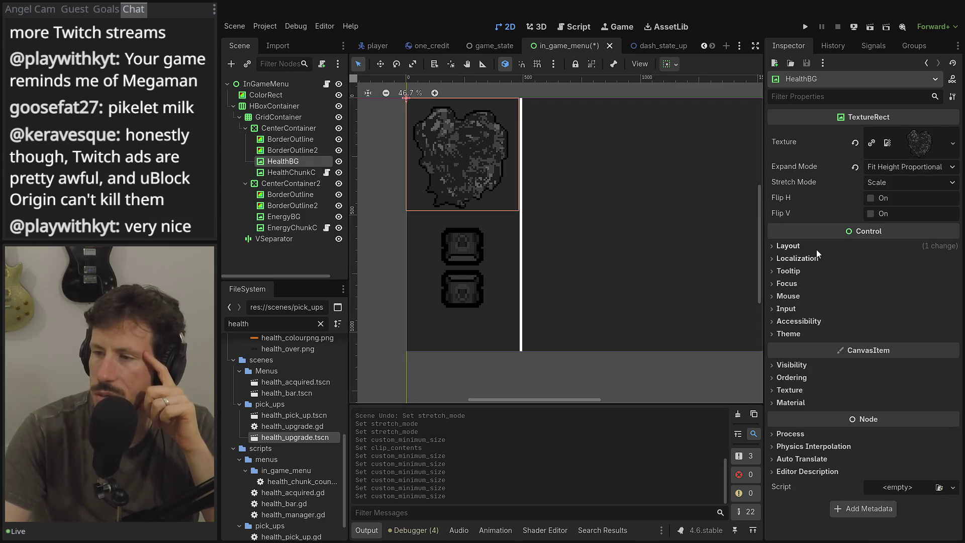
{"action": "left_click", "coordinate": [816, 244]}
{"action": "left_click", "coordinate": [854, 305]}
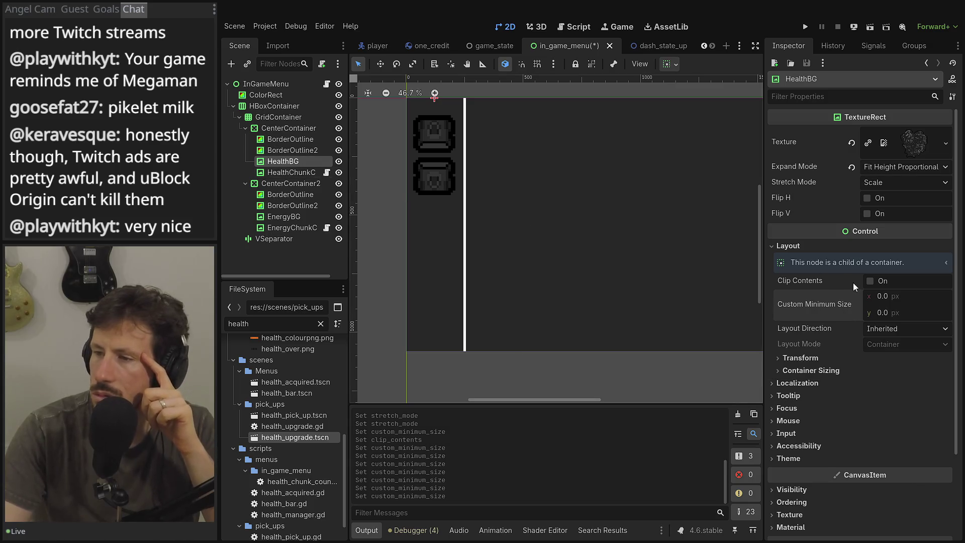
- Set HealthBG's stretch mode to Keep Aspect Centered and expand mode to Keep Size
{"action": "left_click", "coordinate": [885, 170]}
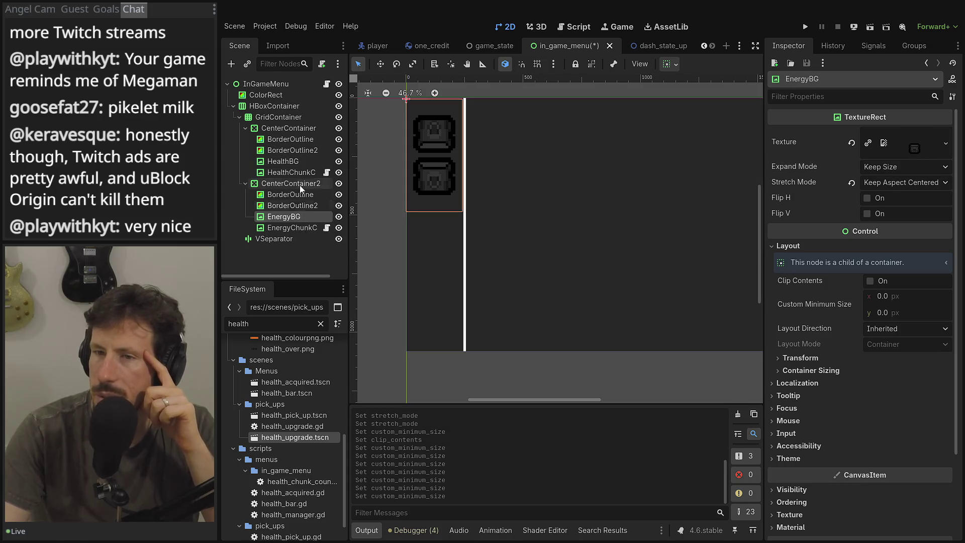
{"action": "left_click", "coordinate": [915, 168]}
{"action": "left_click", "coordinate": [895, 170]}
{"action": "left_click", "coordinate": [896, 182]}
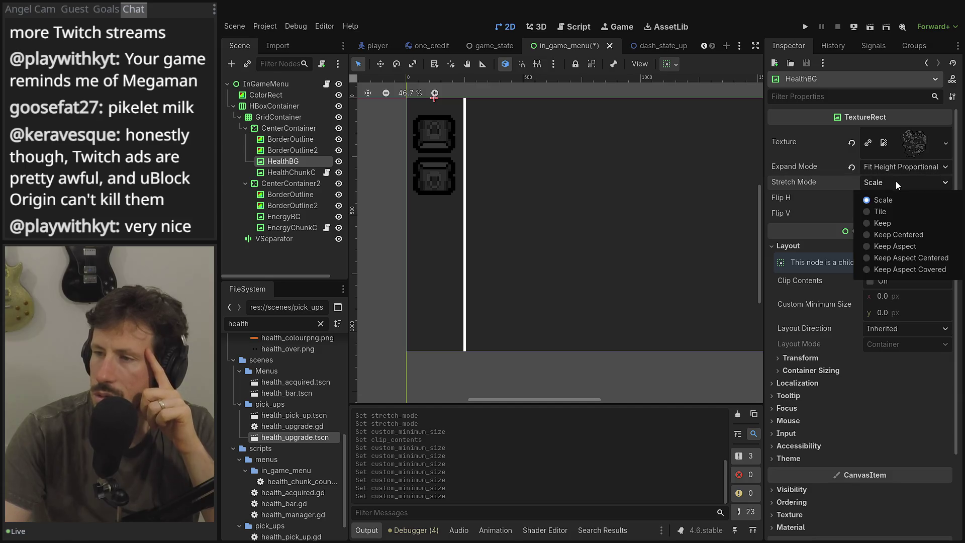
{"action": "left_click", "coordinate": [910, 256]}
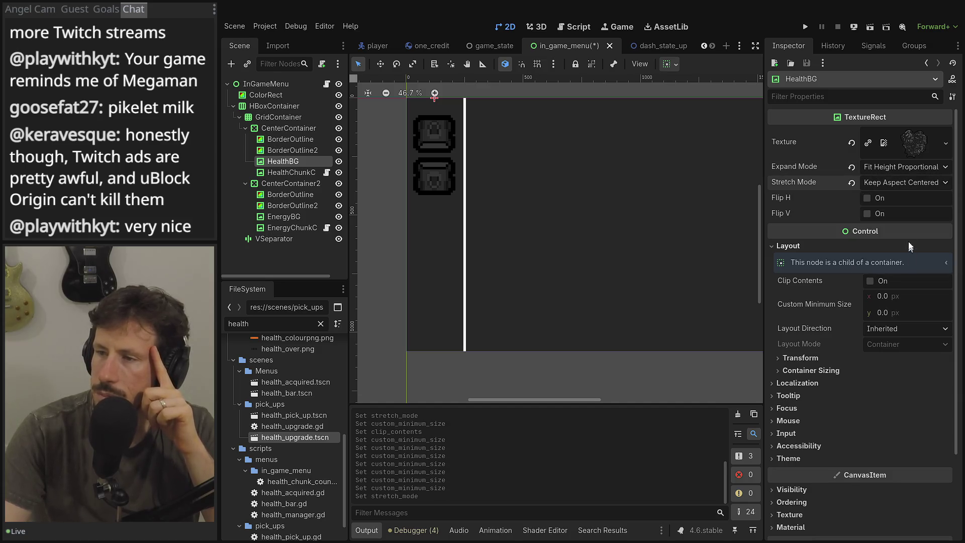
{"action": "left_click", "coordinate": [906, 168]}
{"action": "left_click", "coordinate": [901, 184]}
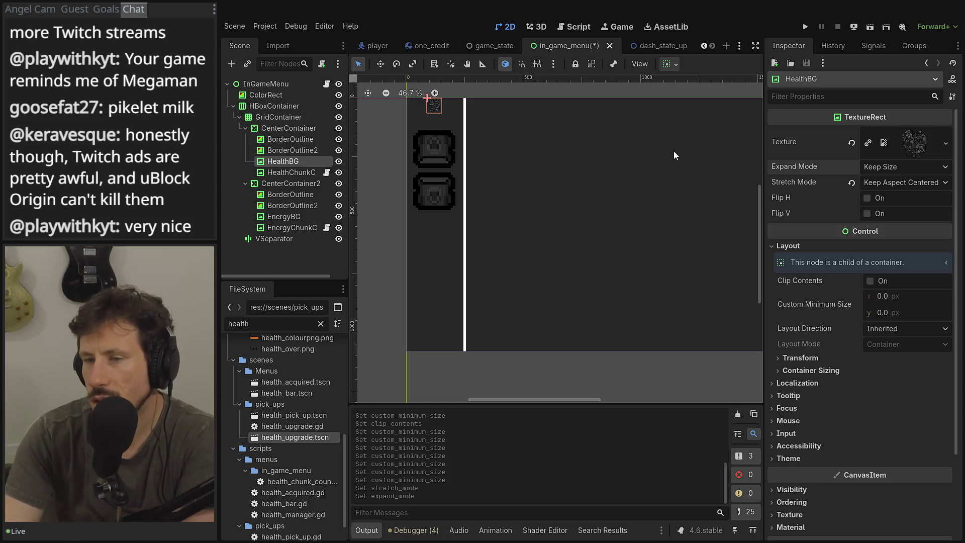
- Compare with EnergyChunkCounter and switch HealthChunkCounter's expand mode from Fit Height Proportional to Keep Size
{"action": "left_click", "coordinate": [306, 175]}
{"action": "scroll", "coordinate": [855, 179], "scroll_direction": "up", "scroll_amount": 5}
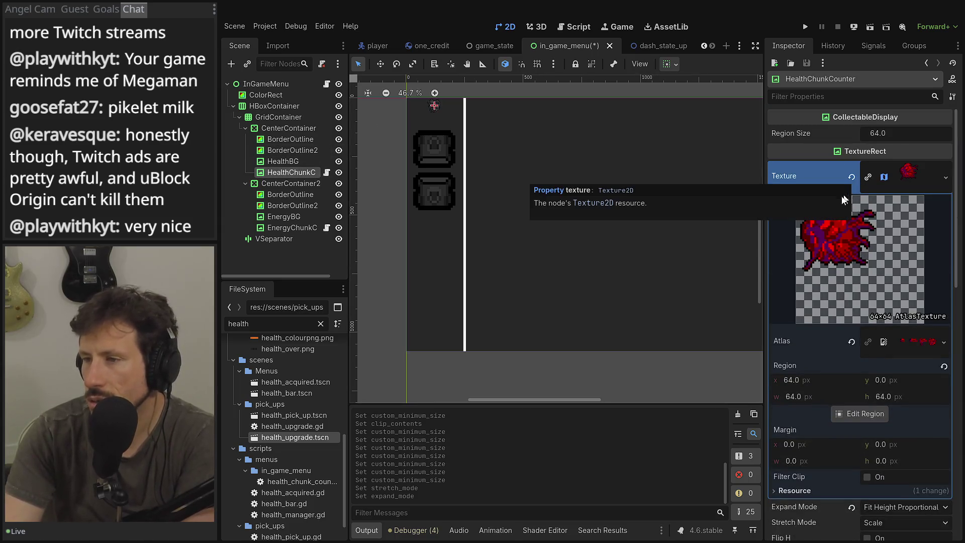
{"action": "scroll", "coordinate": [812, 267], "scroll_direction": "down", "scroll_amount": 1}
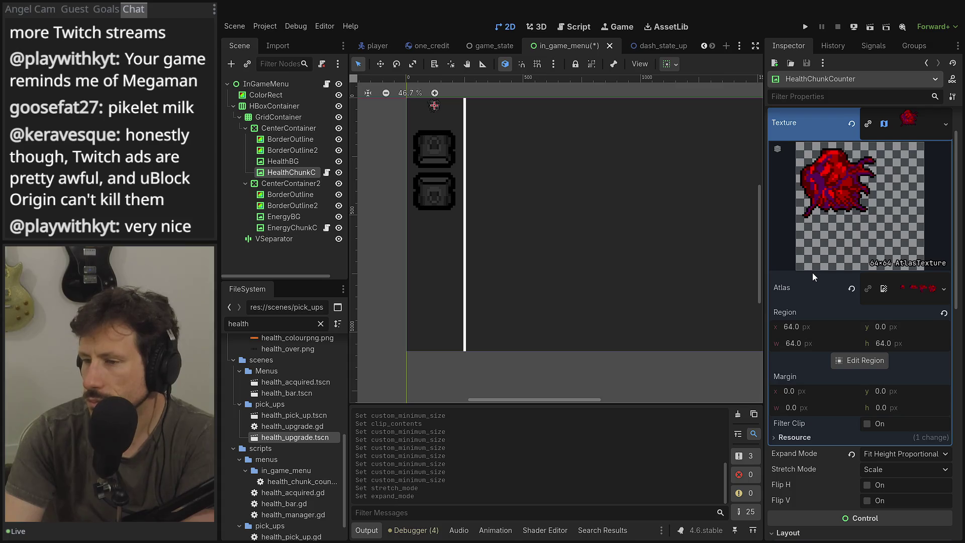
{"action": "scroll", "coordinate": [812, 273], "scroll_direction": "down", "scroll_amount": 3}
{"action": "left_click", "coordinate": [878, 295]}
{"action": "left_click", "coordinate": [880, 294]}
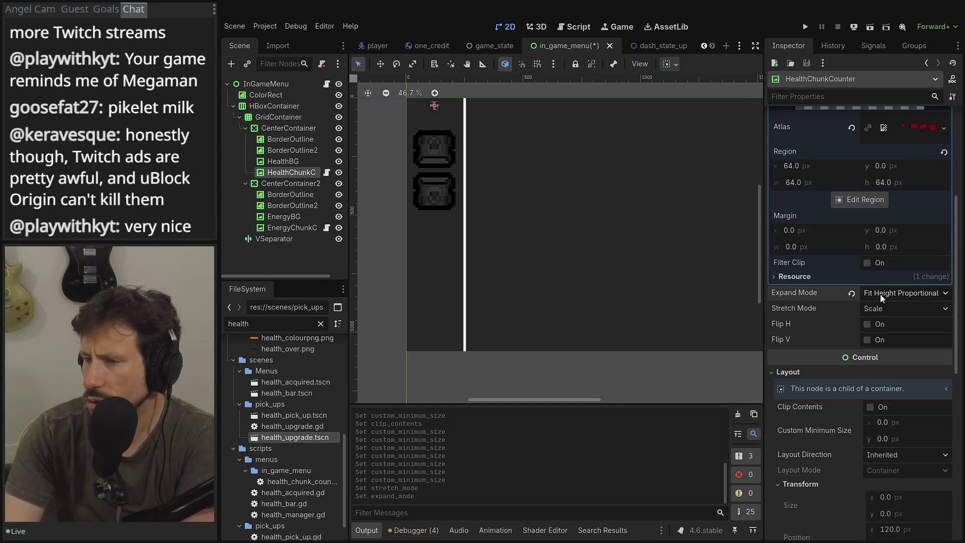
{"action": "left_click", "coordinate": [861, 297]}
{"action": "left_click", "coordinate": [873, 294]}
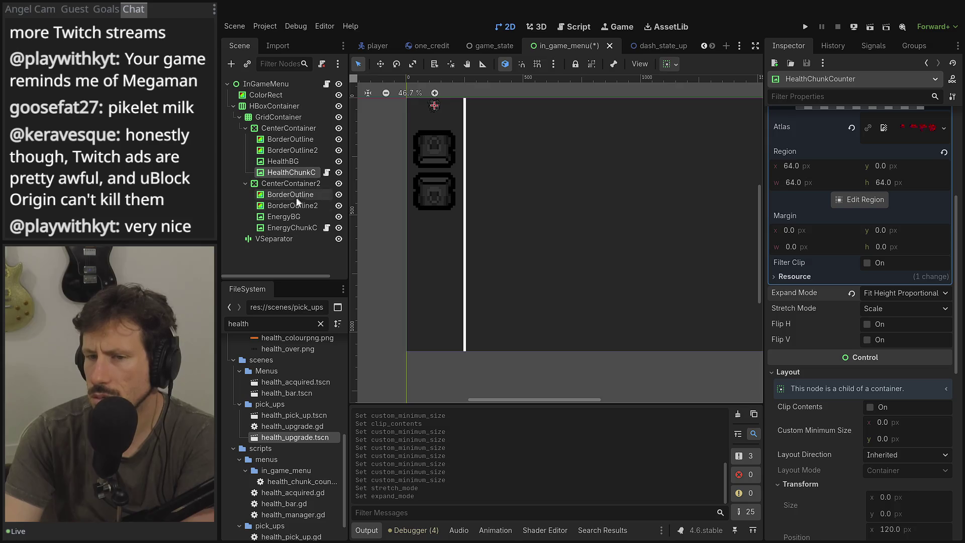
{"action": "left_click", "coordinate": [283, 227]}
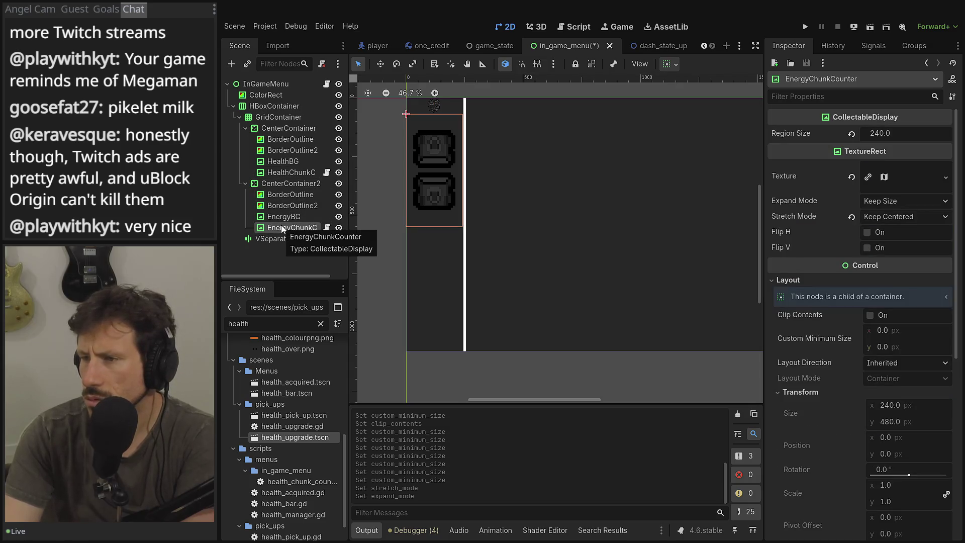
{"action": "left_click", "coordinate": [284, 171]}
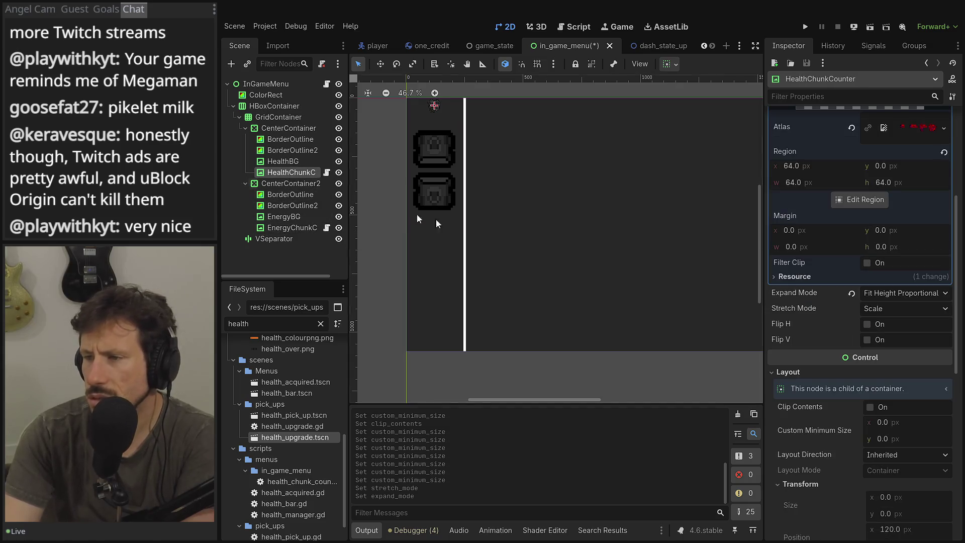
{"action": "left_click", "coordinate": [906, 294]}
{"action": "left_click", "coordinate": [901, 303]}
- Check HealthChunkCounter's stretch mode and inspect the heart display's CenterContainer and BorderOutline
{"action": "left_click", "coordinate": [896, 309]}
{"action": "left_click", "coordinate": [893, 307]}
{"action": "scroll", "coordinate": [415, 79], "scroll_direction": "up", "scroll_amount": 5}
{"action": "scroll", "coordinate": [468, 153], "scroll_direction": "up", "scroll_amount": 9}
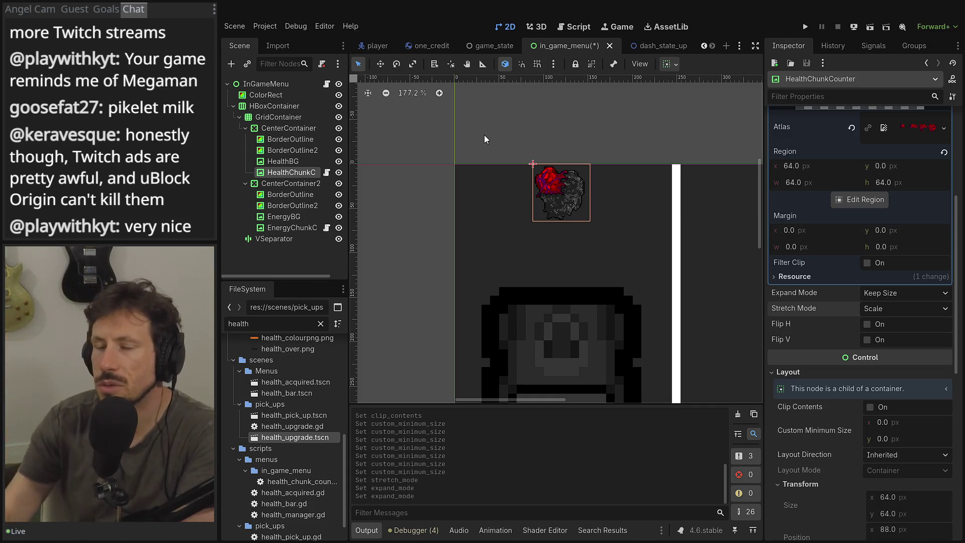
{"action": "scroll", "coordinate": [490, 158], "scroll_direction": "down", "scroll_amount": 6}
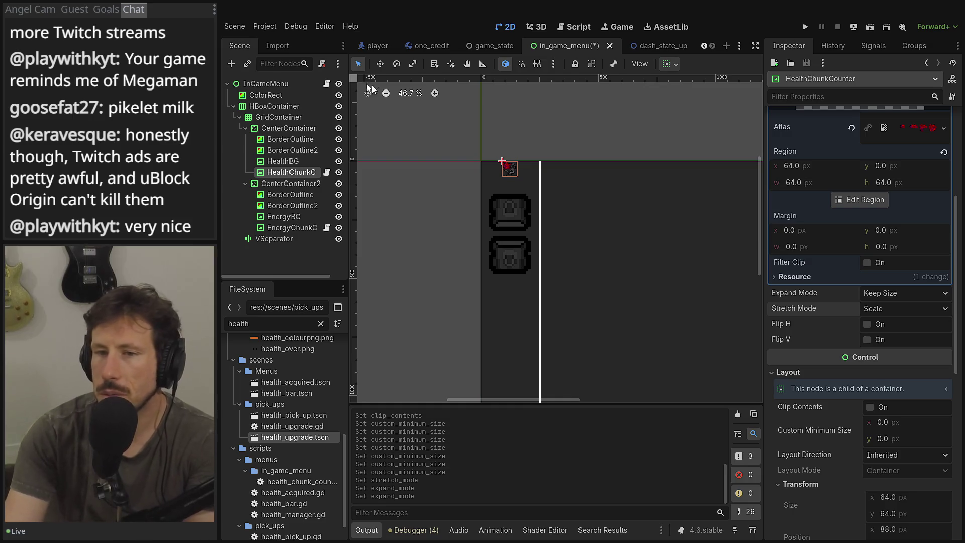
{"action": "left_click", "coordinate": [306, 126]}
{"action": "left_click", "coordinate": [291, 140]}
{"action": "left_click", "coordinate": [286, 158]}
{"action": "left_click", "coordinate": [294, 129]}
{"action": "left_click", "coordinate": [297, 138]}
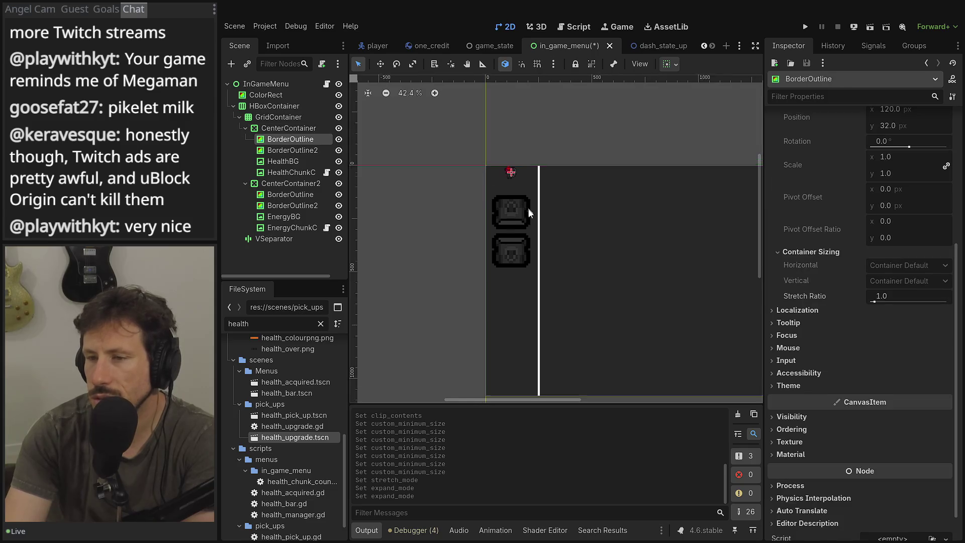
{"action": "scroll", "coordinate": [527, 206], "scroll_direction": "down", "scroll_amount": 2}
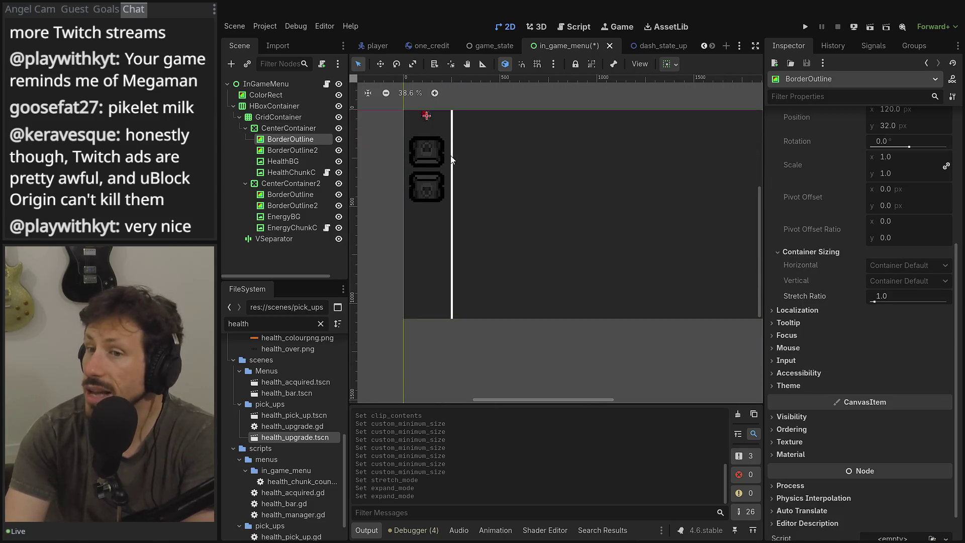